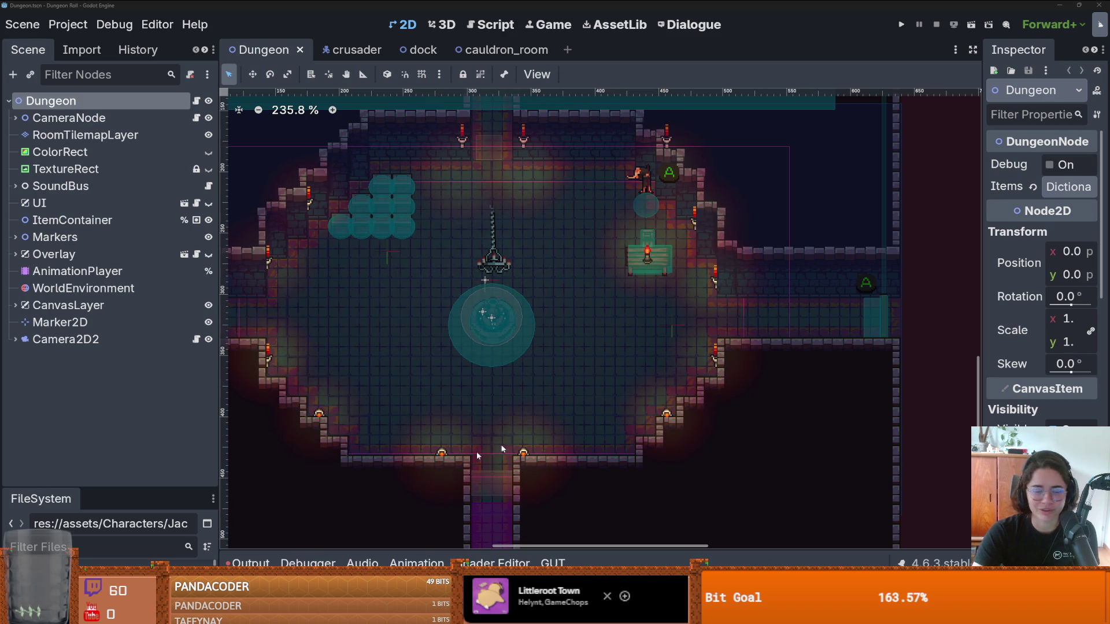
# Open godot_twitch_games from the project list in the editor, confirming the Godot version prompt.
pyautogui.hotkey('alt', 'Tab')
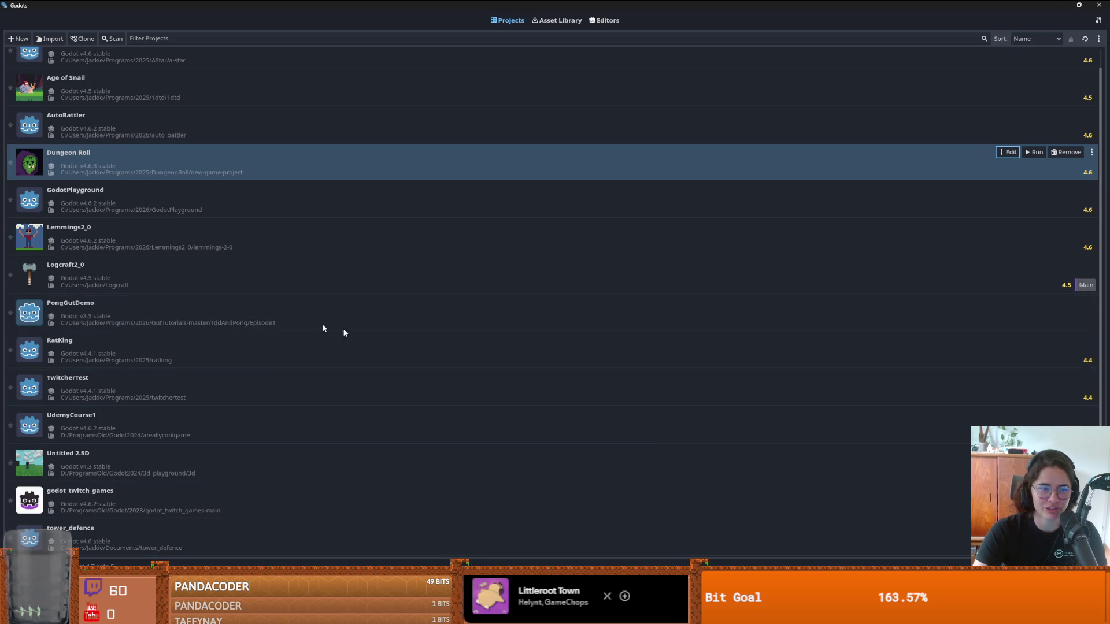
pyautogui.click(164, 496)
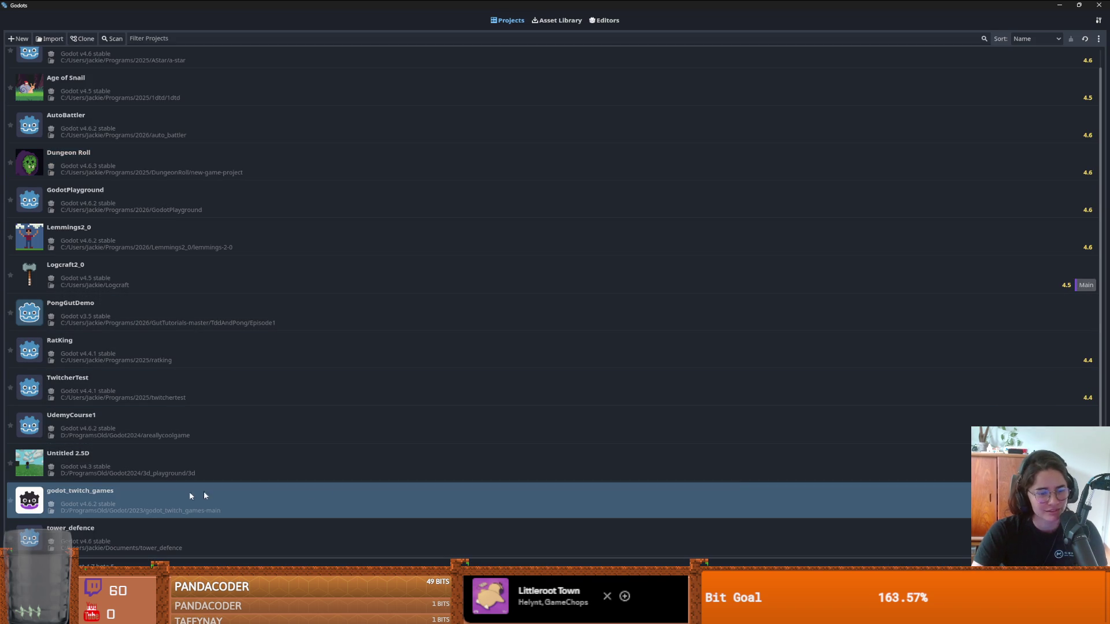
pyautogui.press('Return')
pyautogui.click(593, 316)
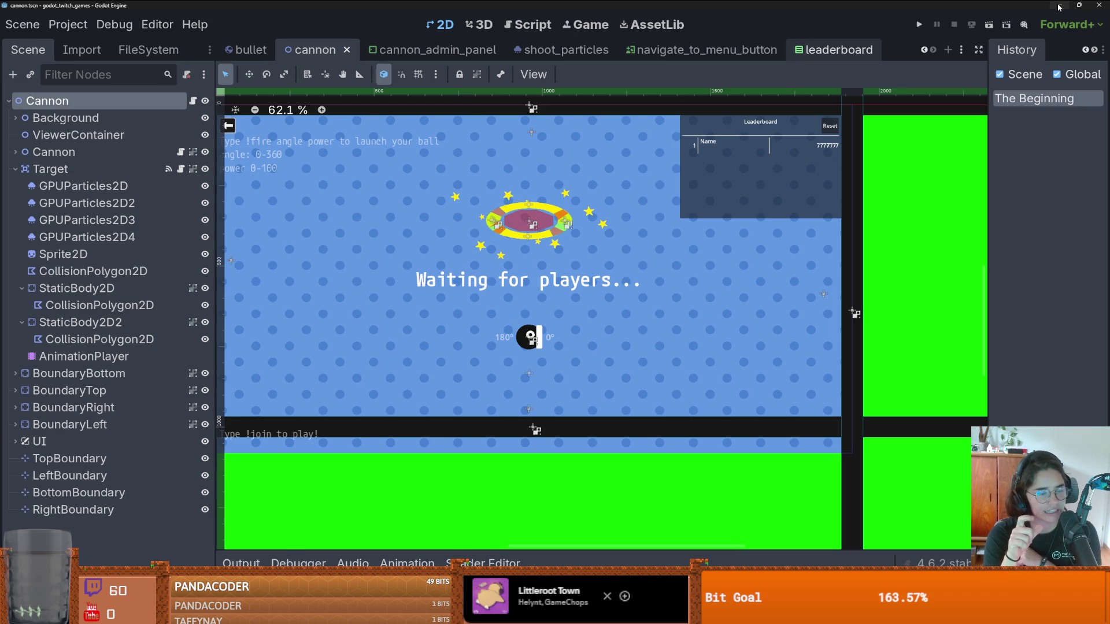
# Minimize the editor and reopen godot_twitch_games from the project list, confirming the prompt.
pyautogui.click(1059, 6)
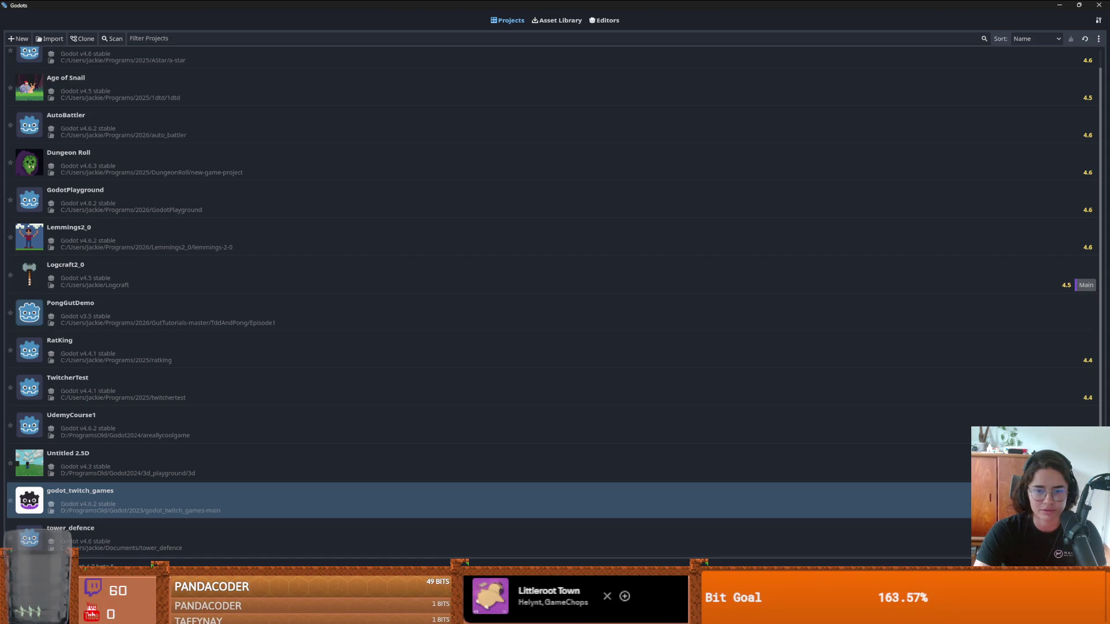
pyautogui.hotkey('alt', 'Tab')
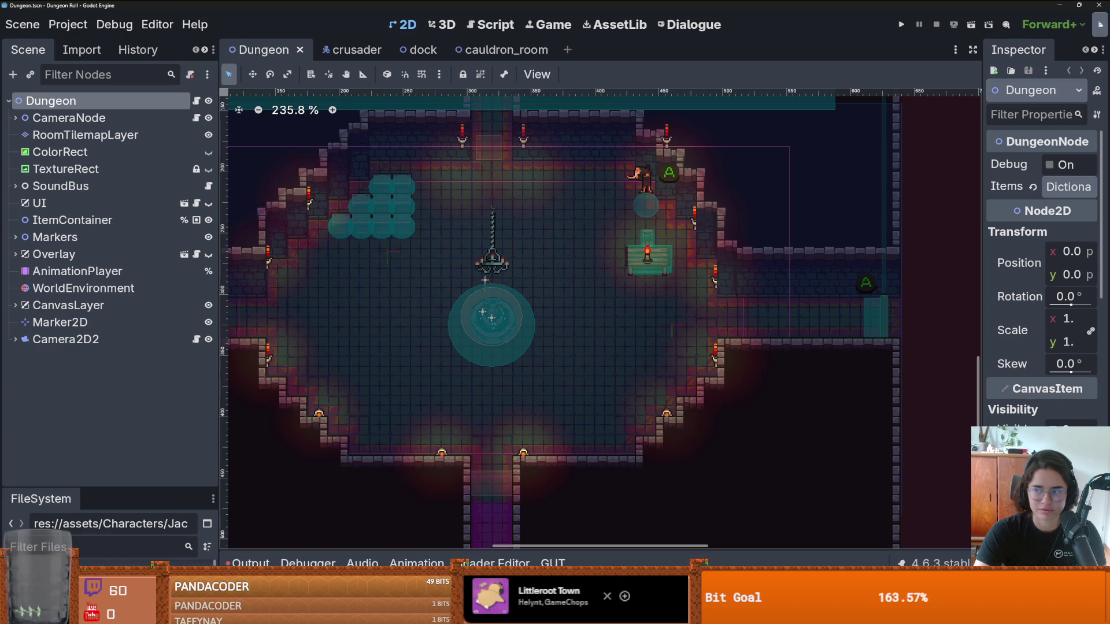
pyautogui.hotkey('alt', 'Tab')
pyautogui.doubleClick(81, 501)
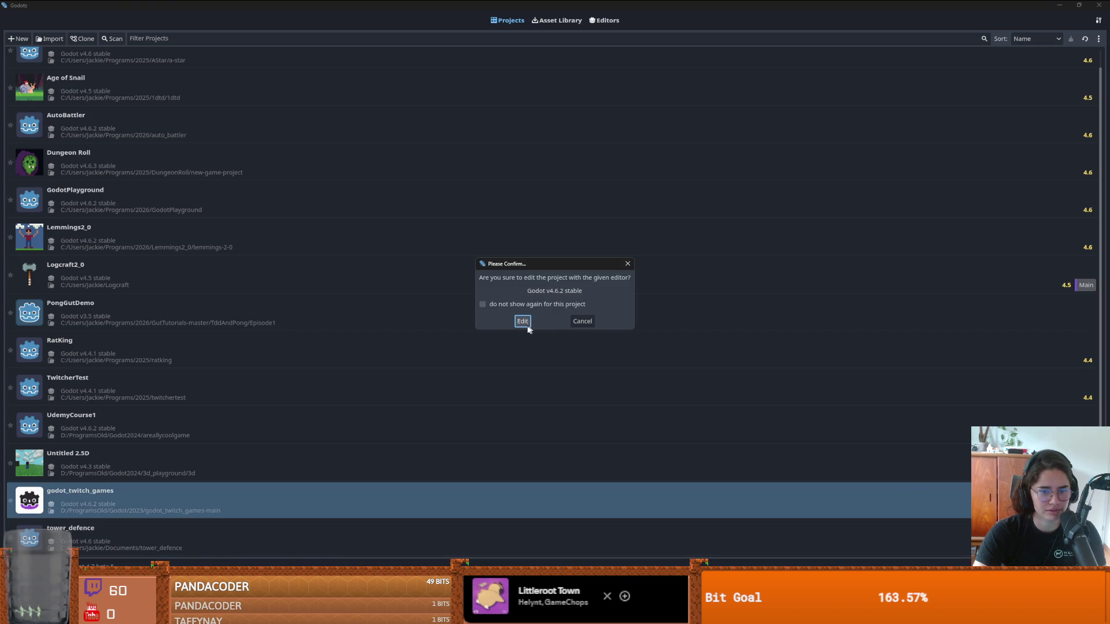
pyautogui.click(525, 322)
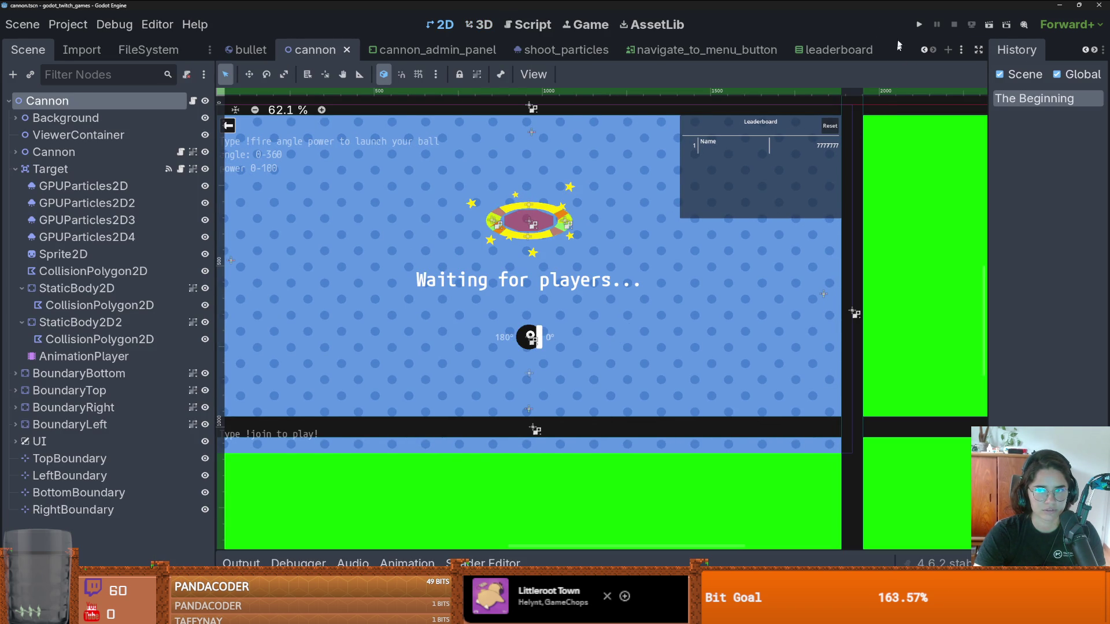
# Go back to the project list and open godot_twitch_games again with Godot v4.6.2.
pyautogui.hotkey('alt', 'Tab')
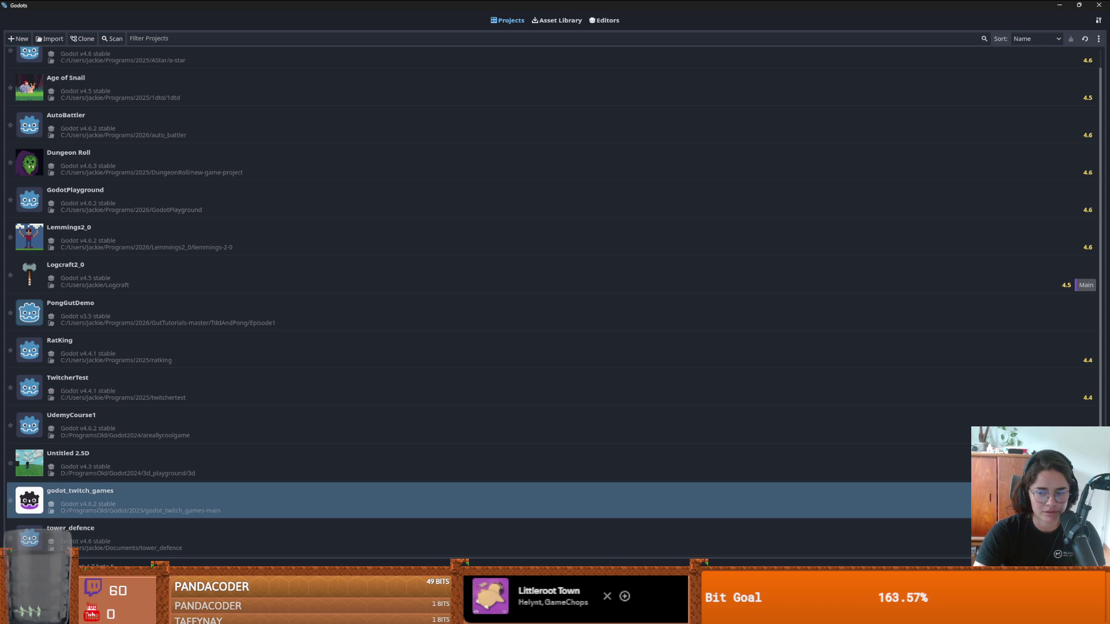
pyautogui.press('Return')
pyautogui.click(522, 322)
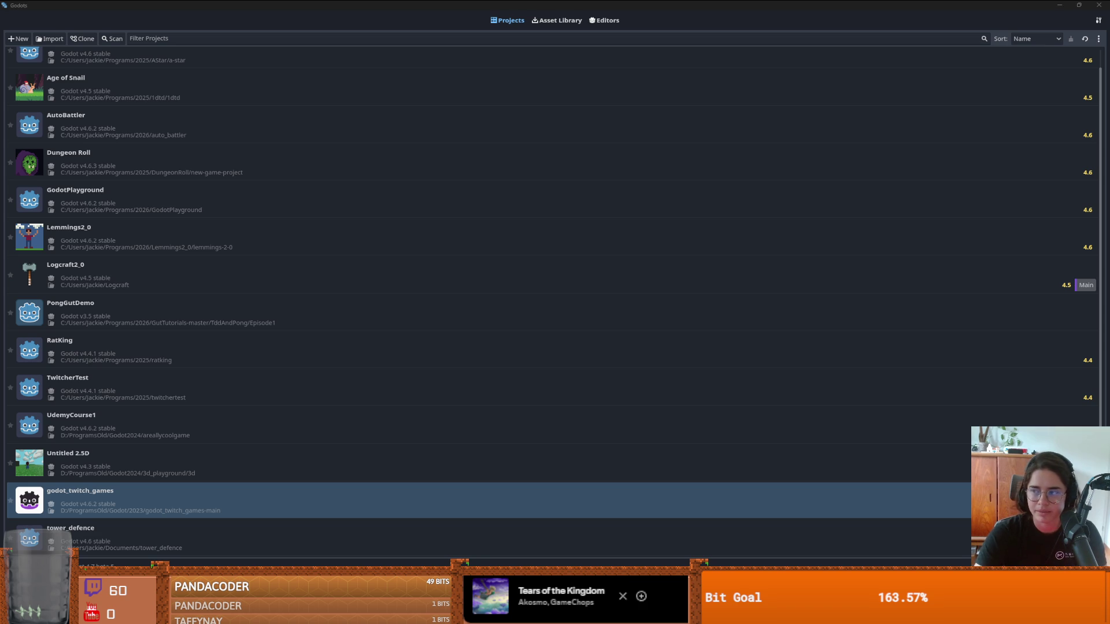
# Launch godot_twitch_games, wait for the Connecting to Twitch splash, then return to the project list.
pyautogui.doubleClick(665, 502)
pyautogui.click(525, 321)
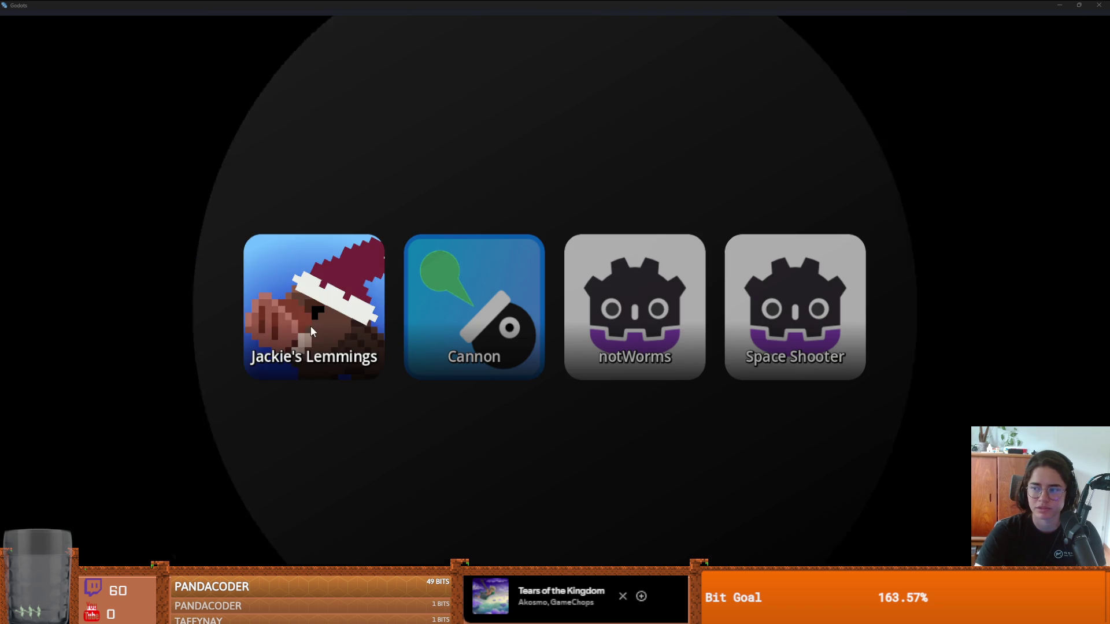
pyautogui.click(311, 330)
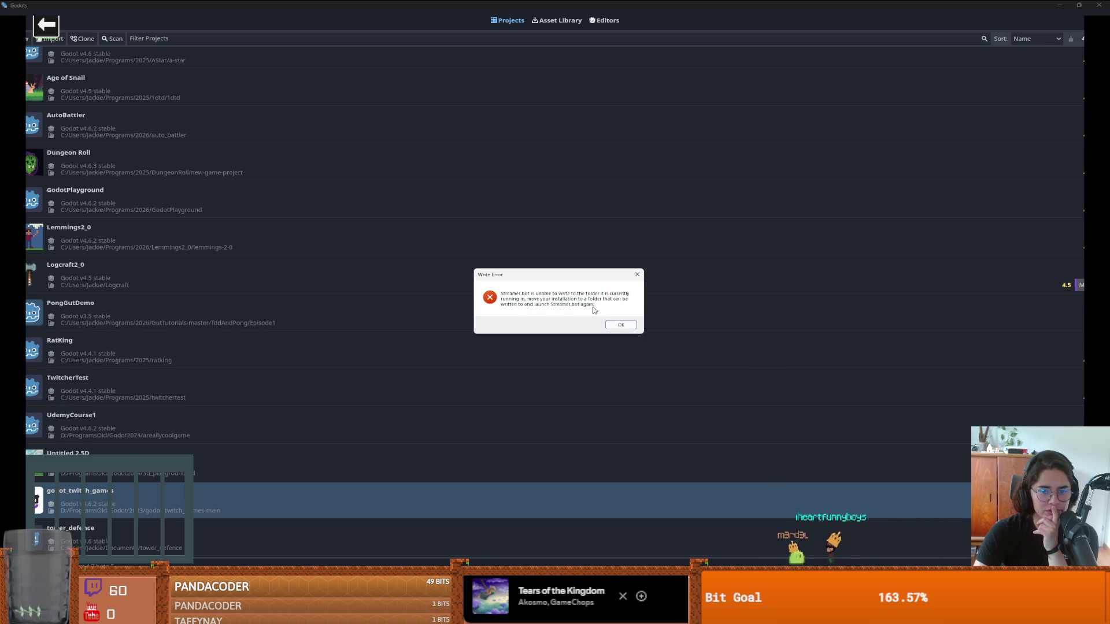
# Dismiss the write error, allow moving to a writable folder, view Actions, then close Streamer.bot.
pyautogui.click(617, 324)
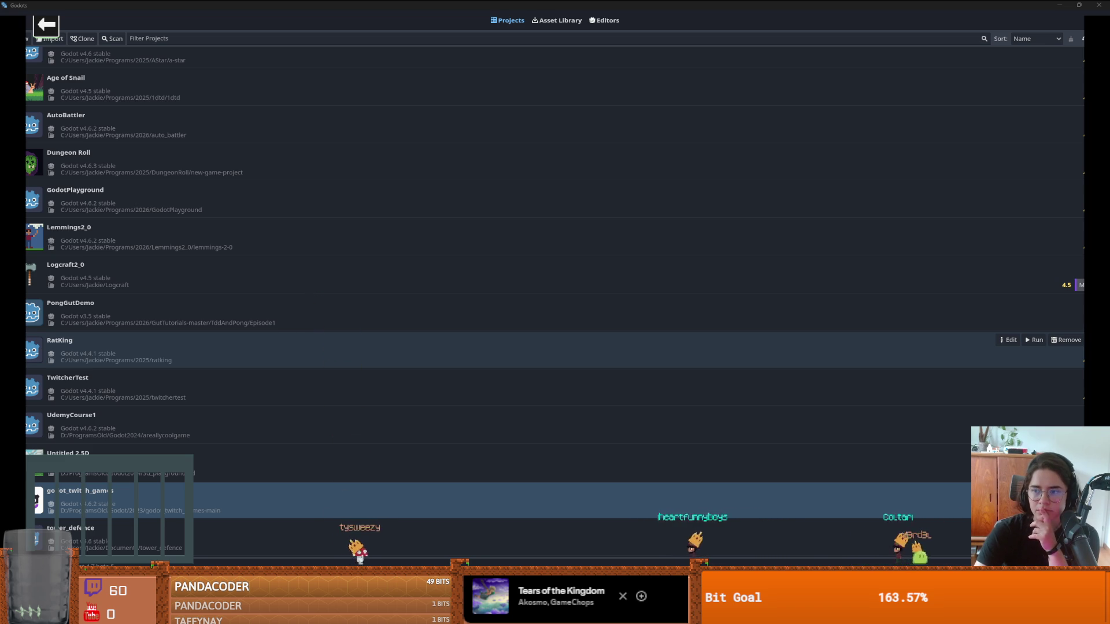
pyautogui.click(529, 238)
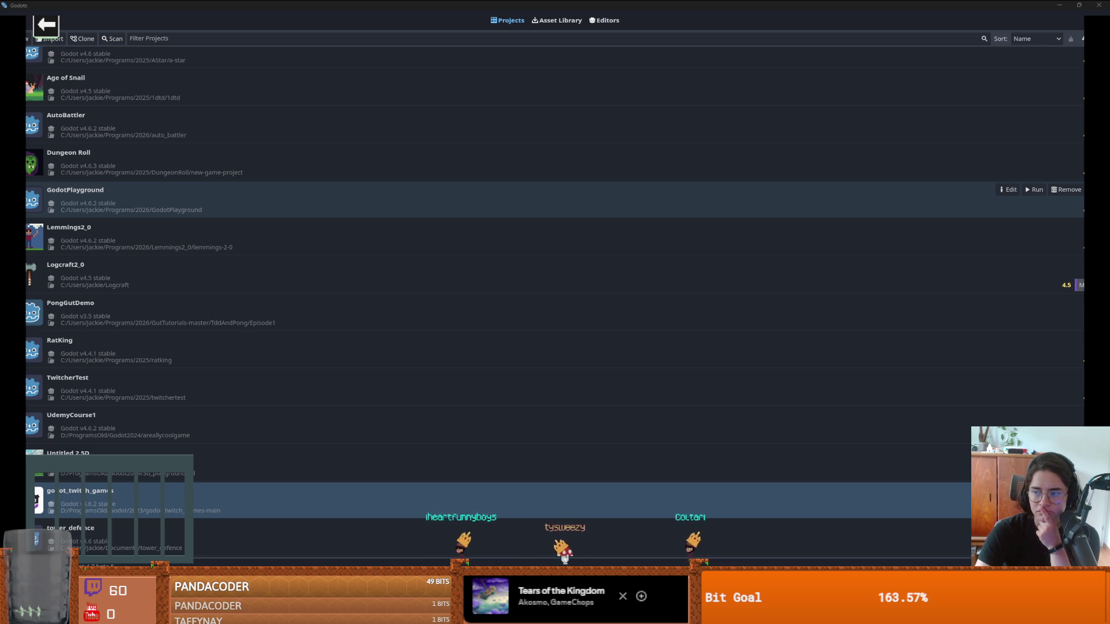
pyautogui.moveTo(1044, 373)
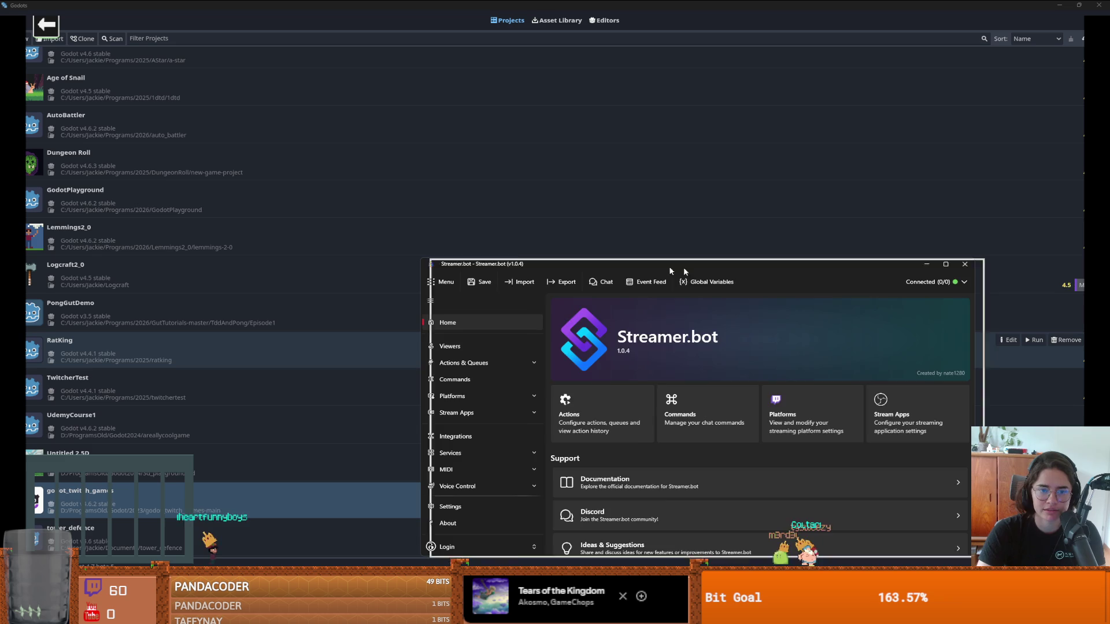
pyautogui.click(927, 263)
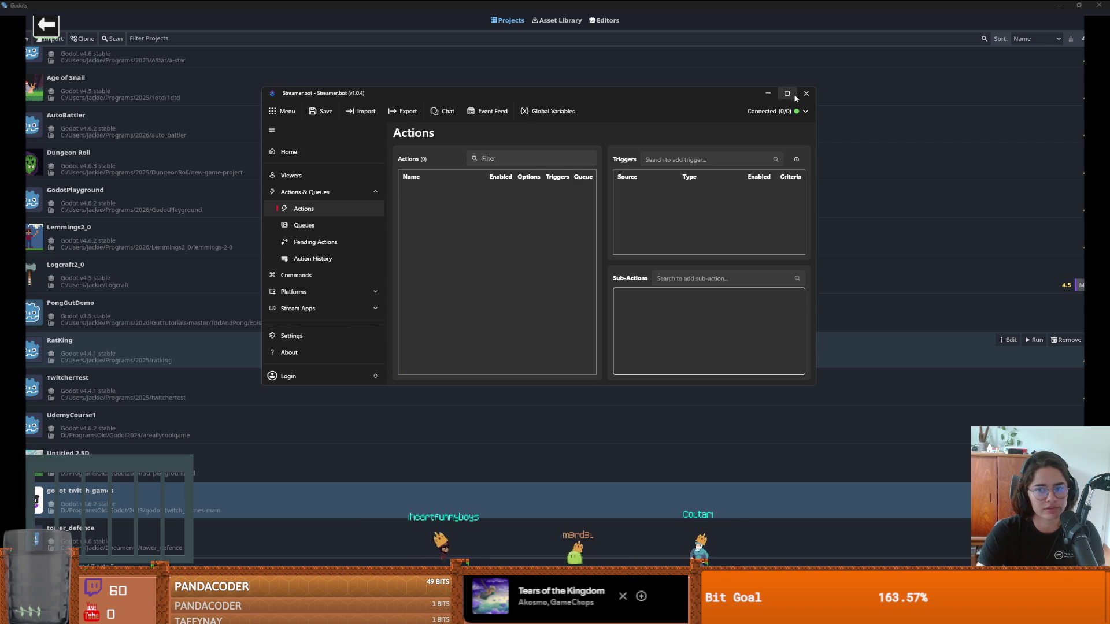
pyautogui.click(806, 93)
# Confirm closing Streamer.bot in the Close Streamer.bot dialog.
pyautogui.click(565, 252)
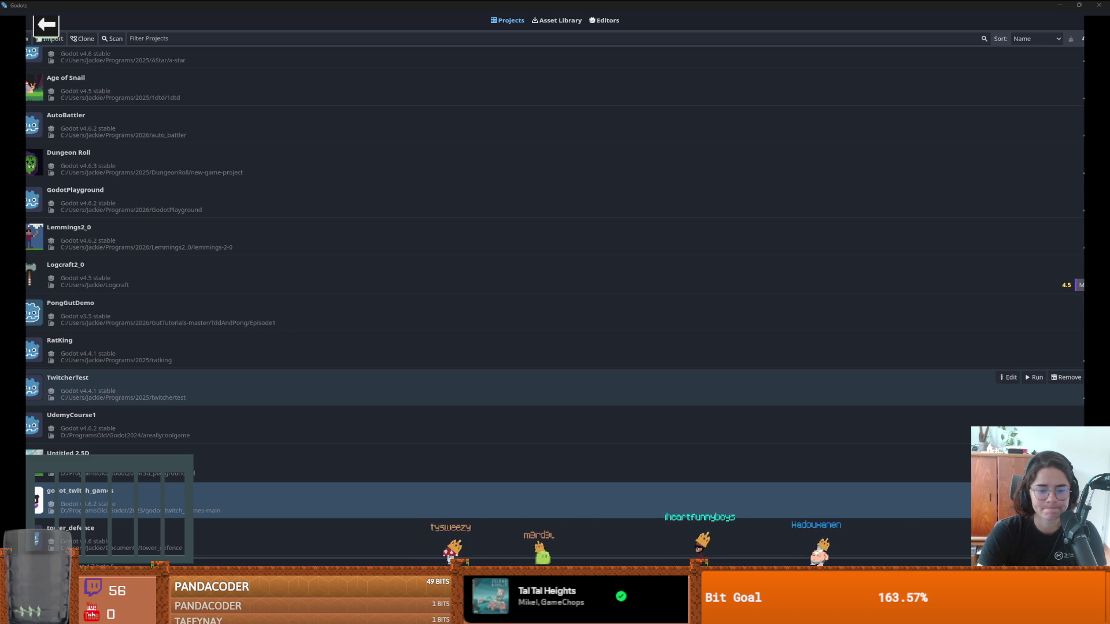
# Open the data folder inside StreamerBotNew and look through its files.
pyautogui.hotkey('alt', 'Tab')
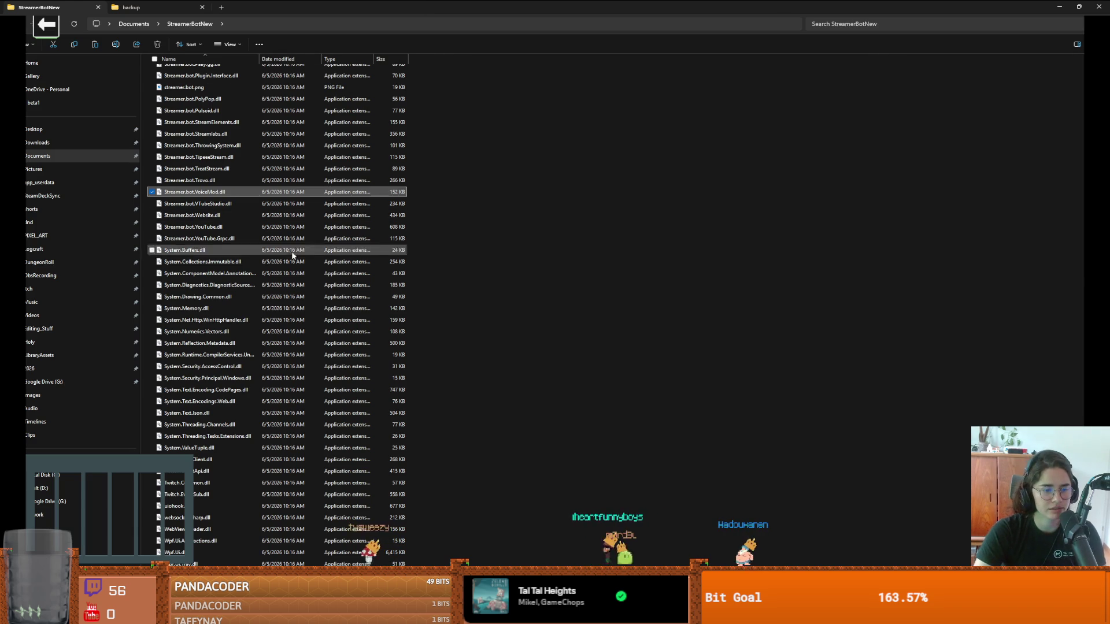
pyautogui.scroll(20, 292, 260)
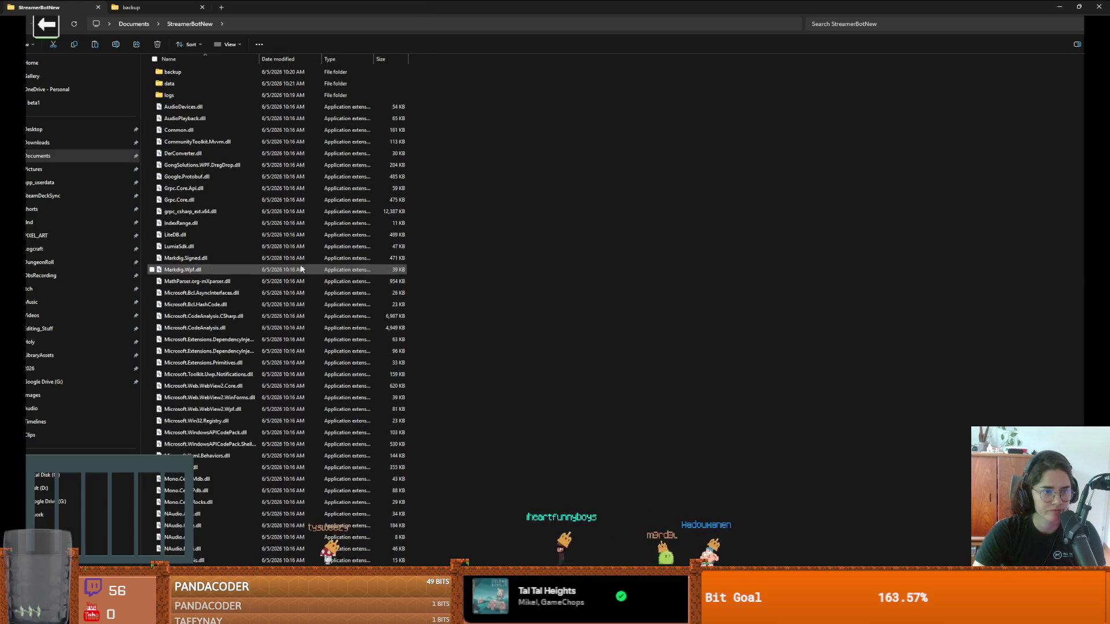
pyautogui.doubleClick(220, 84)
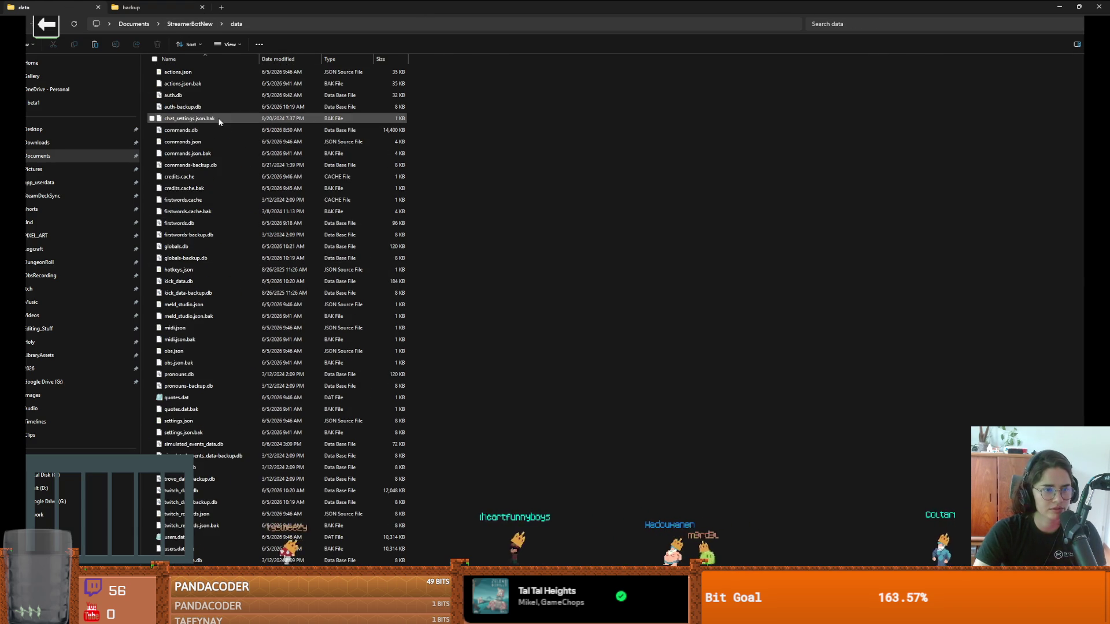
pyautogui.scroll(-1, 220, 179)
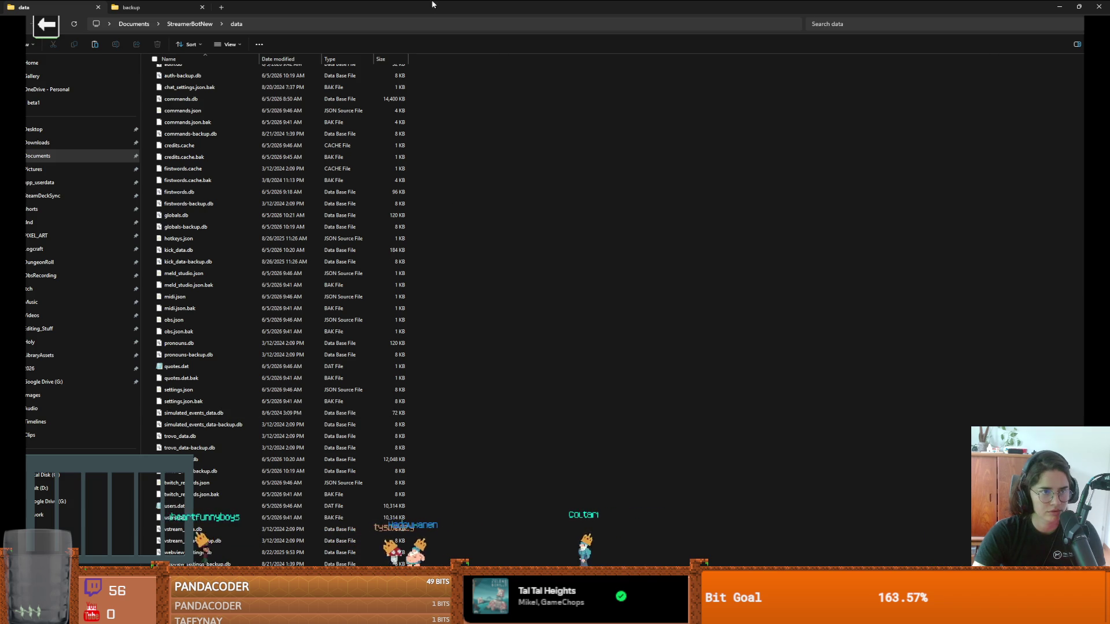
# Briefly expand and collapse Streamer.bot's Actions & Queues section, then bring up the streamerbot backup folder.
pyautogui.hotkey('alt', 'Tab')
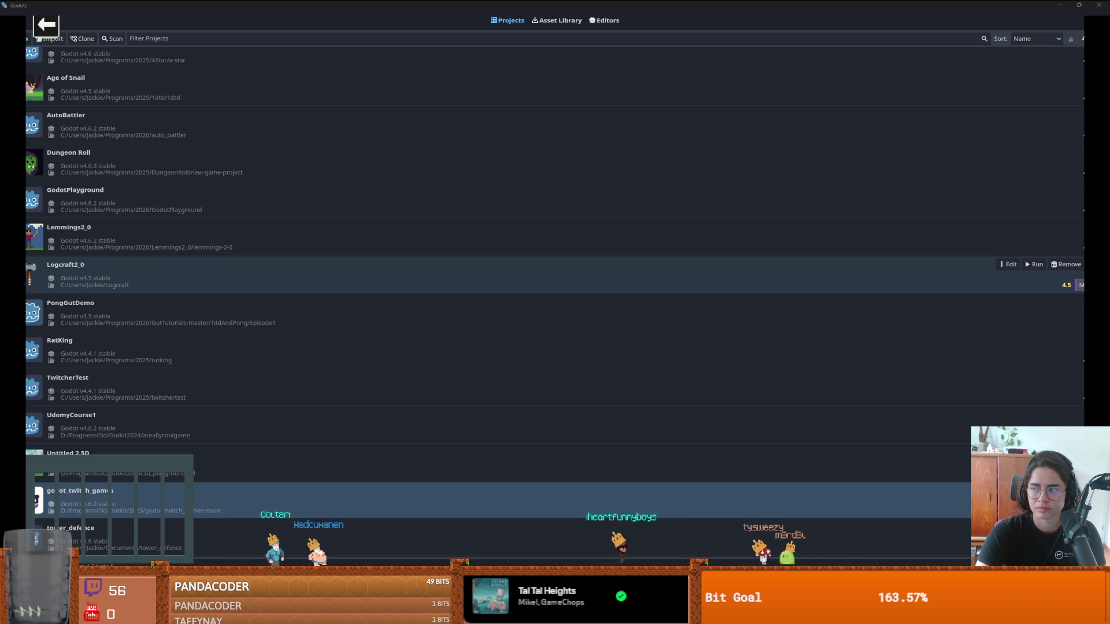
pyautogui.hotkey('alt', 'Tab')
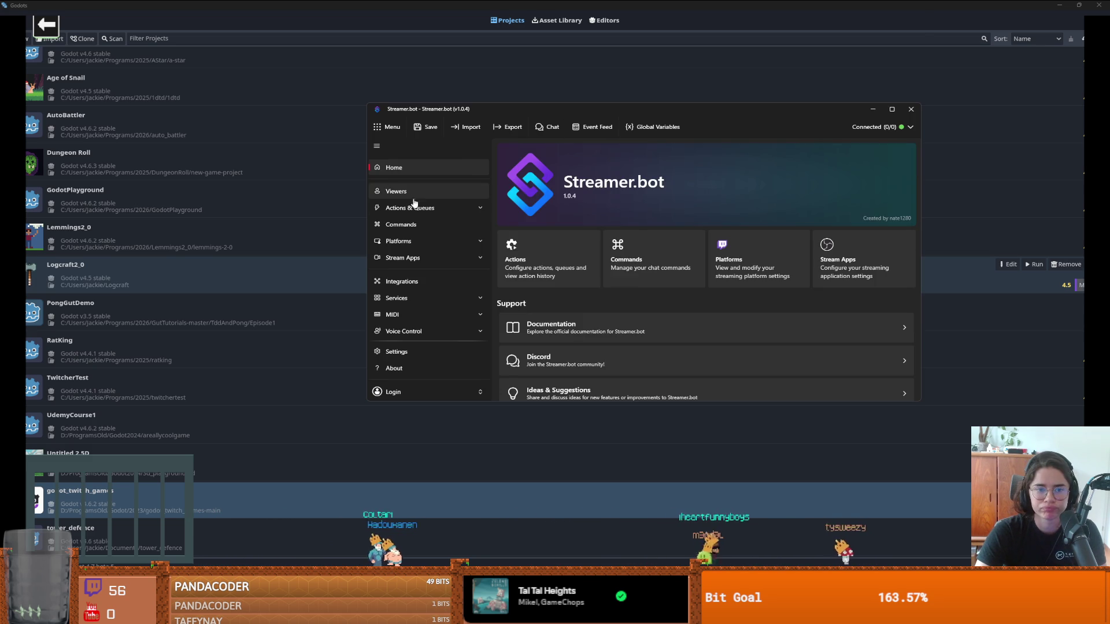
pyautogui.click(419, 207)
pyautogui.click(420, 207)
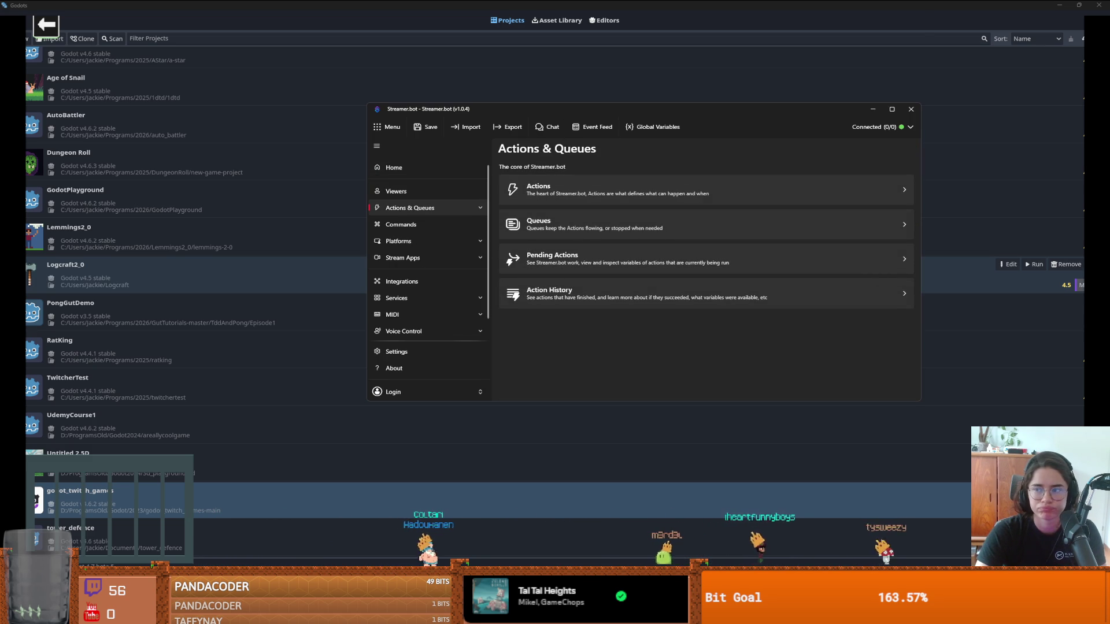
pyautogui.hotkey('alt', 'Tab')
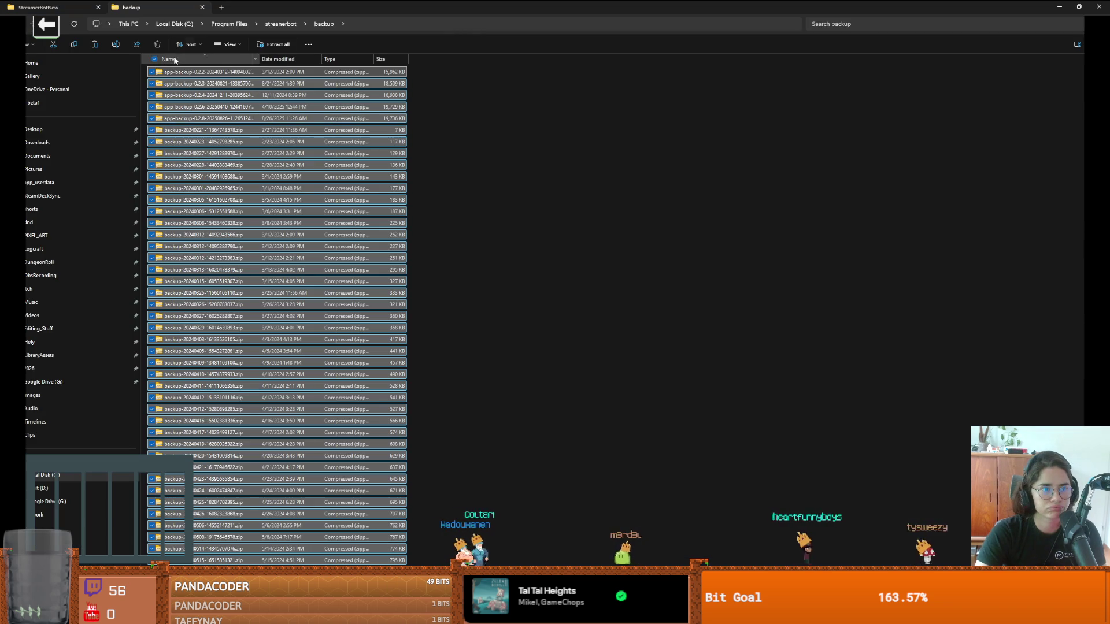
# Select actions.json and actions.json.bak in the original streamerbot data folder.
pyautogui.hotkey('alt', 'Up')
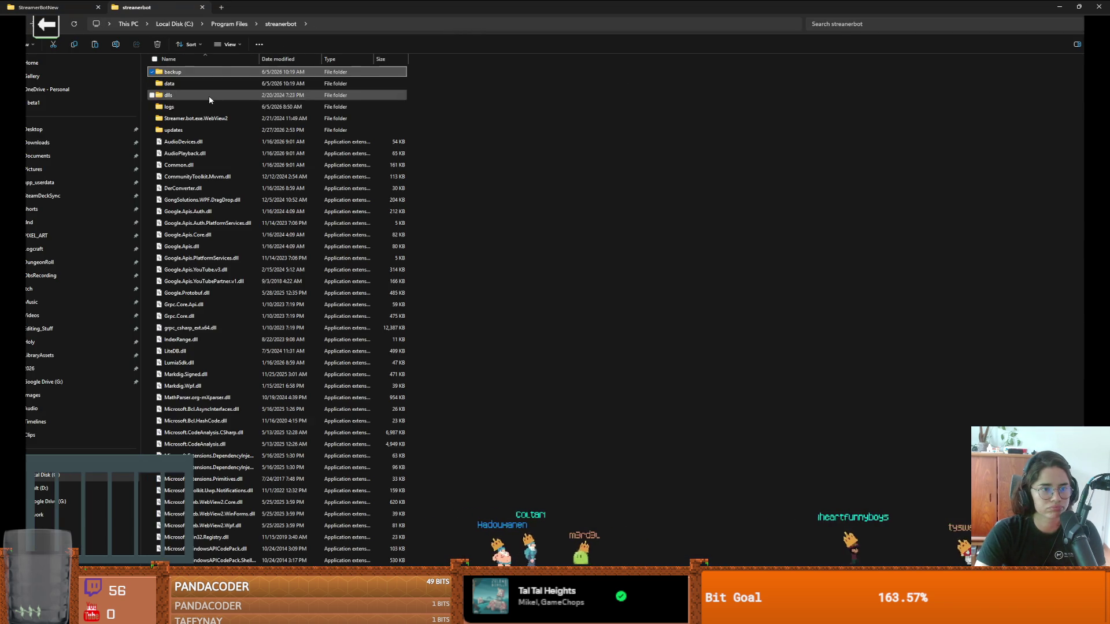
pyautogui.doubleClick(211, 84)
pyautogui.click(216, 71)
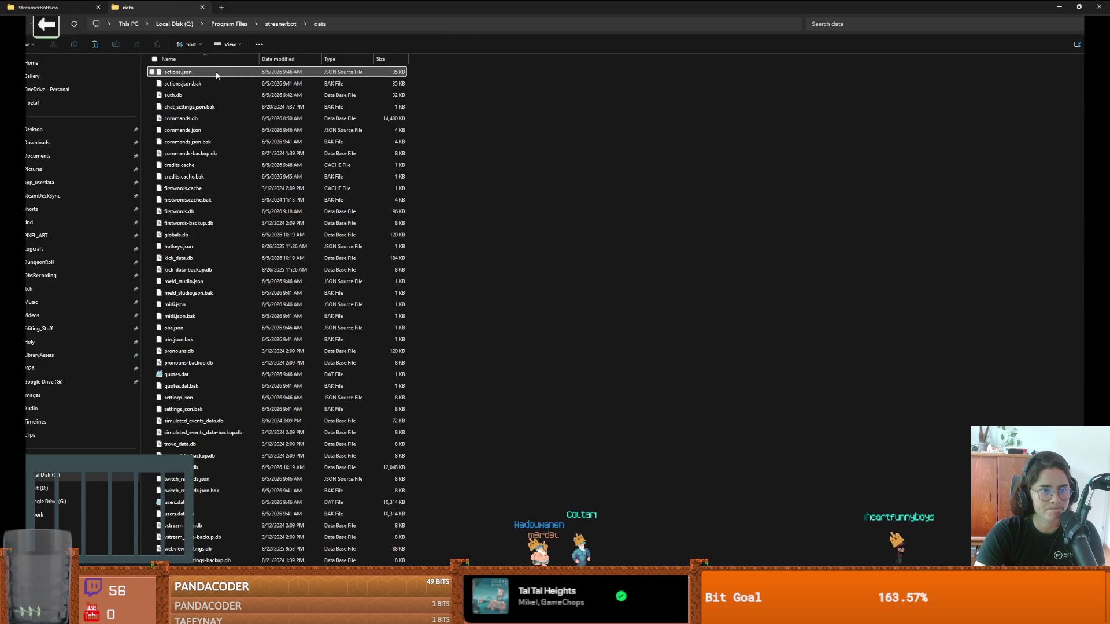
pyautogui.keyDown('shift'); pyautogui.click(211, 85); pyautogui.keyUp('shift')
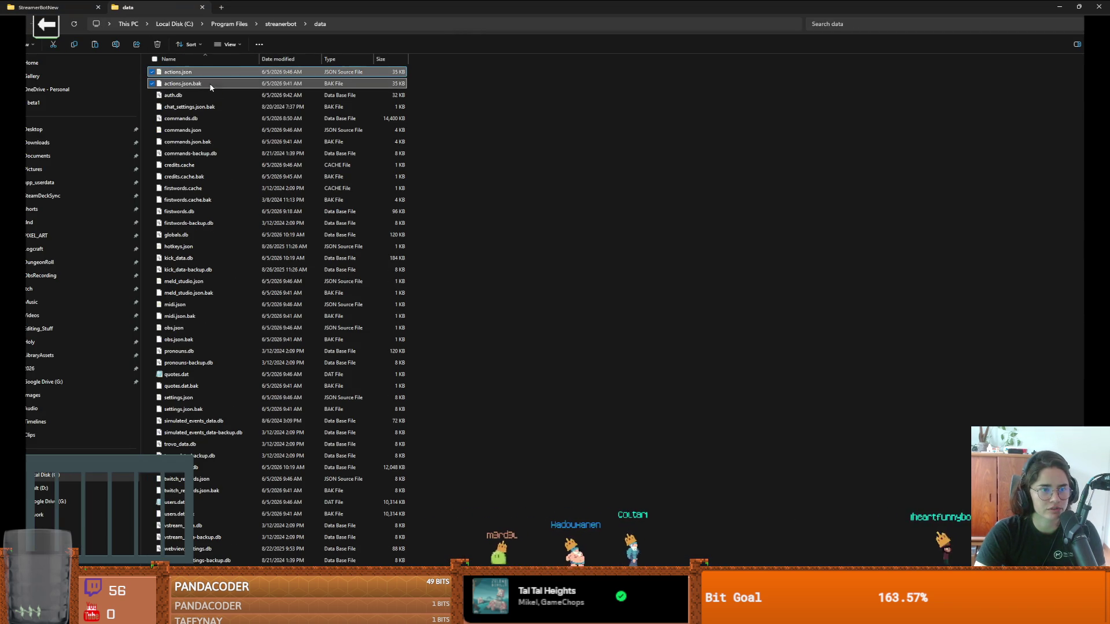
# Paste them into StreamerBotNew's data folder, replacing the existing actions.json, and close Explorer.
pyautogui.click(55, 7)
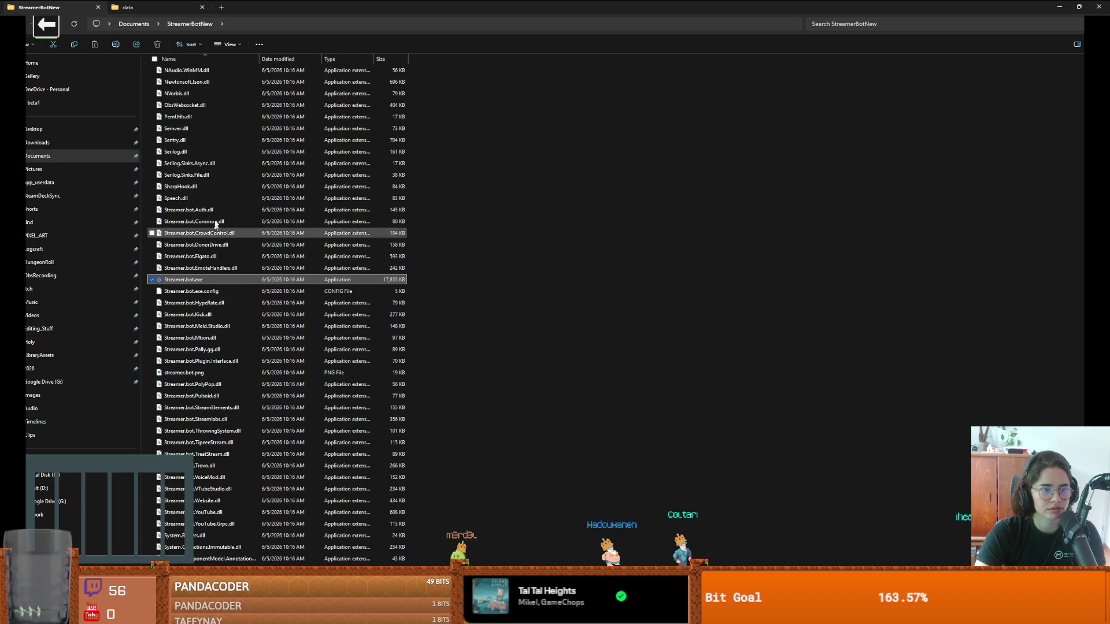
pyautogui.scroll(10, 207, 106)
pyautogui.doubleClick(190, 85)
pyautogui.click(456, 175)
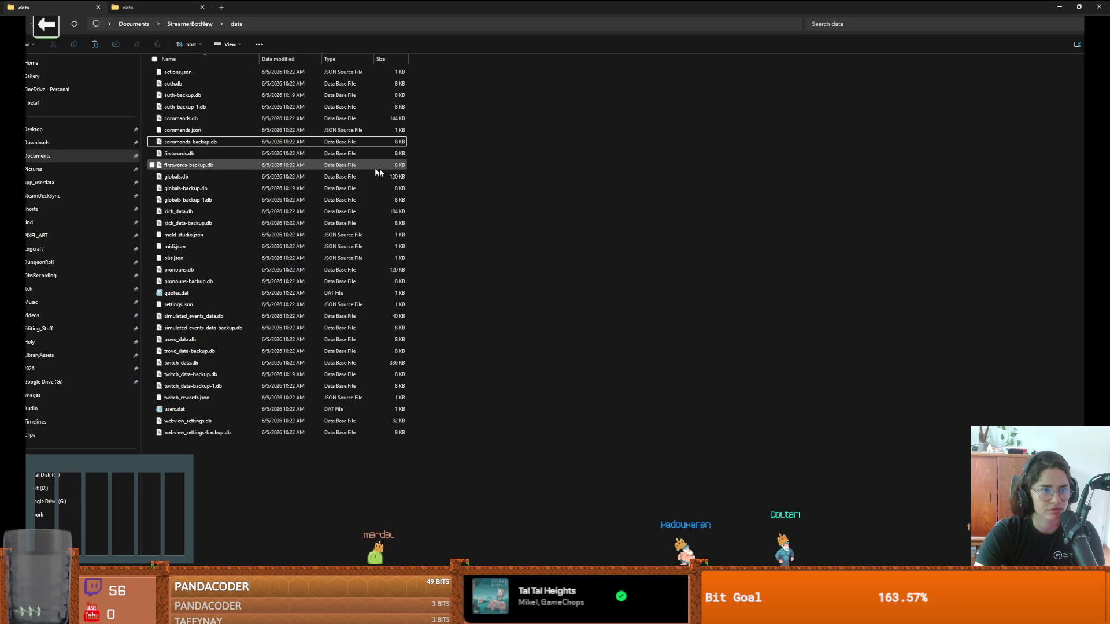
pyautogui.hotkey('ctrl', 'v')
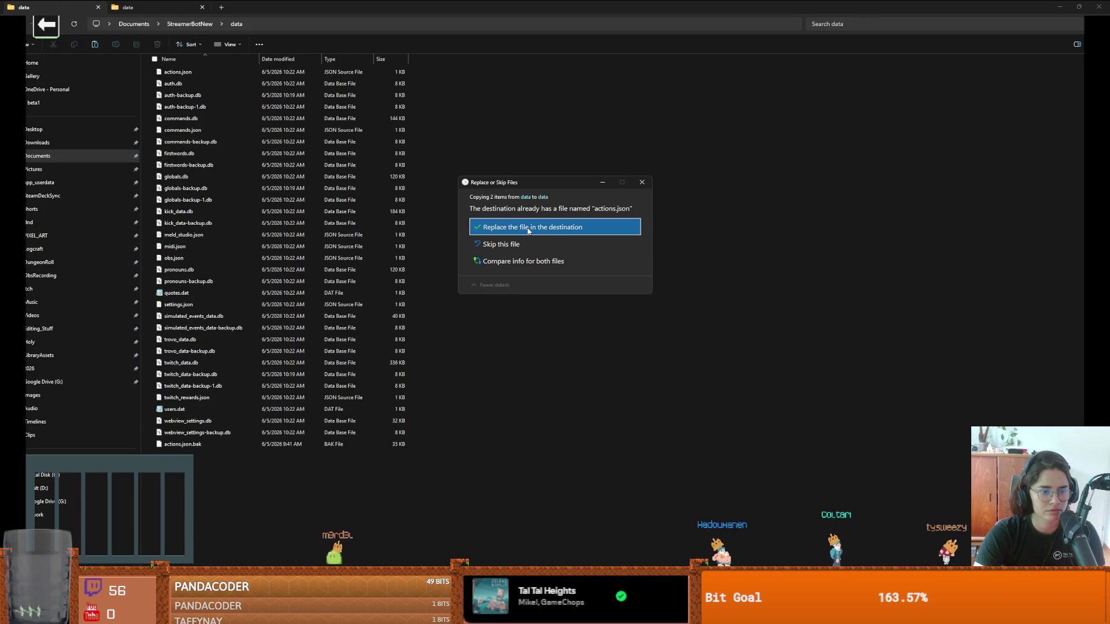
pyautogui.click(528, 229)
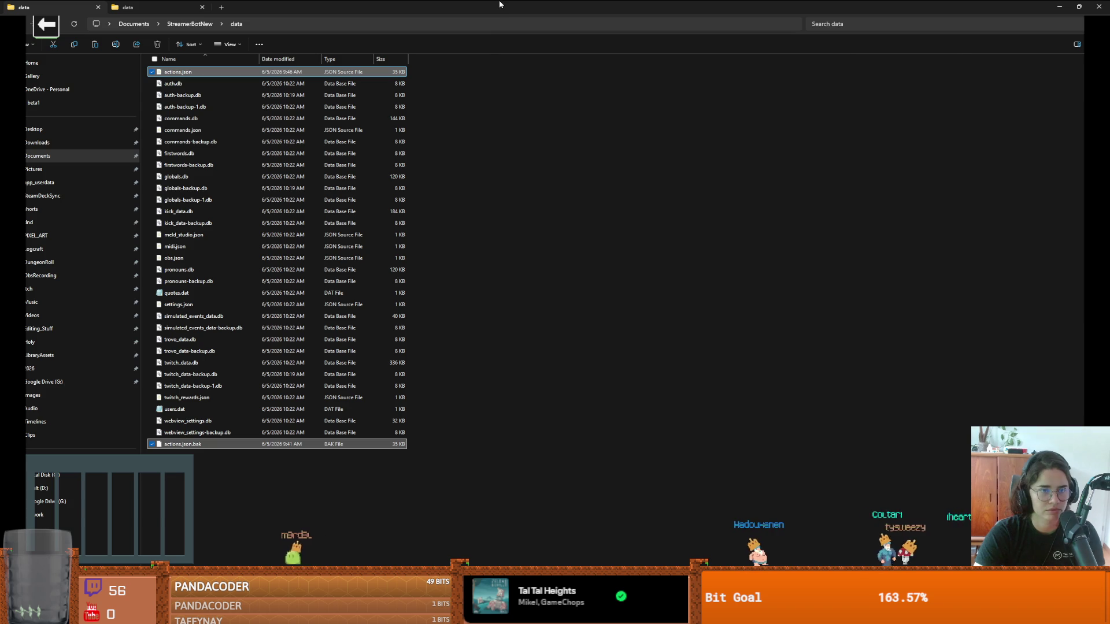
pyautogui.hotkey('alt', 'F4')
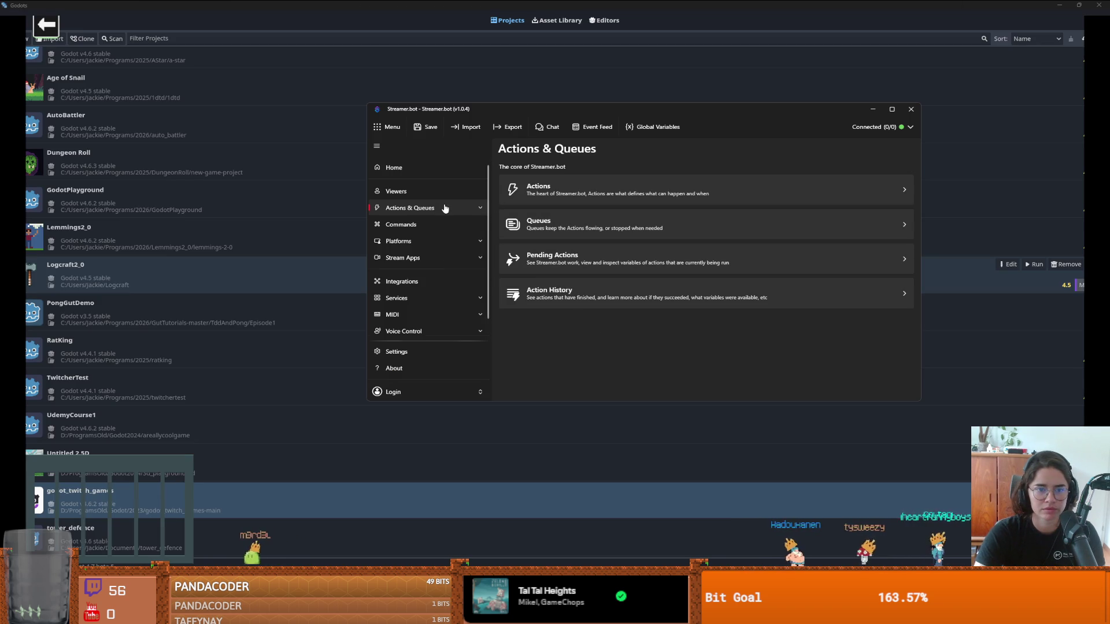
# Open Streamer.bot's Actions list, then close the app and confirm.
pyautogui.click(445, 209)
pyautogui.click(433, 225)
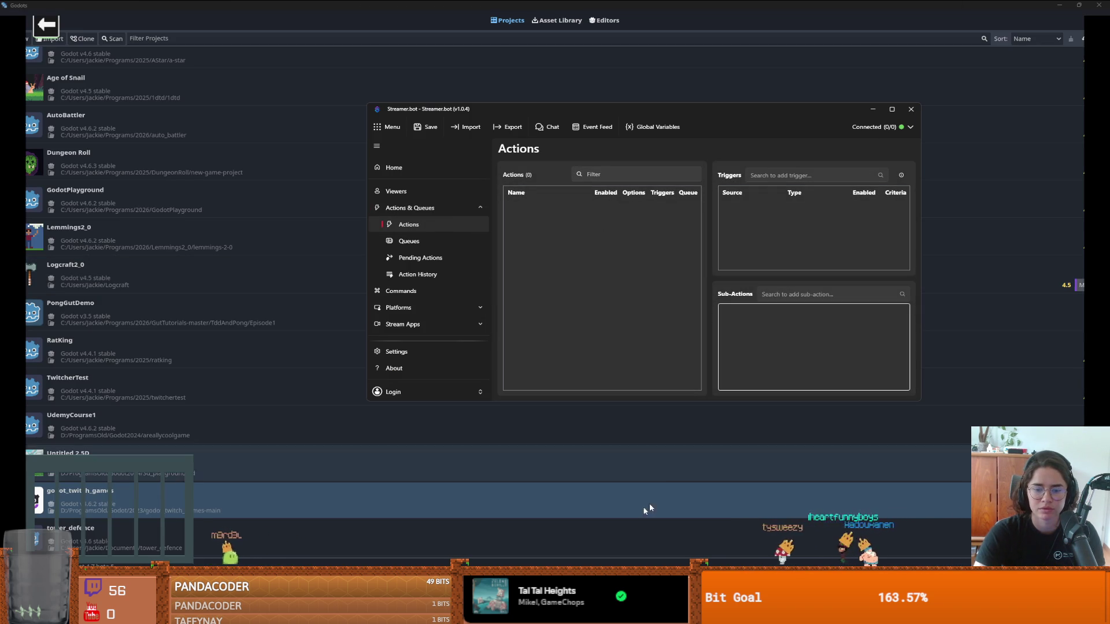
pyautogui.rightClick(925, 612)
pyautogui.click(939, 553)
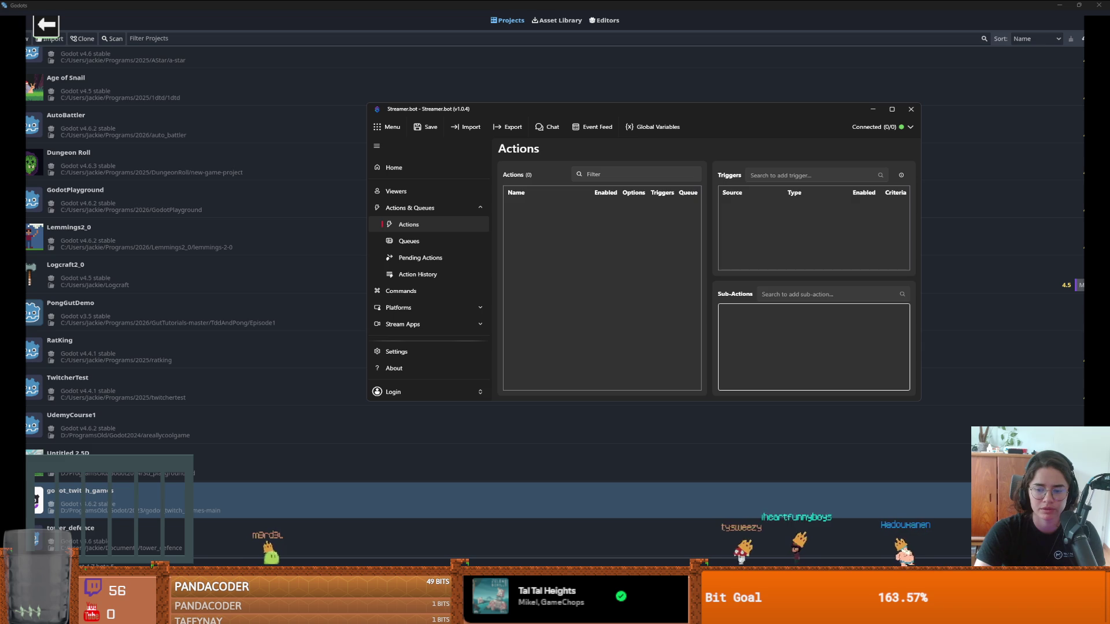
pyautogui.click(911, 110)
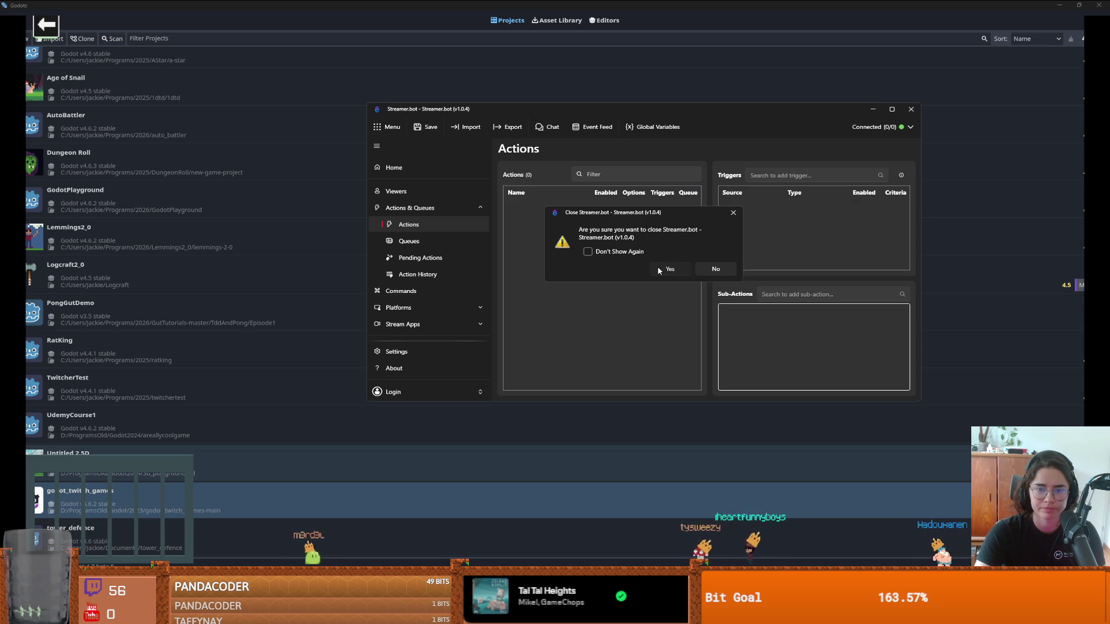
pyautogui.click(662, 268)
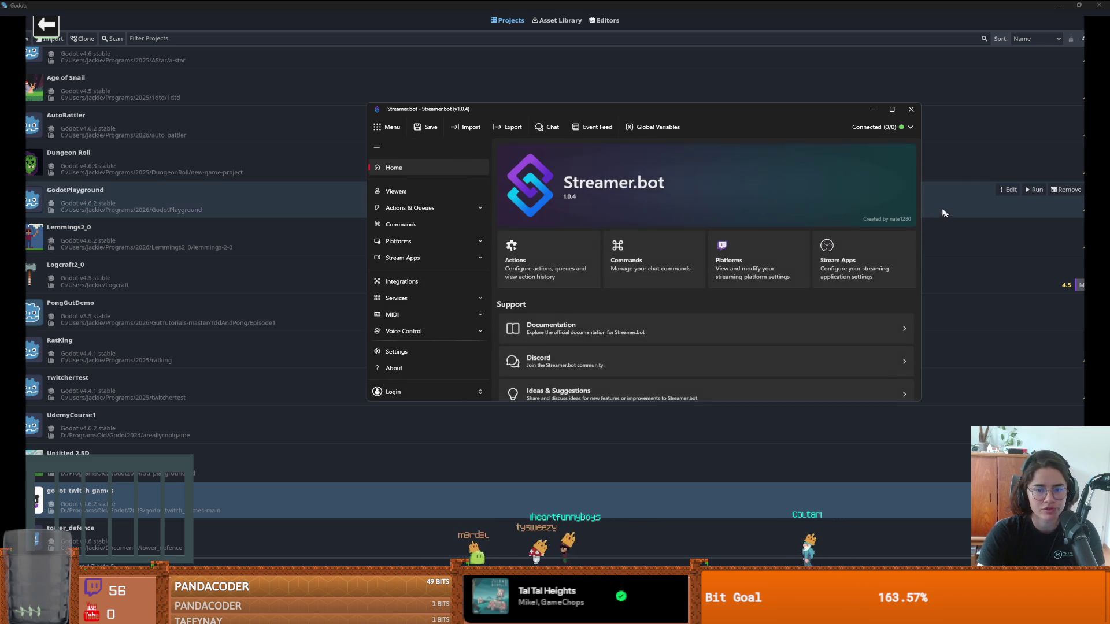
# After restarting, open the Actions list again and drag the Streamer.bot window off-screen.
pyautogui.click(420, 208)
pyautogui.click(407, 225)
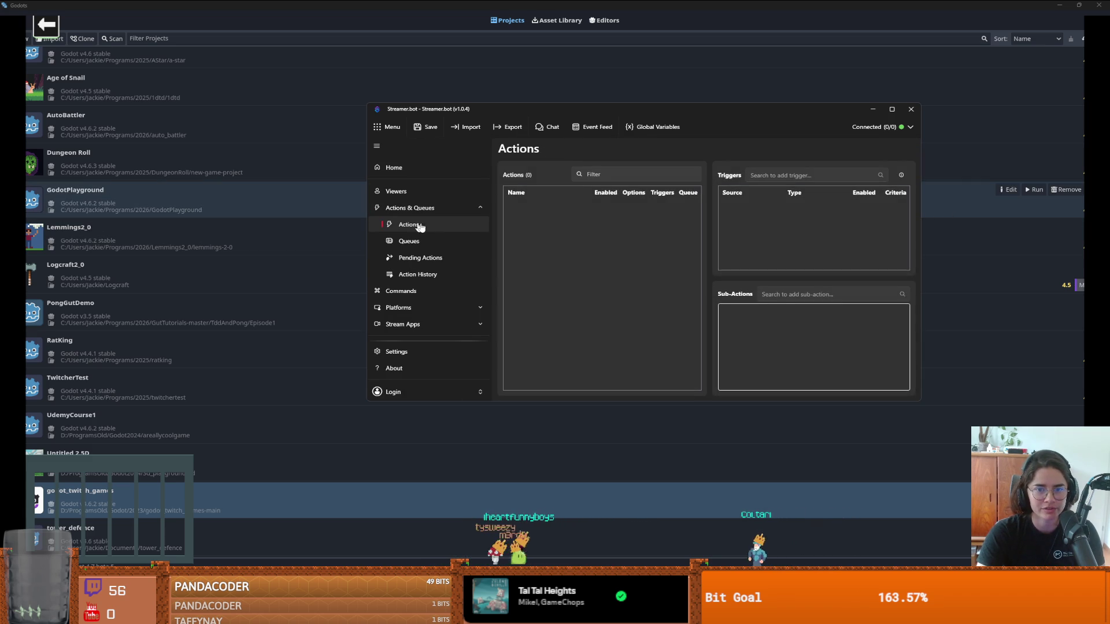
pyautogui.moveTo(690, 117); pyautogui.dragTo(1109, 121)
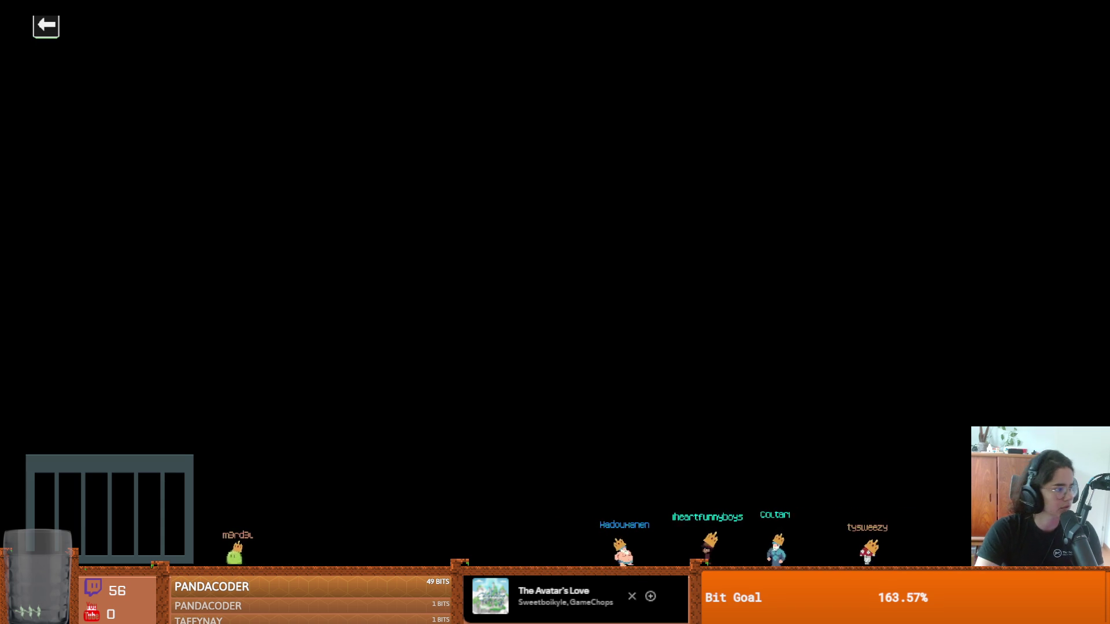
pyautogui.hotkey('alt', 'Tab')
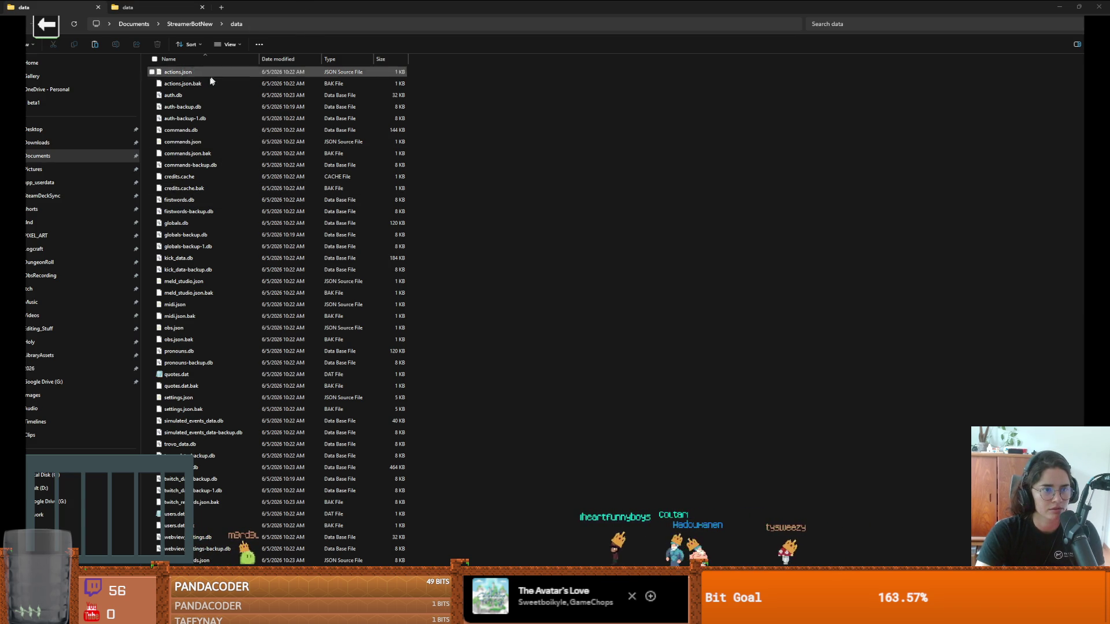
# Compare StreamerBotNew's data folder with the original, checking auth-backup.db and actions.json.bak.
pyautogui.click(206, 107)
pyautogui.click(209, 83)
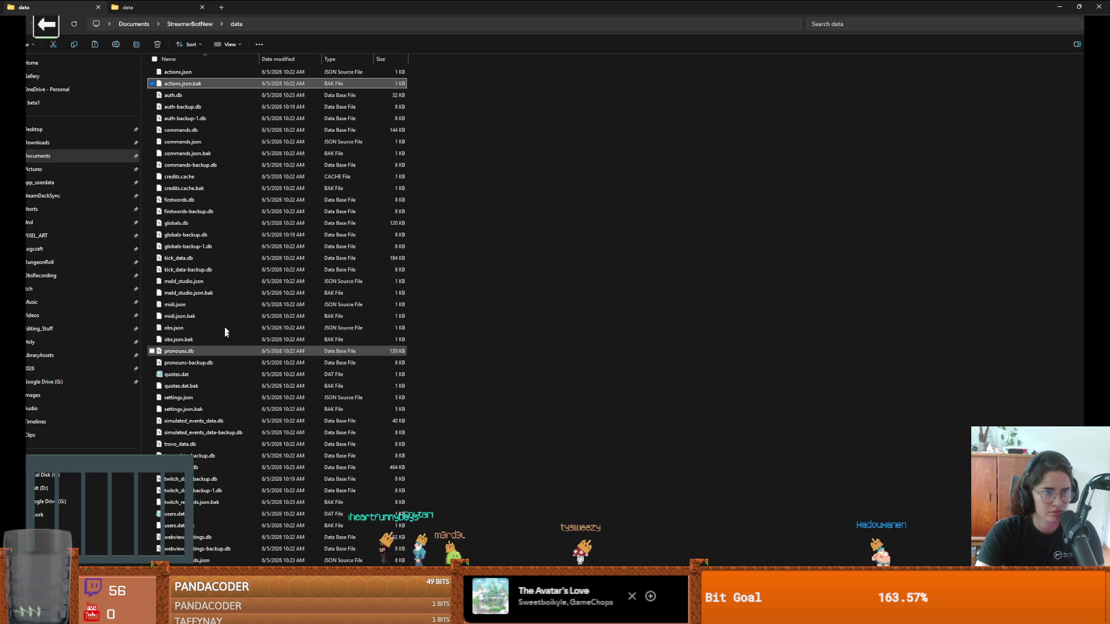
pyautogui.click(142, 8)
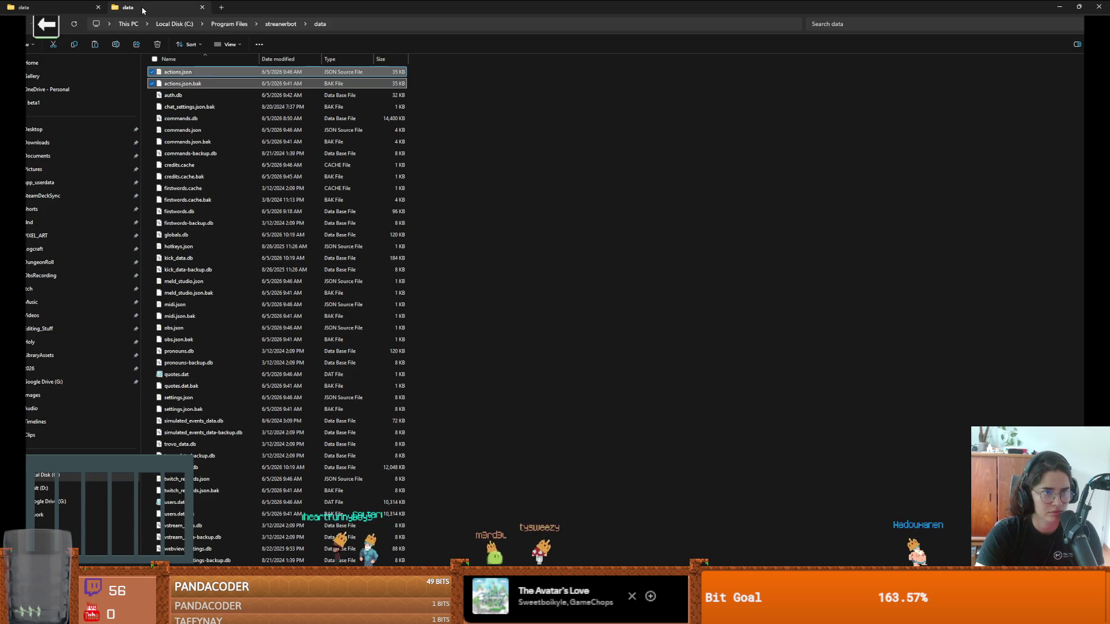
pyautogui.click(56, 6)
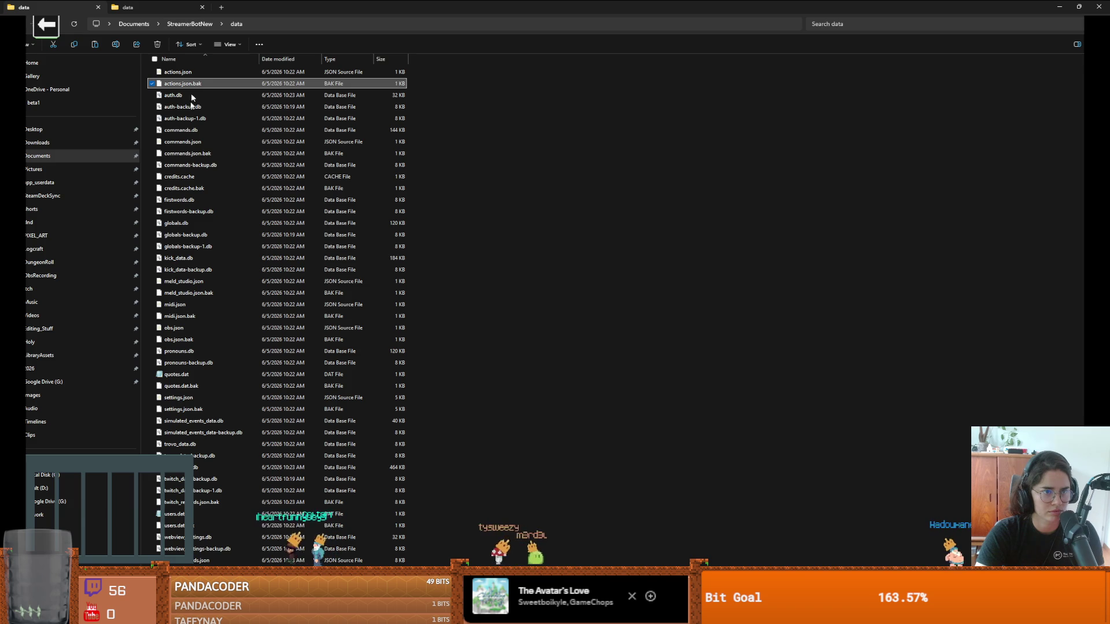
pyautogui.click(454, 257)
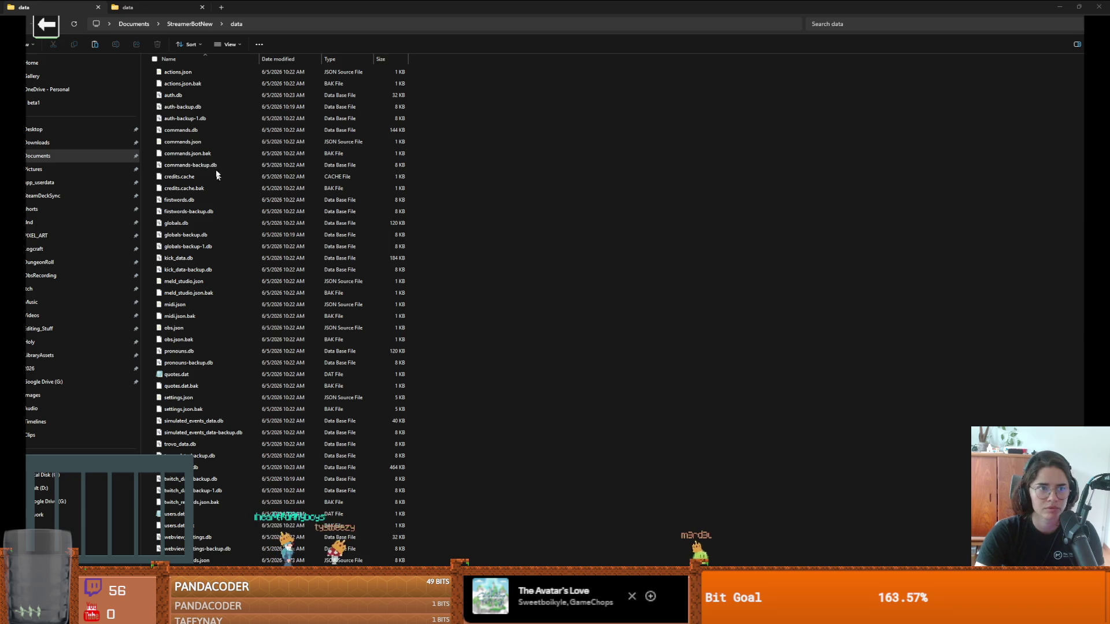
# Open the backup folder of the original Program Files streamerbot installation.
pyautogui.click(152, 7)
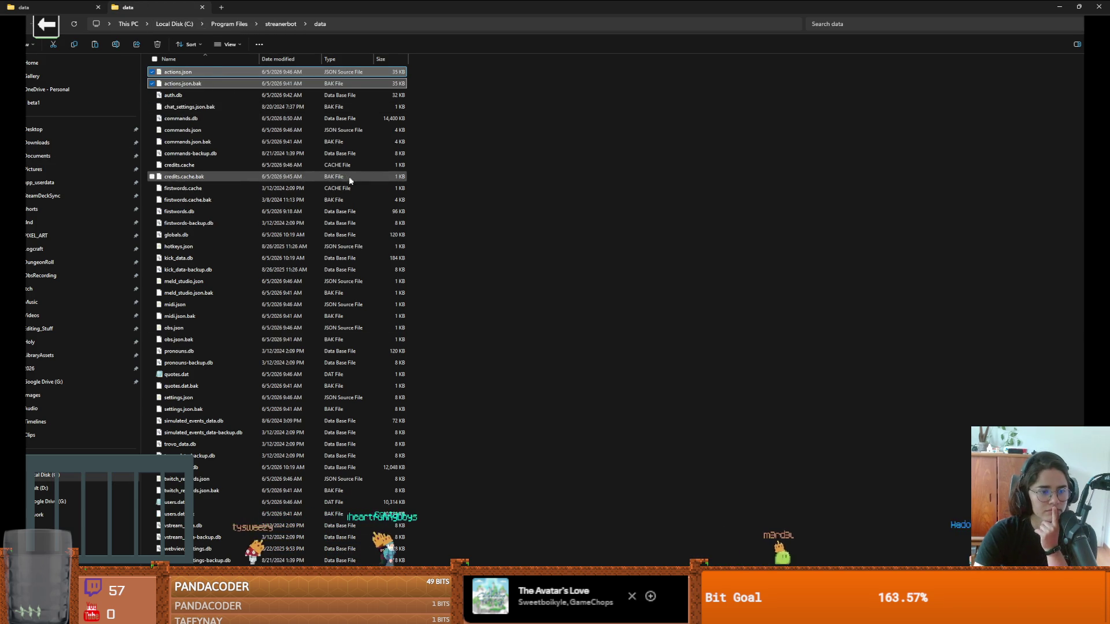
pyautogui.click(281, 23)
pyautogui.doubleClick(211, 84)
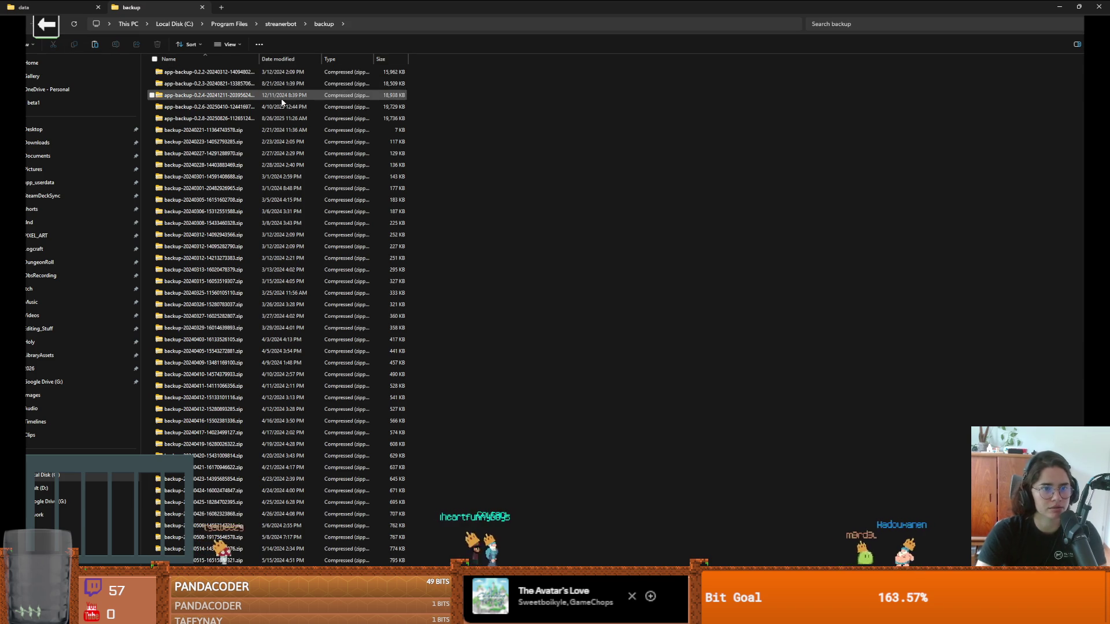
# Scroll the Backup & Restore docs to Restoring Backups, then bring back the backup folder window.
pyautogui.hotkey('alt', 'Tab')
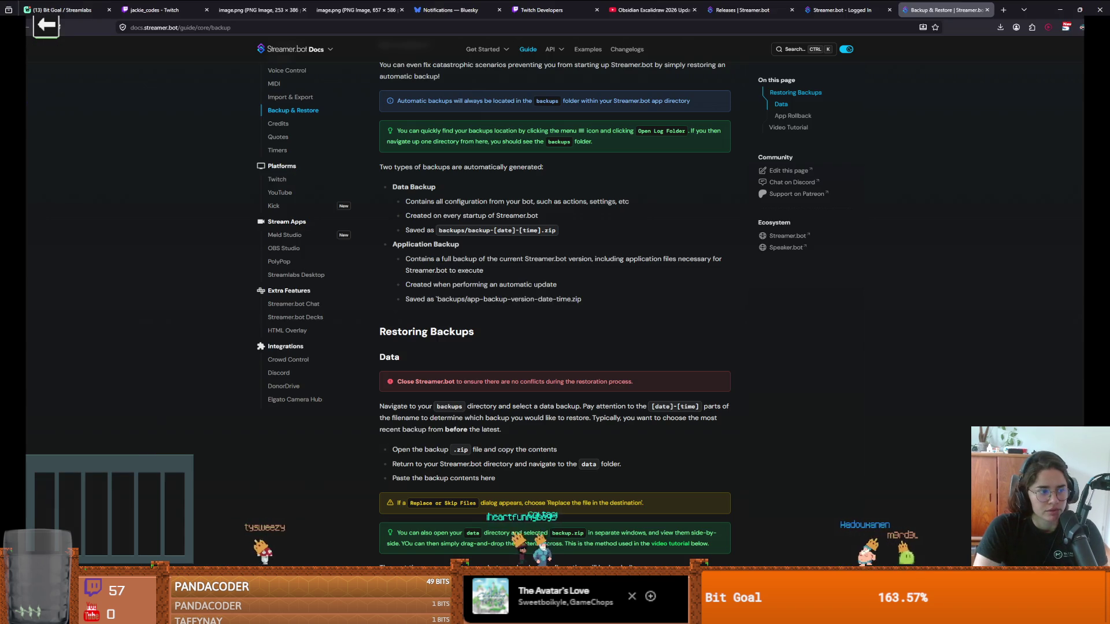
pyautogui.scroll(-2, 446, 319)
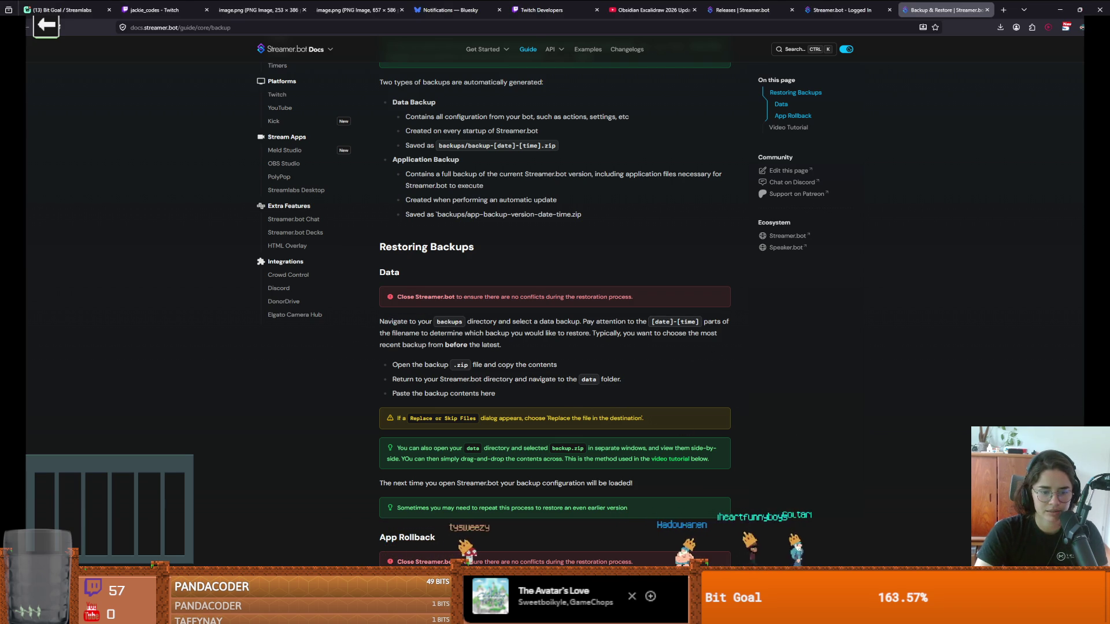
pyautogui.moveTo(356, 612)
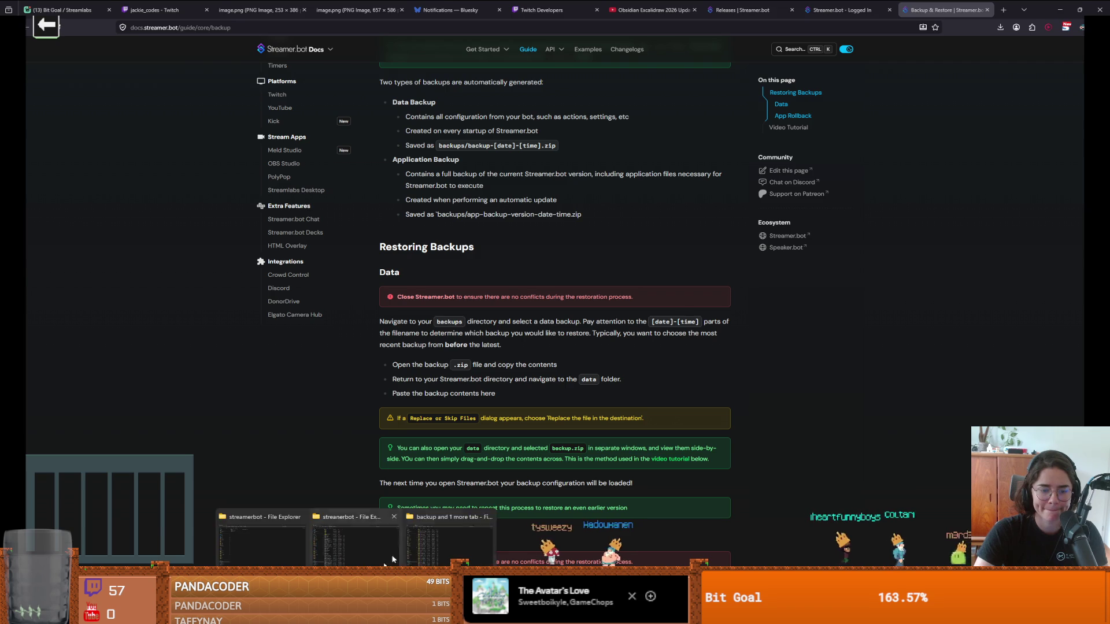
pyautogui.click(356, 612)
# Shrink the backup folder window and extract the latest backup zip's contents.
pyautogui.moveTo(415, 36)
pyautogui.mouseDown()
pyautogui.moveTo(362, 167)
pyautogui.moveTo(362, 157)
pyautogui.mouseUp()
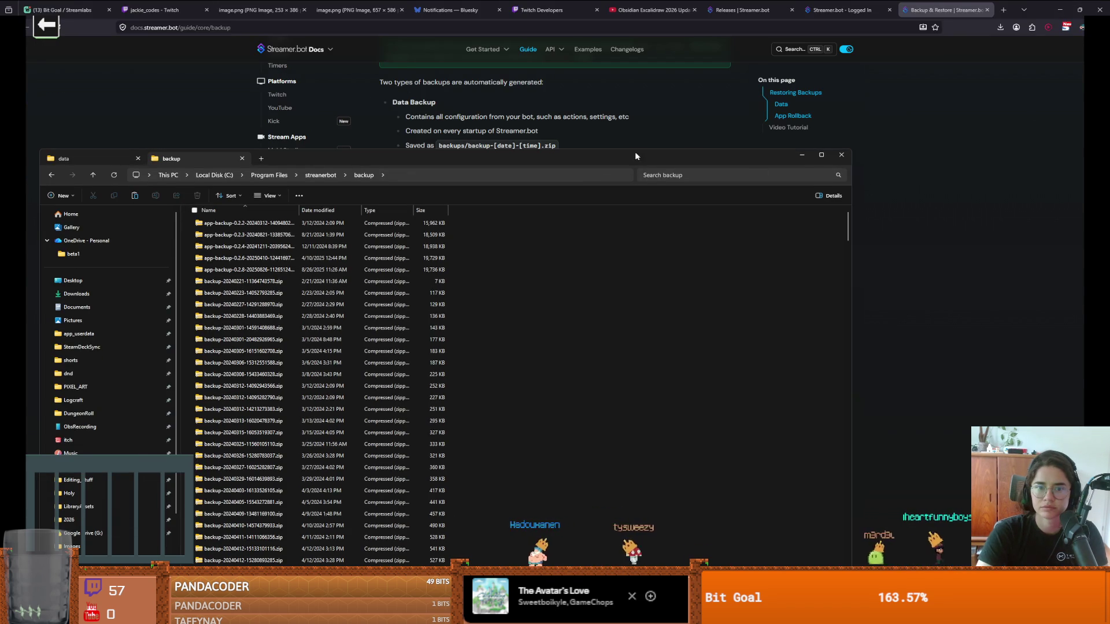
pyautogui.hotkey('alt', 'Tab')
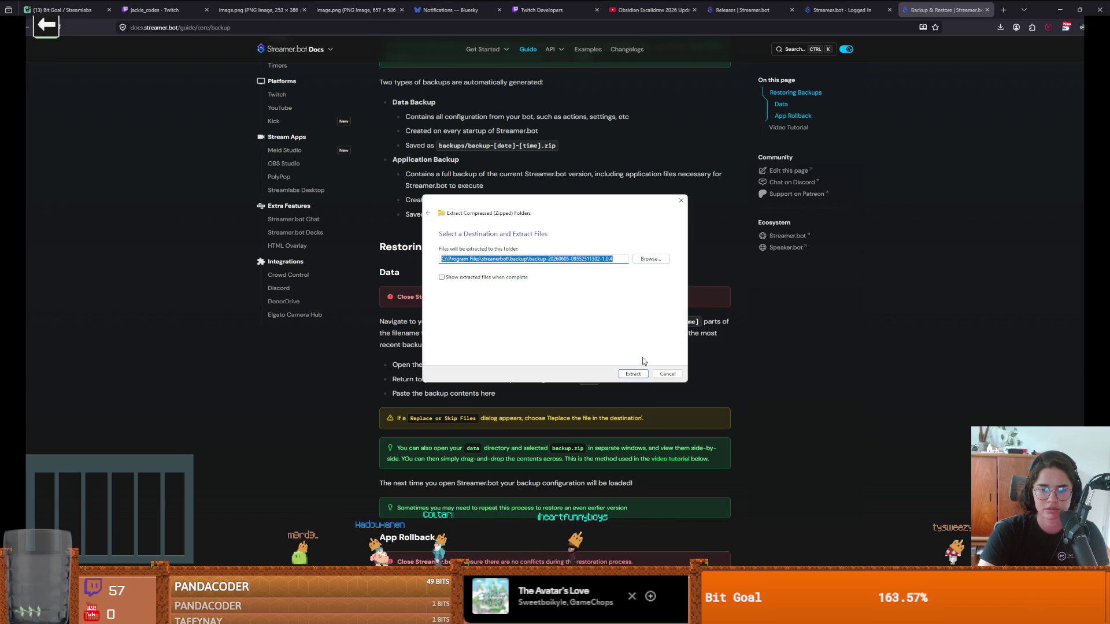
pyautogui.click(633, 373)
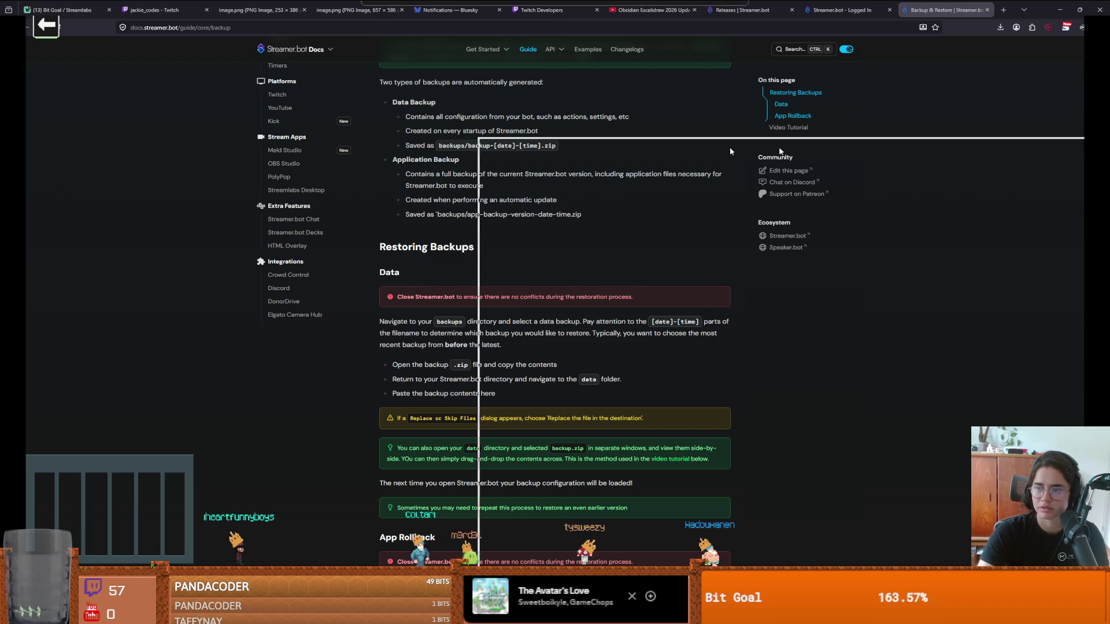
# Paste the extracted backup files into Streamer.bot's data folder, replacing the existing files.
pyautogui.hotkey('alt', 'Tab')
pyautogui.doubleClick(347, 219)
pyautogui.hotkey('ctrl', 'v')
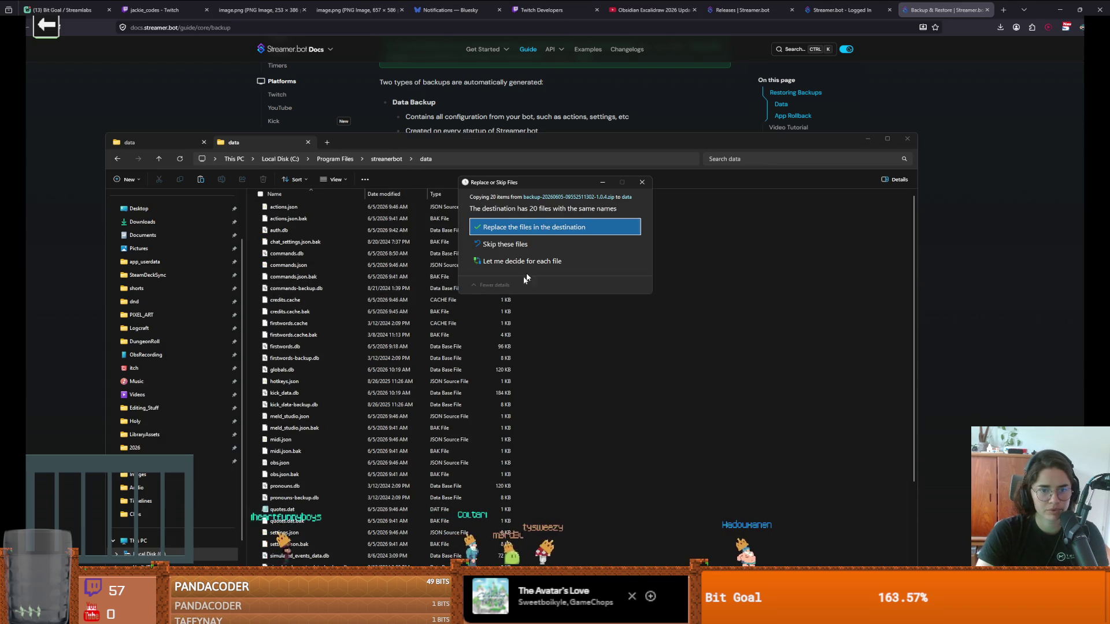
pyautogui.click(541, 227)
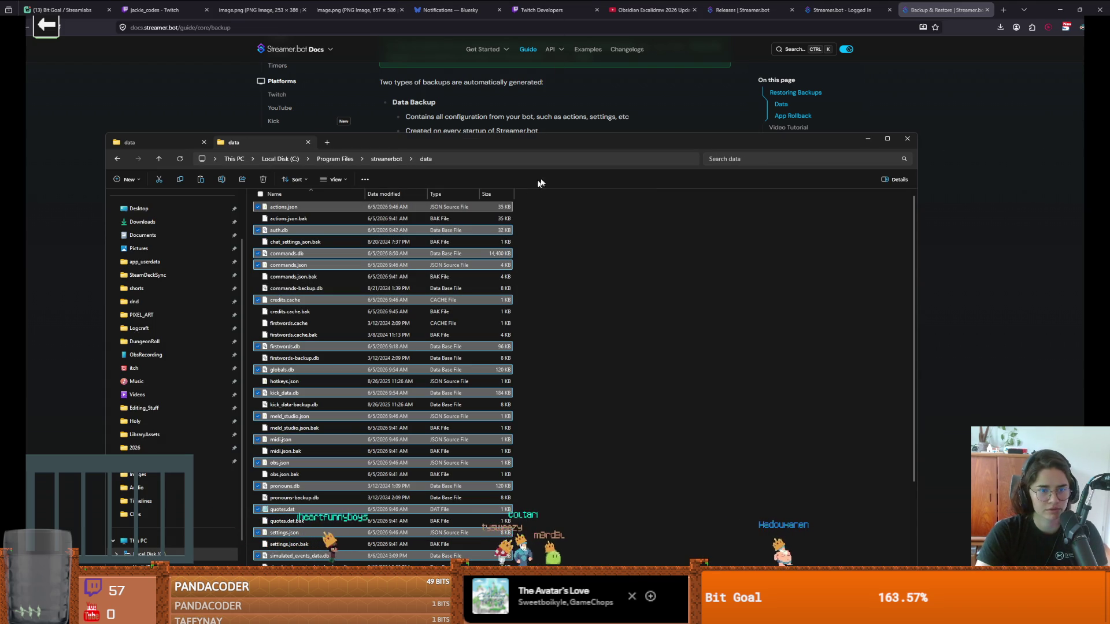
# Close the File Explorer window and bring the streamerbot folder window back up.
pyautogui.click(907, 139)
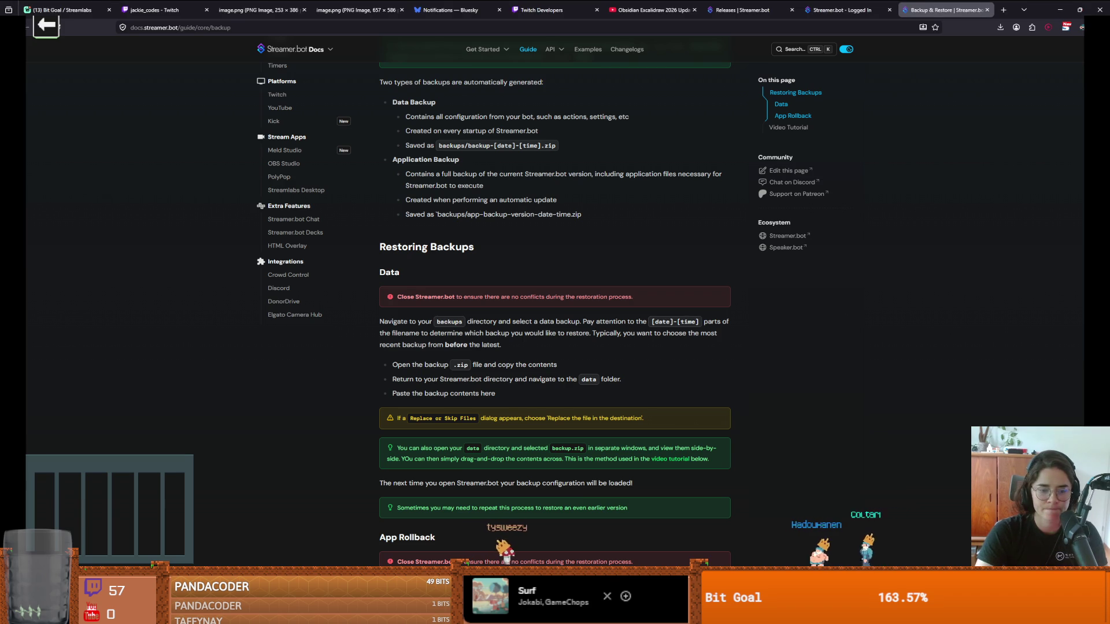
pyautogui.moveTo(356, 613)
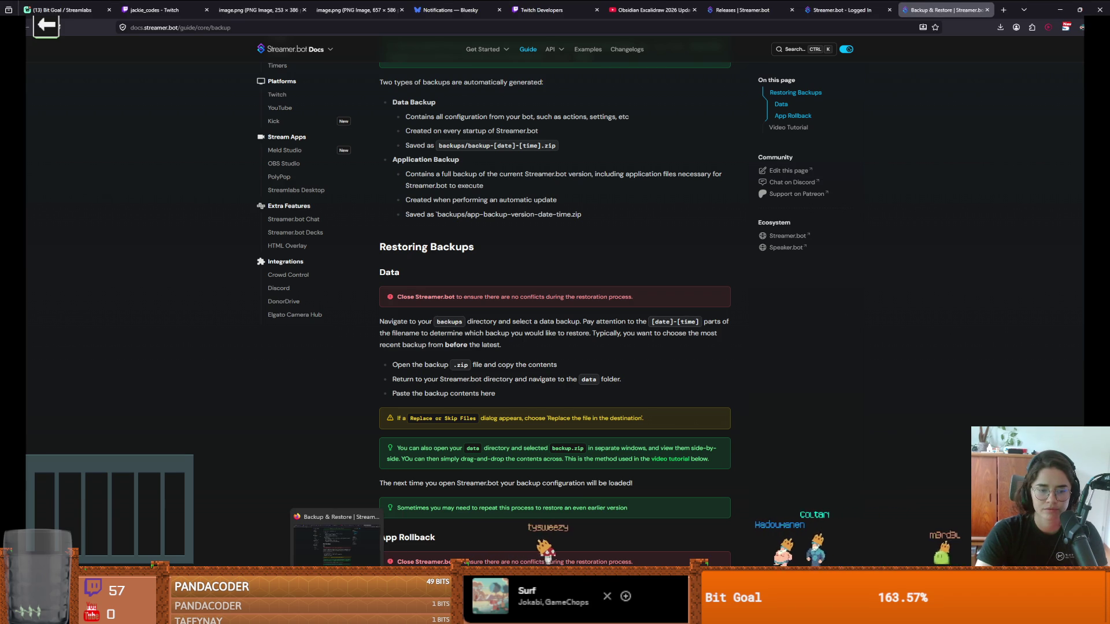
pyautogui.click(336, 614)
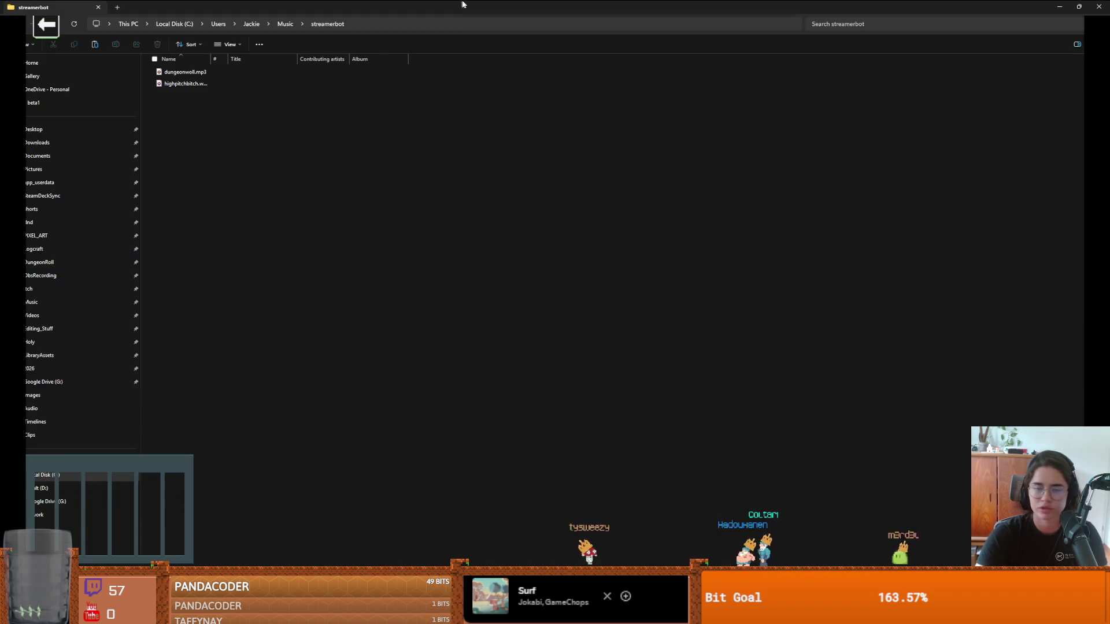
# Select every file in C:\Program Files\streamerbot\data and shrink the Explorer window.
pyautogui.hotkey('alt', 'Tab')
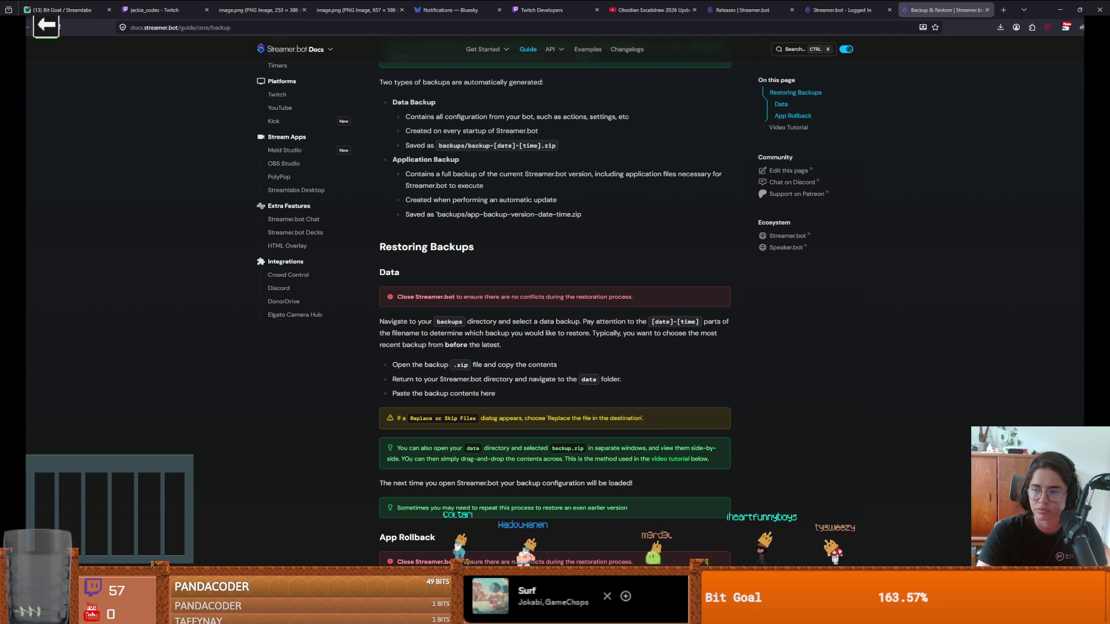
pyautogui.hotkey('alt', 'Tab')
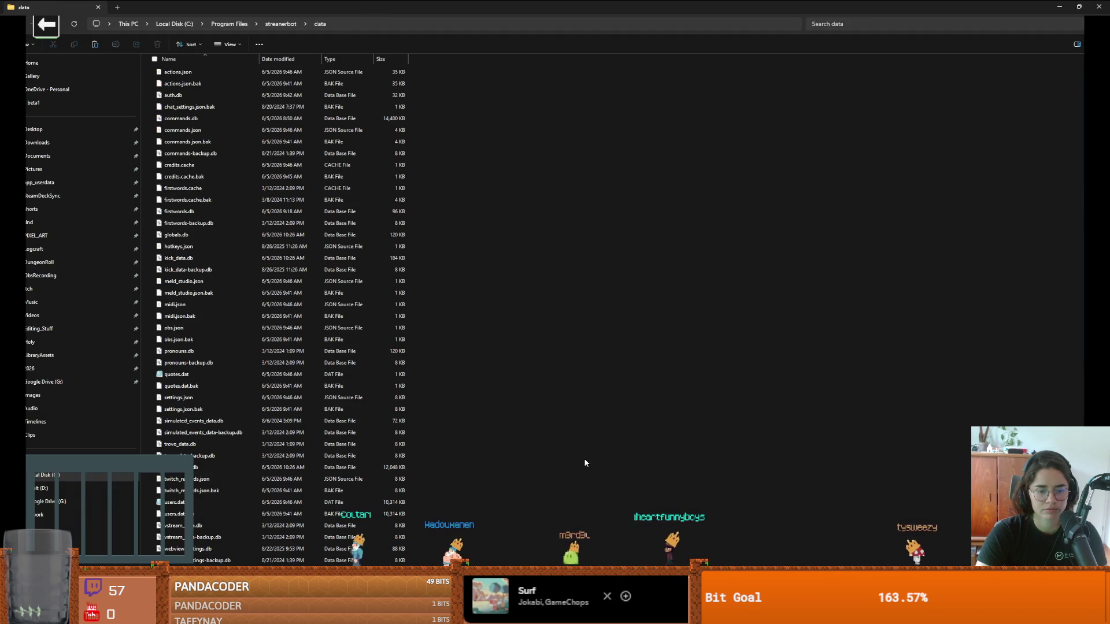
pyautogui.hotkey('ctrl', 'a')
pyautogui.rightClick(239, 339)
pyautogui.press('Escape')
pyautogui.hotkey('ctrl', 'a')
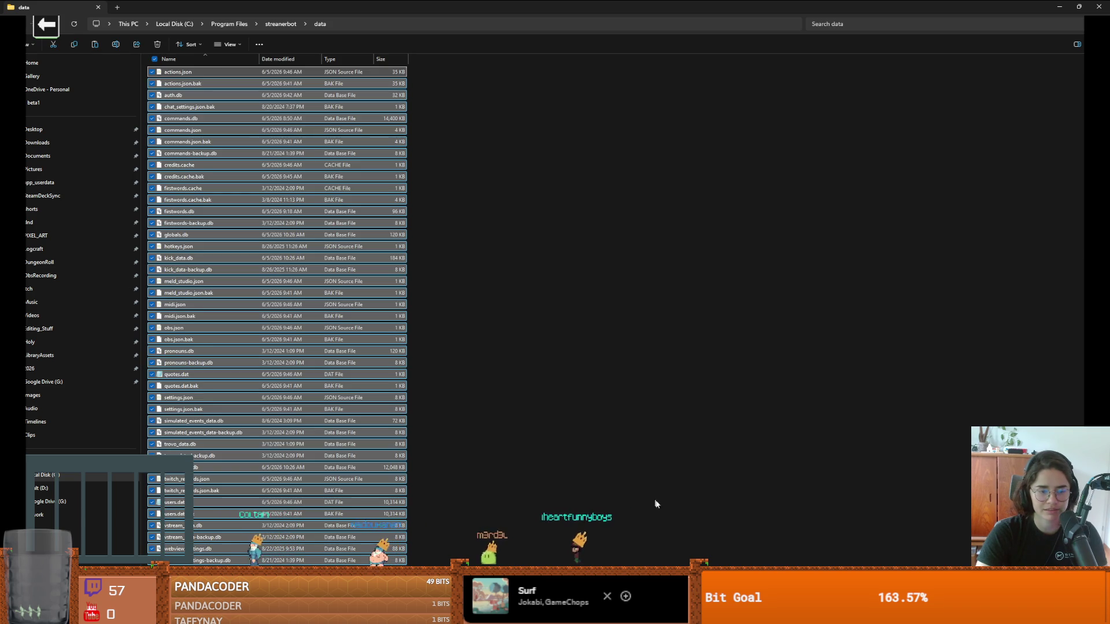
pyautogui.doubleClick(673, 7)
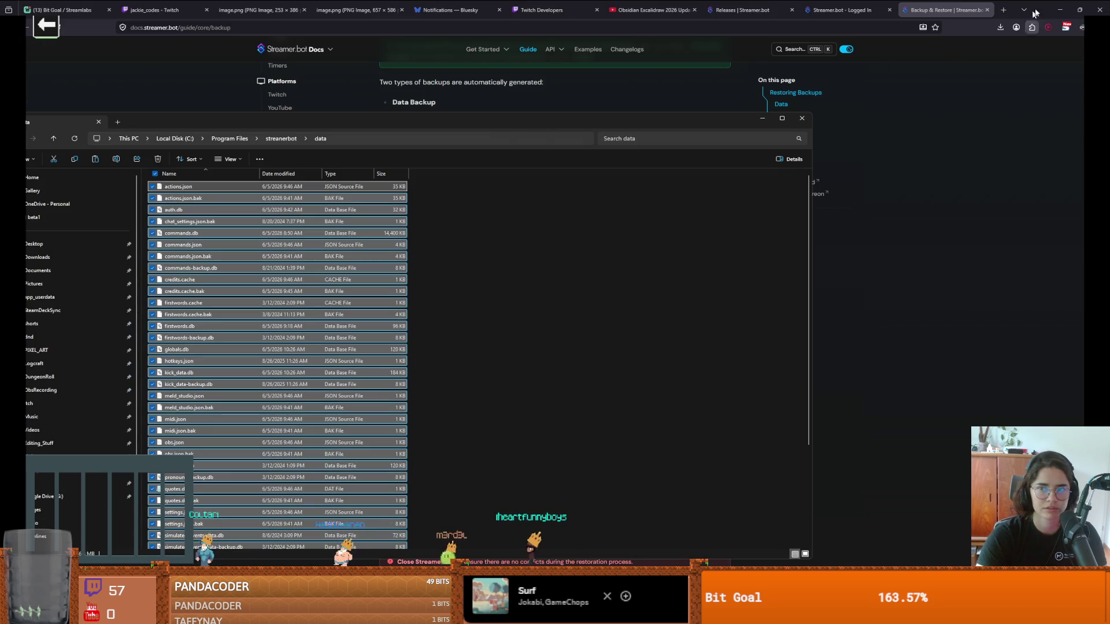
# Minimize the browser and Godot, then create a new desktop folder named deleted_streamerbot.
pyautogui.click(1063, 9)
pyautogui.click(1062, 8)
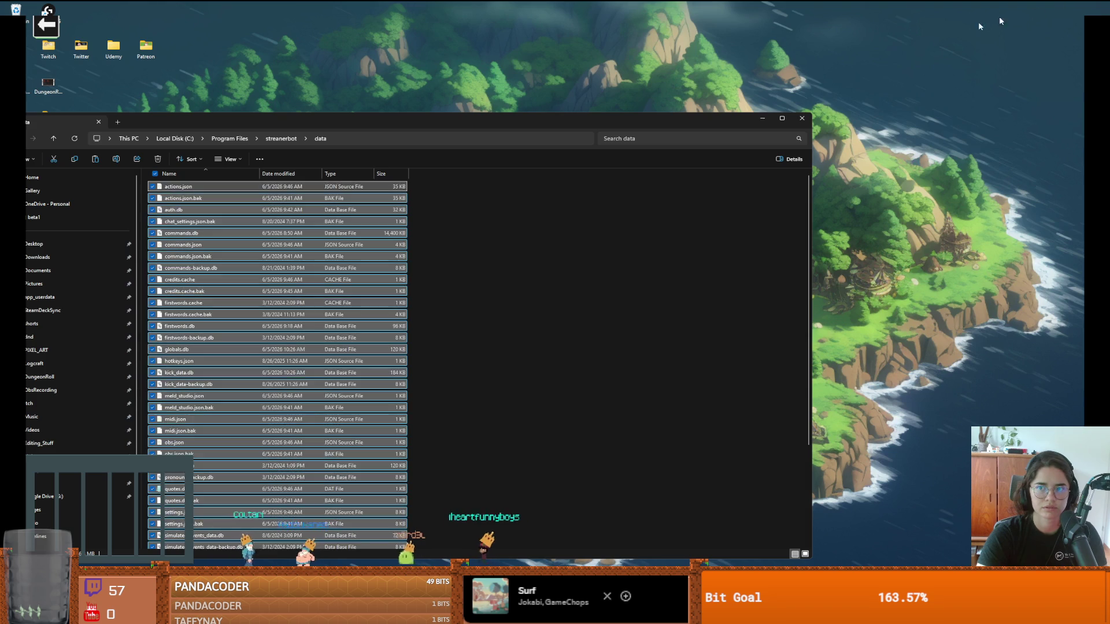
pyautogui.rightClick(871, 73)
pyautogui.moveTo(908, 177)
pyautogui.click(1012, 178)
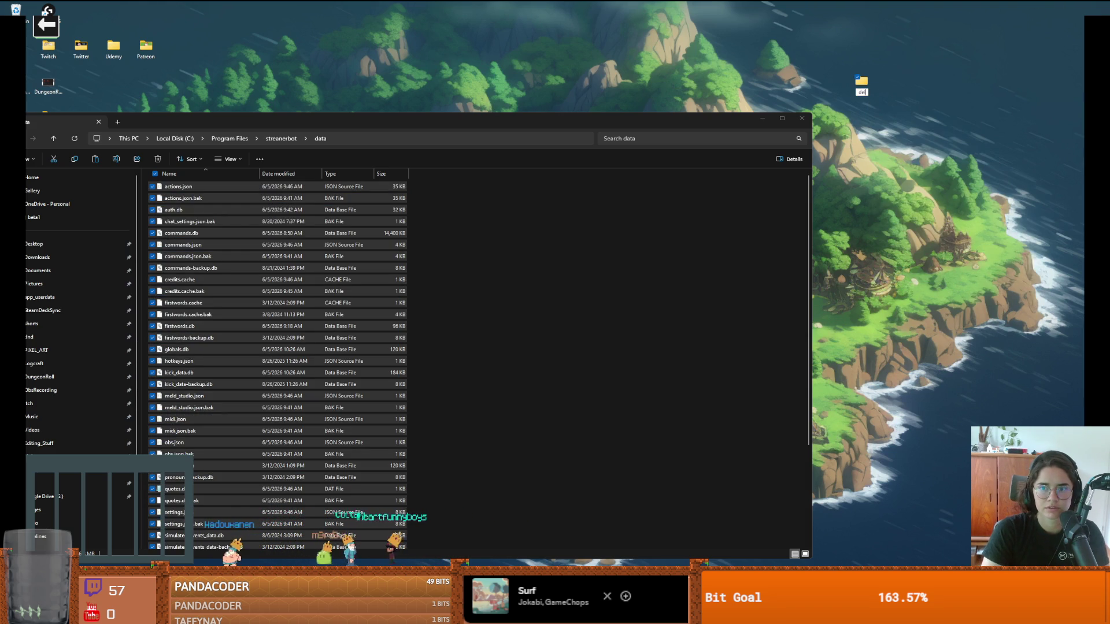
# Move all data folder files into deleted_streamerbot, close it, and return to the streamerbot folder.
pyautogui.doubleClick(864, 86)
pyautogui.moveTo(472, 123); pyautogui.dragTo(868, 212)
pyautogui.click(277, 301)
pyautogui.hotkey('ctrl', 'a')
pyautogui.moveTo(278, 301); pyautogui.dragTo(883, 300)
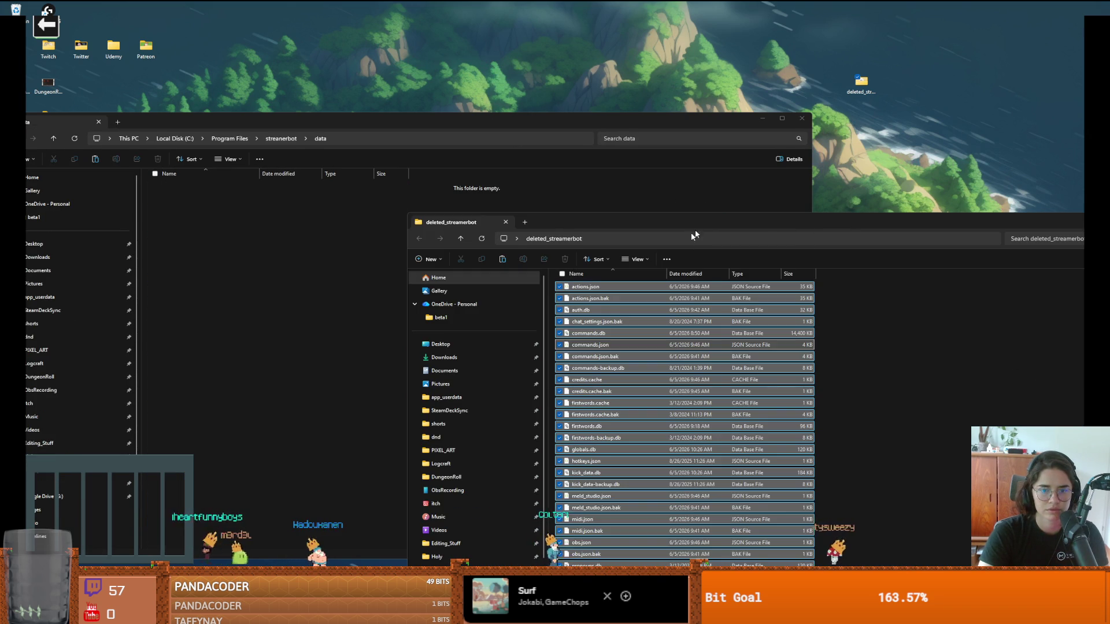
pyautogui.click(1053, 217)
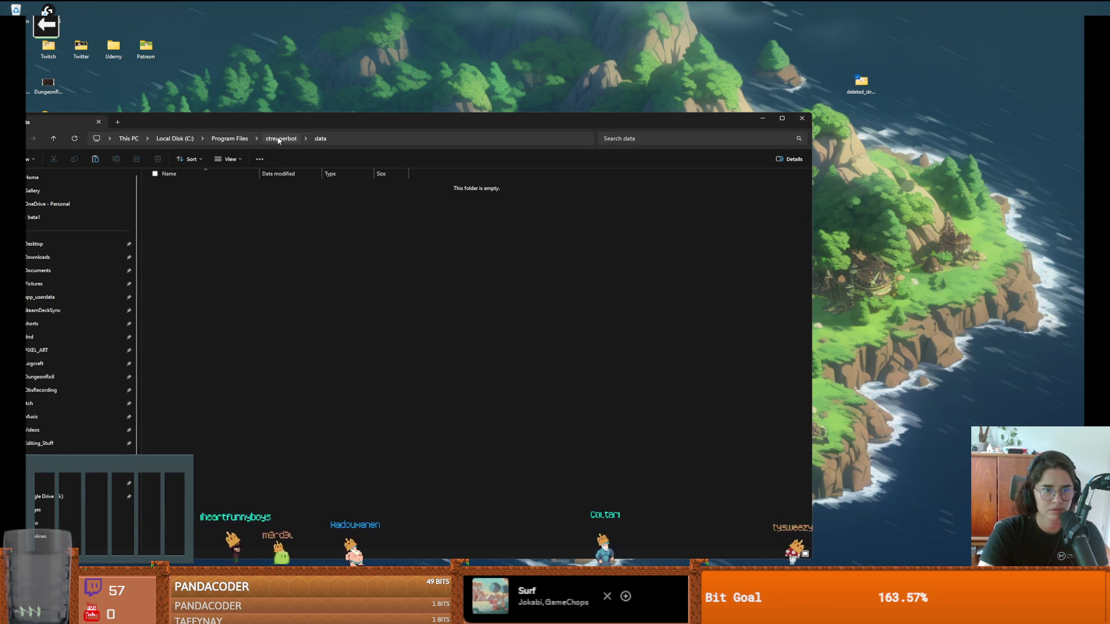
pyautogui.click(278, 140)
# Open the 6/3/2026 backup archive and select all its files.
pyautogui.doubleClick(191, 186)
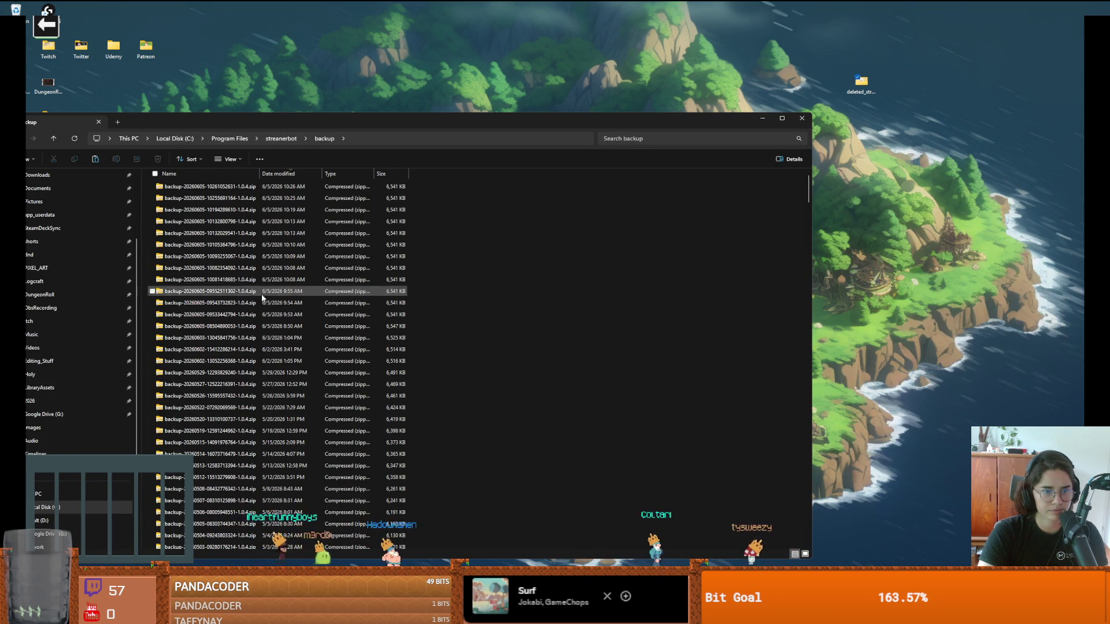
pyautogui.scroll(-5, 287, 206)
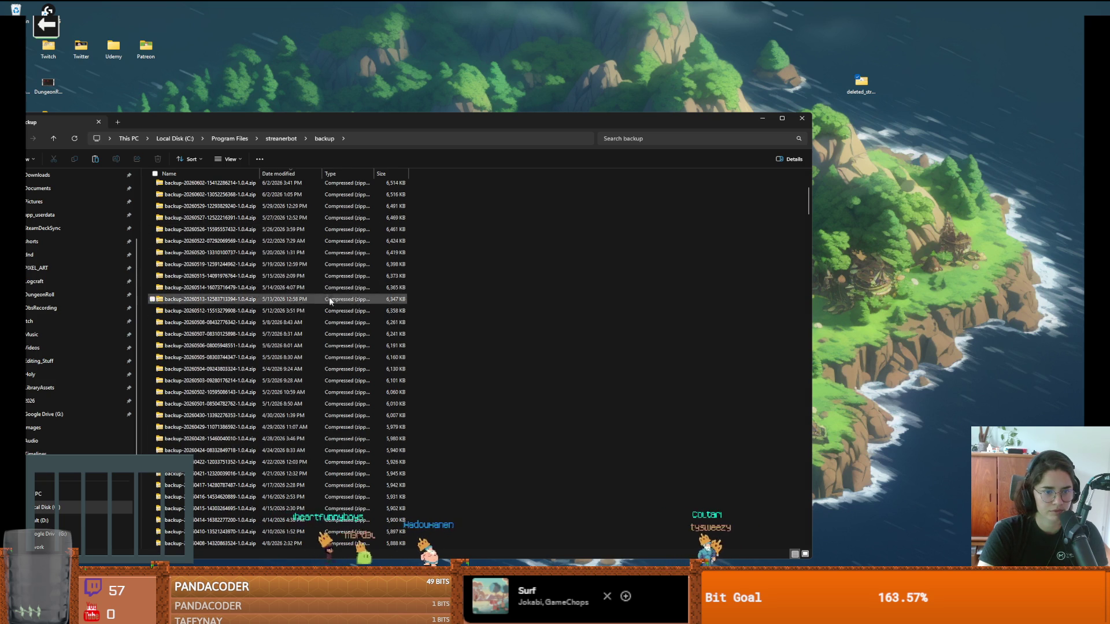
pyautogui.scroll(5, 306, 289)
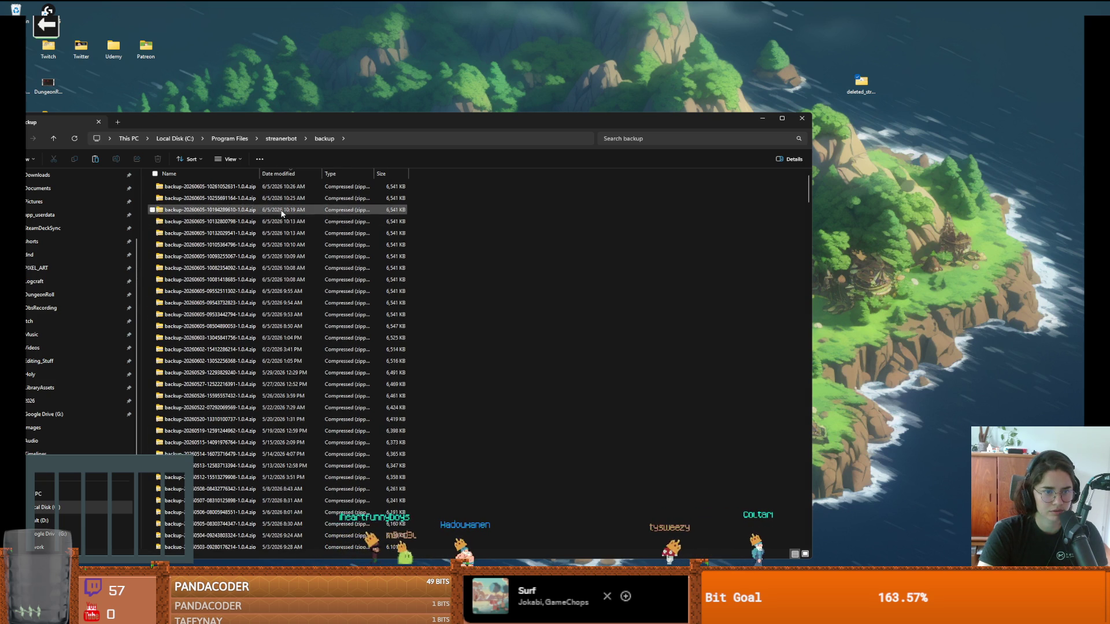
pyautogui.doubleClick(286, 339)
pyautogui.hotkey('ctrl', 'a')
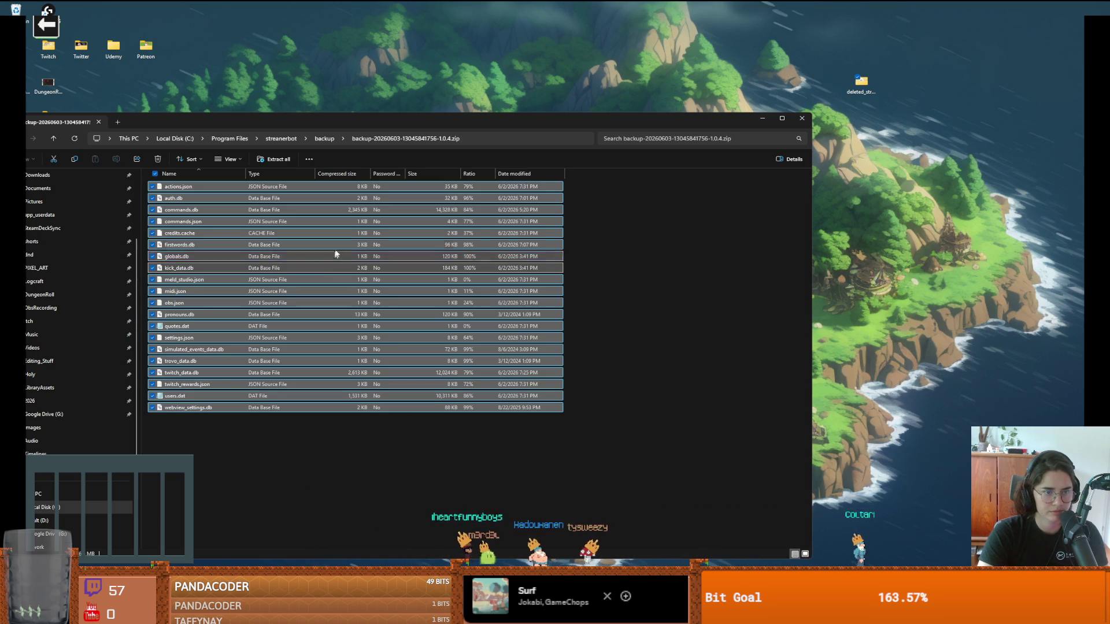
# Paste the backup files into the empty data folder, then close File Explorer.
pyautogui.click(325, 138)
pyautogui.click(281, 138)
pyautogui.doubleClick(200, 199)
pyautogui.hotkey('ctrl', 'v')
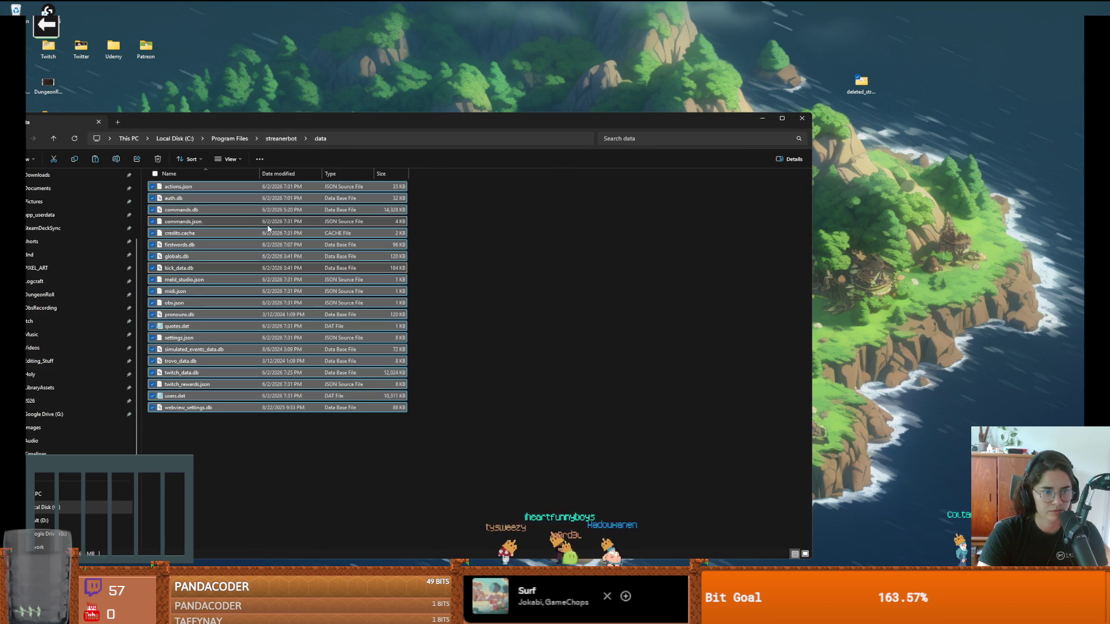
pyautogui.click(478, 275)
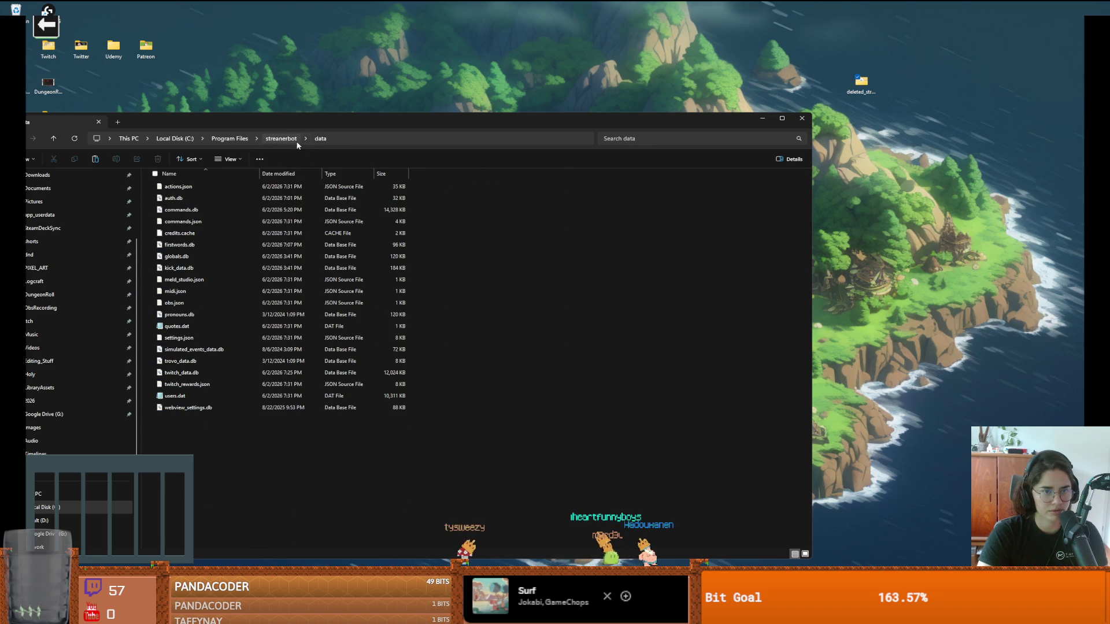
pyautogui.click(809, 119)
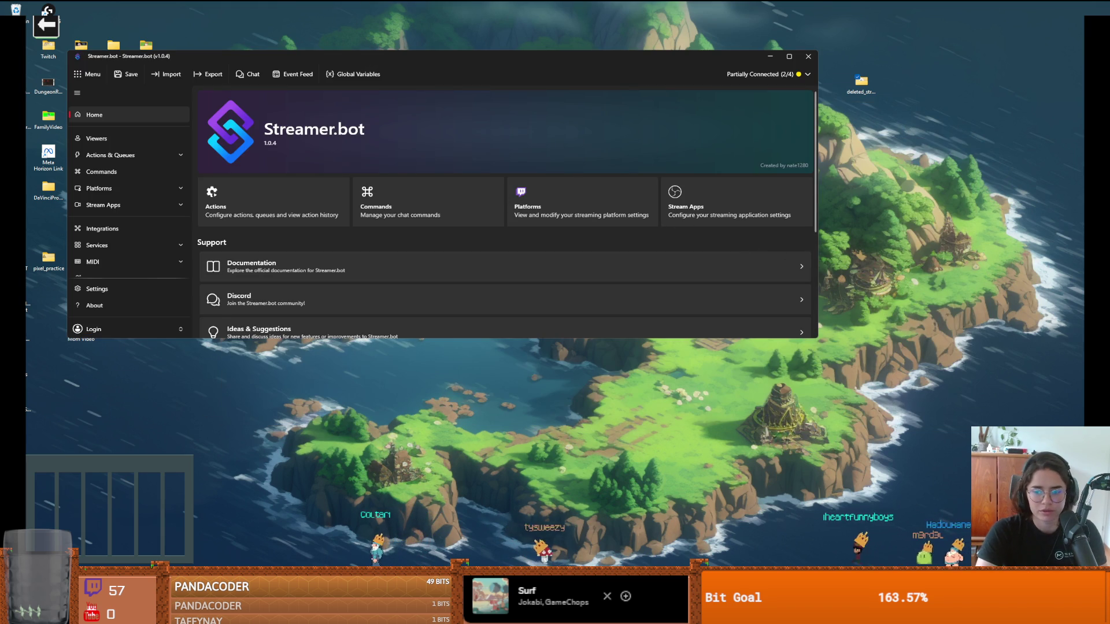
# Check the 47 restored actions under Actions & Queues > Actions, then close Streamer.bot.
pyautogui.click(109, 155)
pyautogui.click(122, 172)
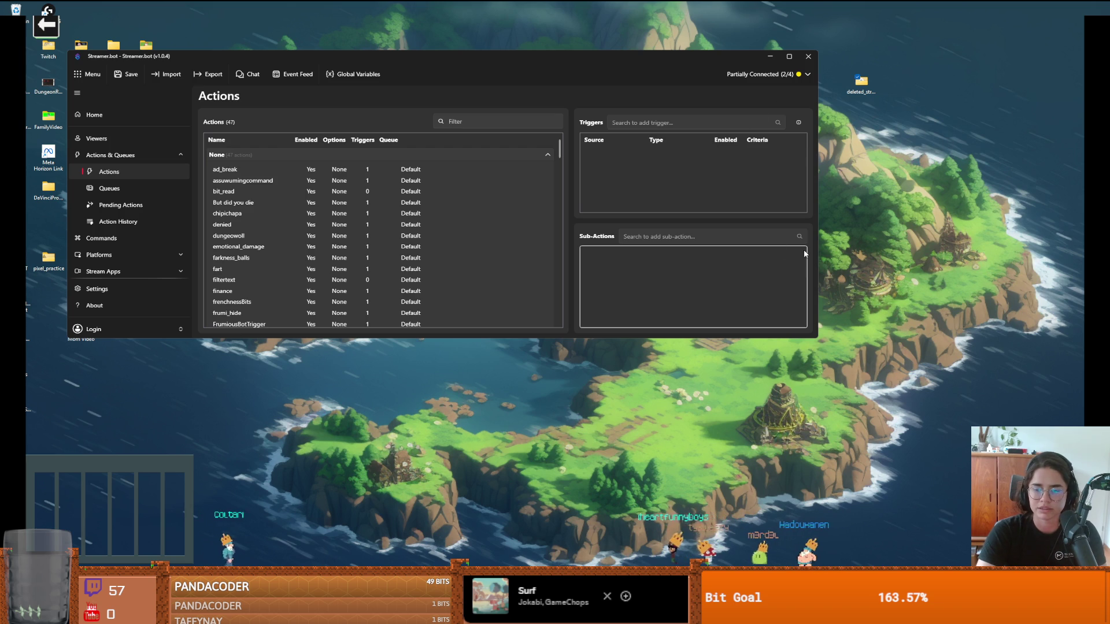
pyautogui.click(808, 56)
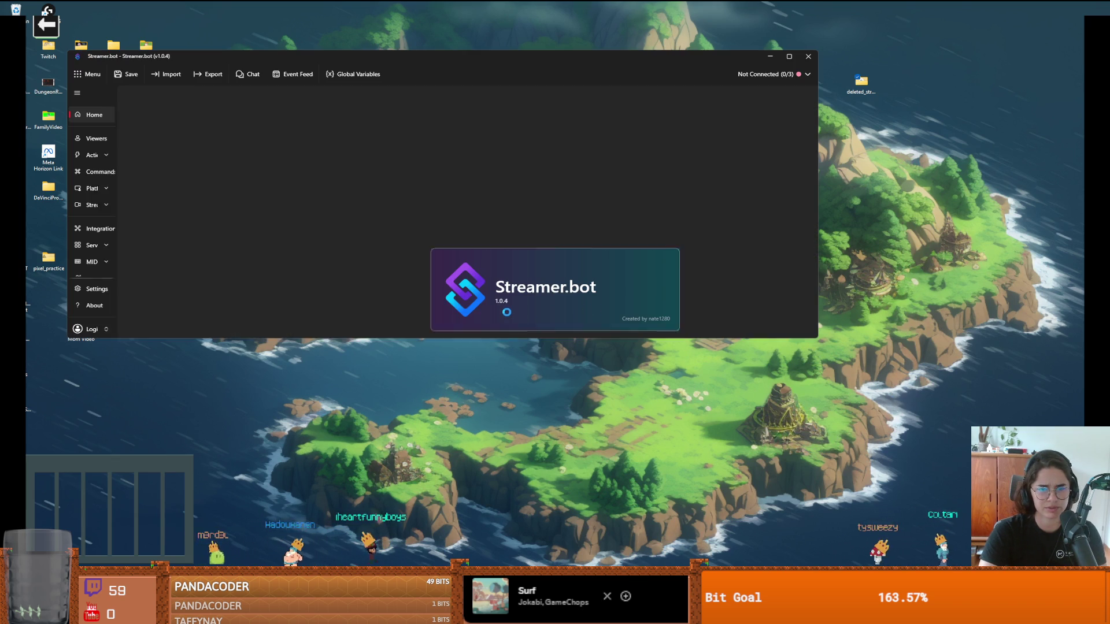
# Scroll through the 47 actions under Actions & Queues > Actions, then close Streamer.bot.
pyautogui.click(156, 155)
pyautogui.click(167, 172)
pyautogui.scroll(-10, 387, 266)
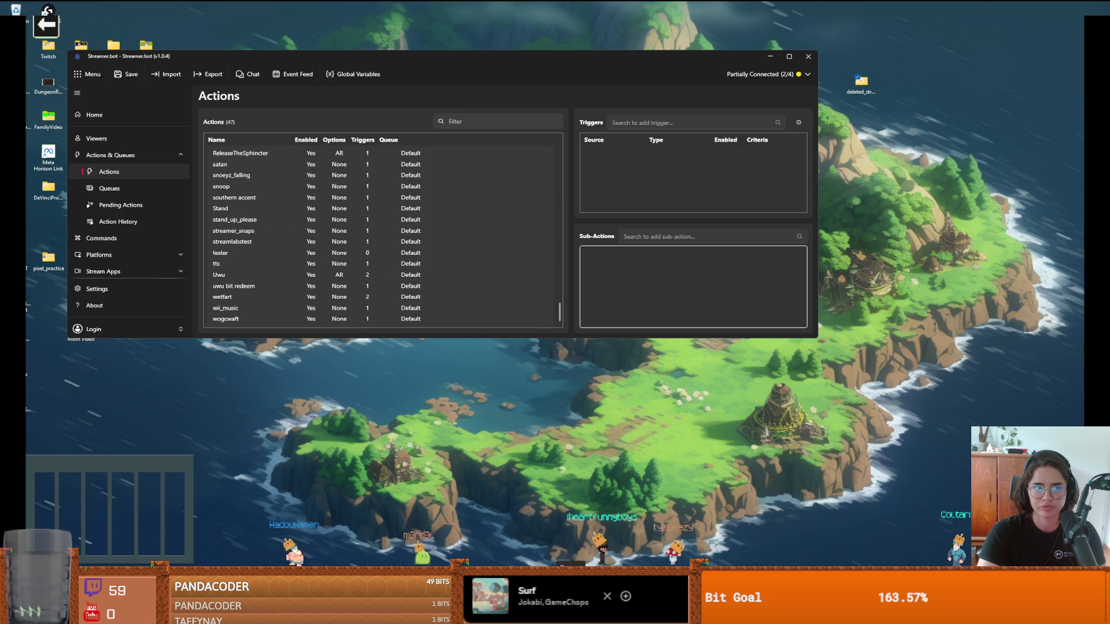
pyautogui.click(770, 56)
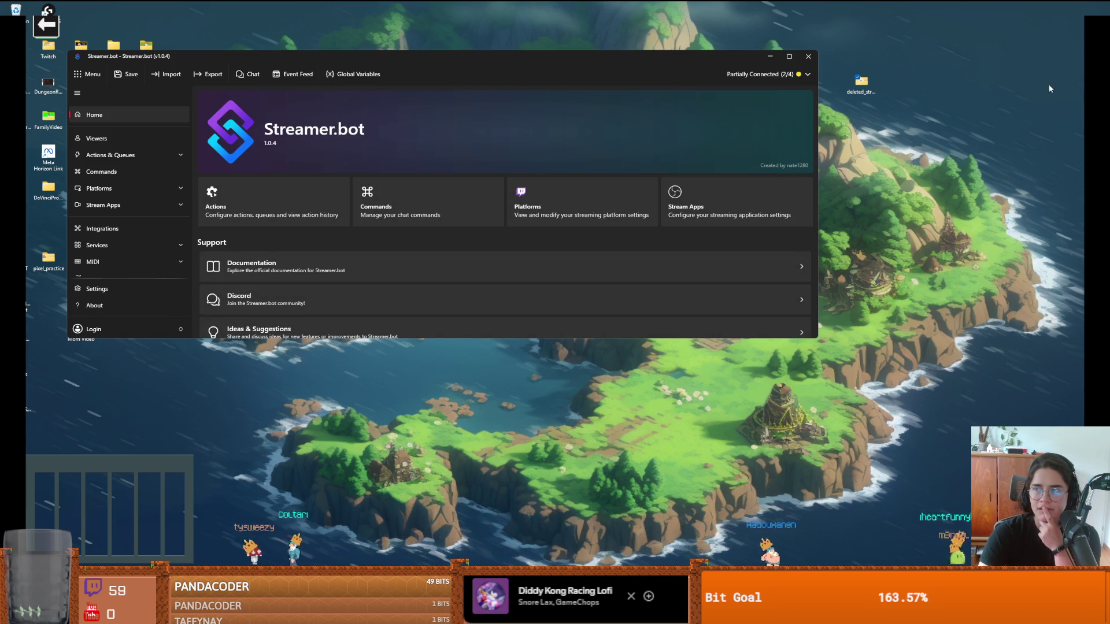
# Maximize the Streamer.bot window.
pyautogui.click(790, 57)
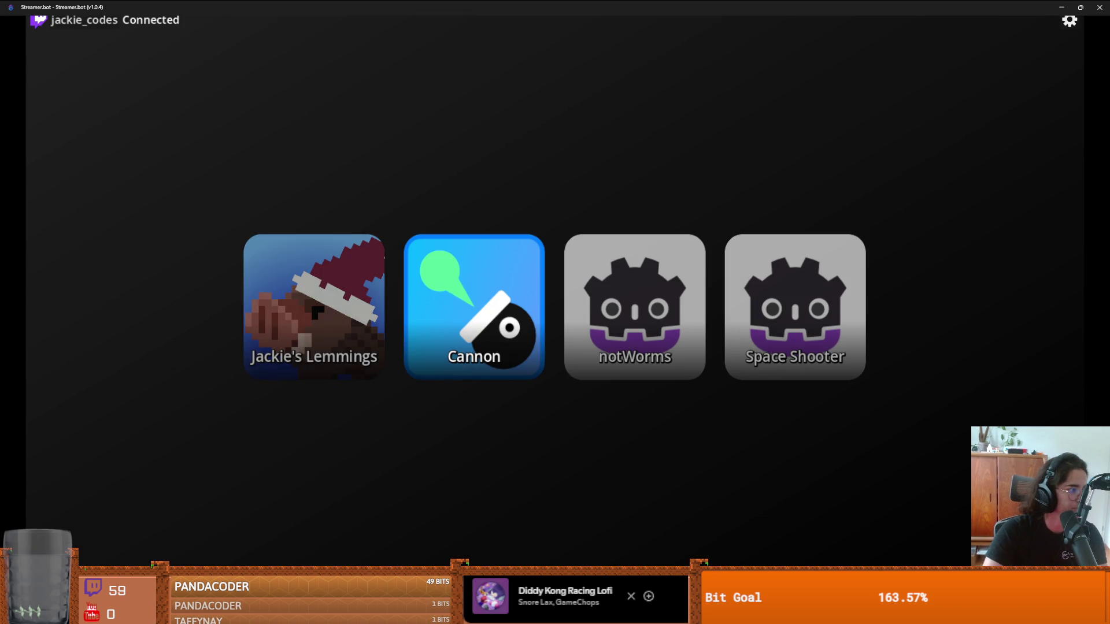
# Start the Cannon game so it runs with its leaderboard.
pyautogui.click(449, 291)
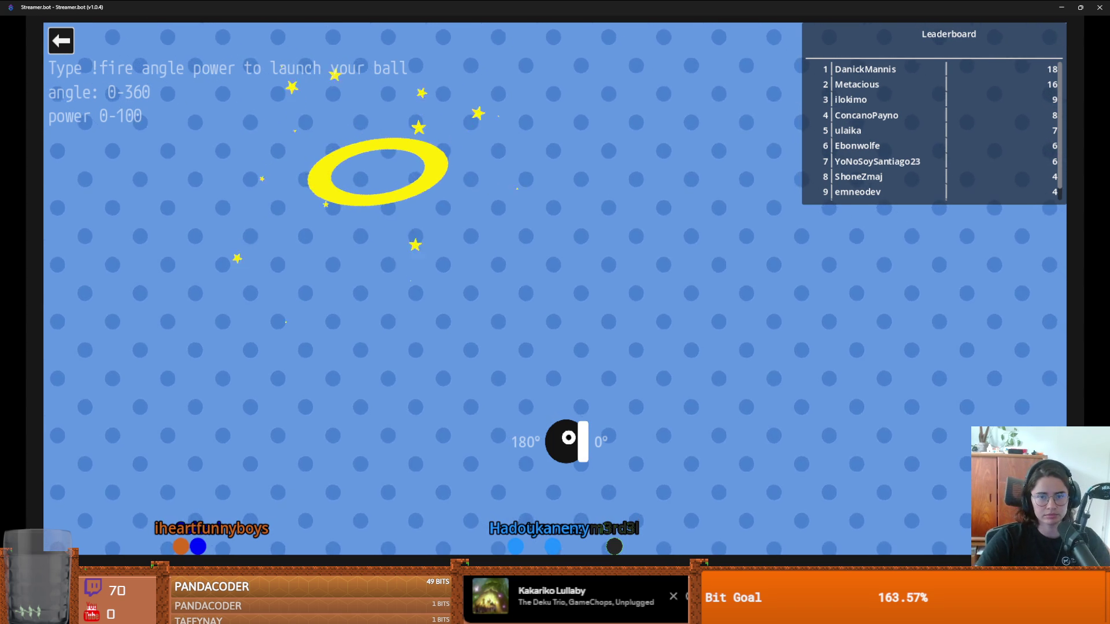
# Leave the Cannon game, close the game menu, and switch to Godot's project manager.
pyautogui.click(1061, 7)
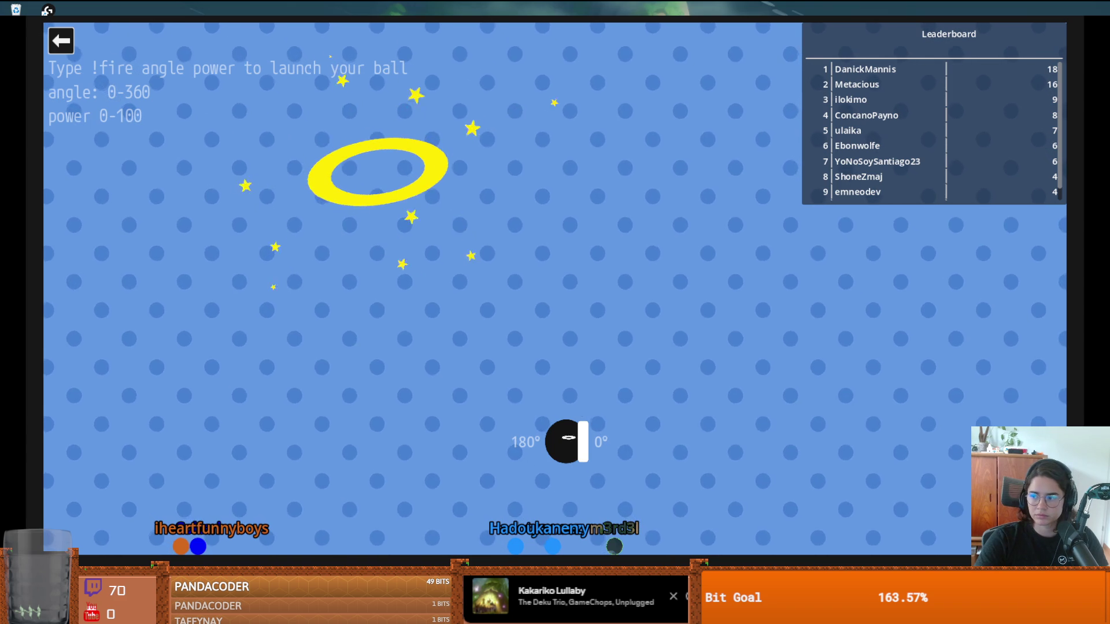
pyautogui.click(49, 51)
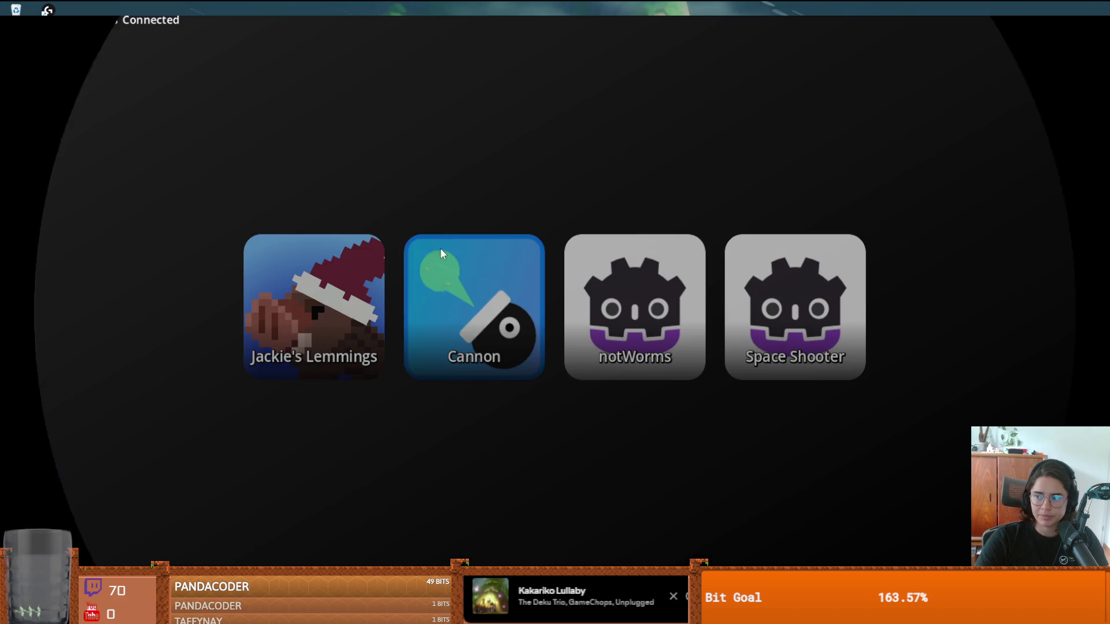
pyautogui.click(313, 301)
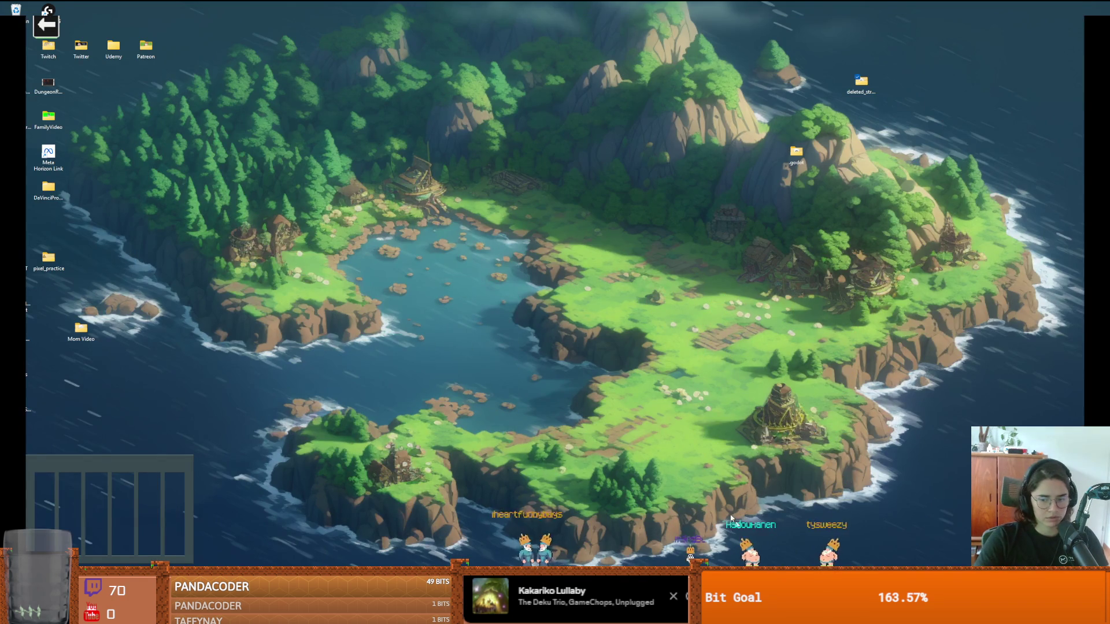
pyautogui.hotkey('alt', 'Tab')
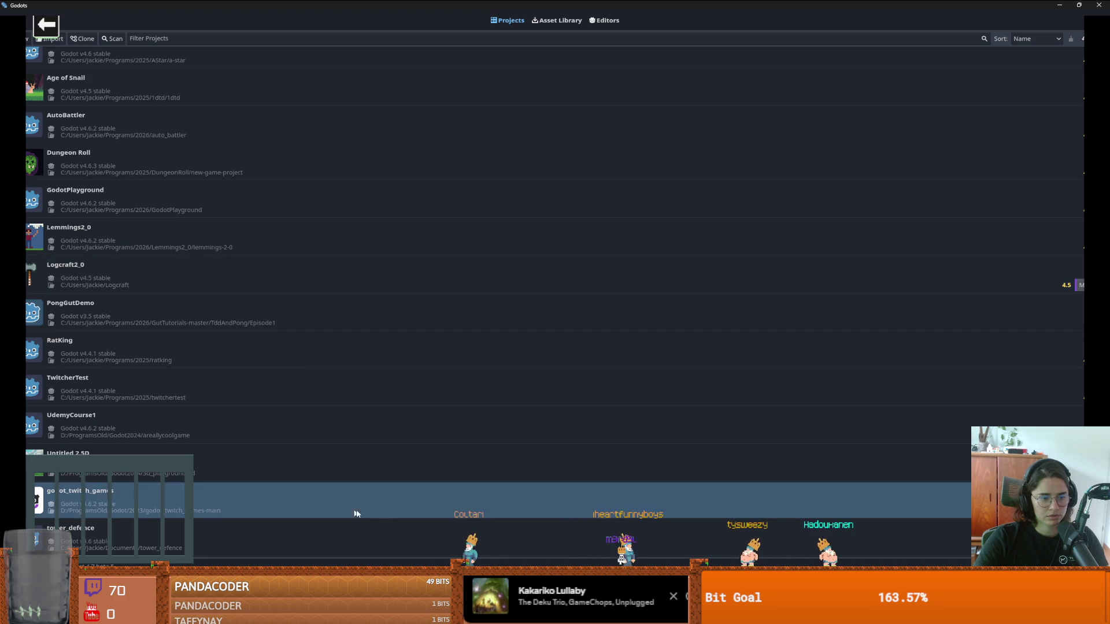
# Open godot_twitch_games in the Godot v4.6.2 editor, then switch back to the project manager.
pyautogui.press('Return')
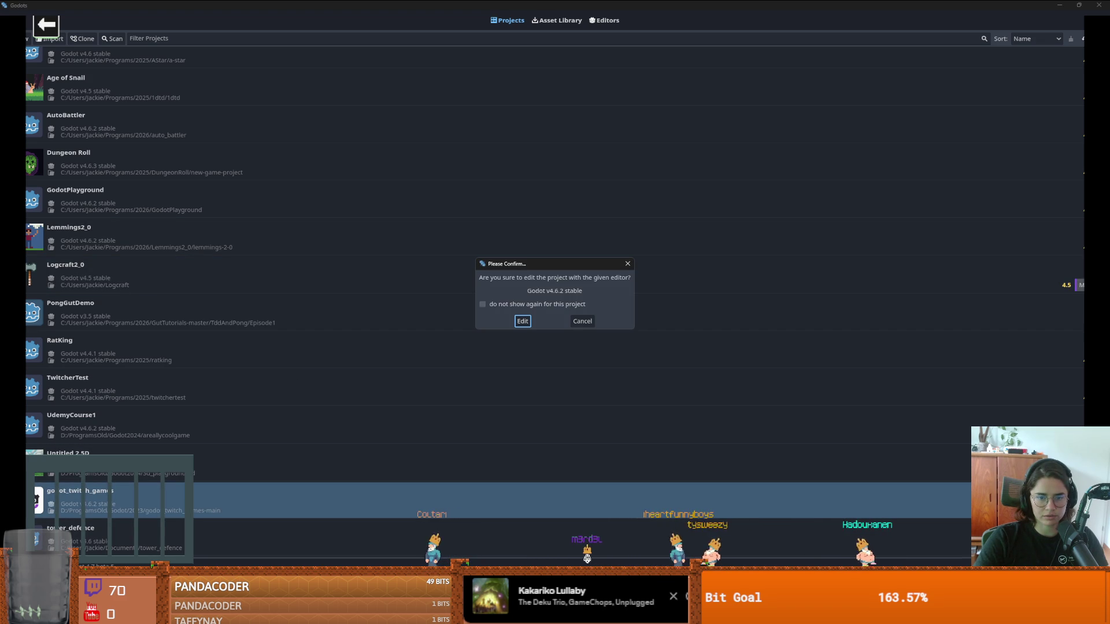
pyautogui.click(526, 322)
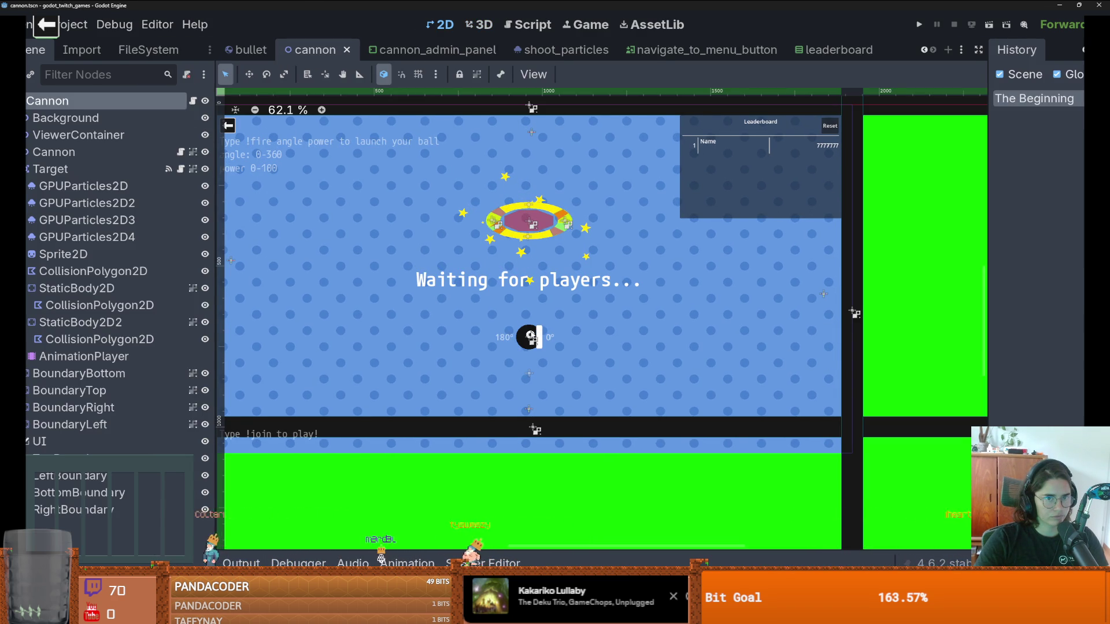
pyautogui.hotkey('alt', 'Tab')
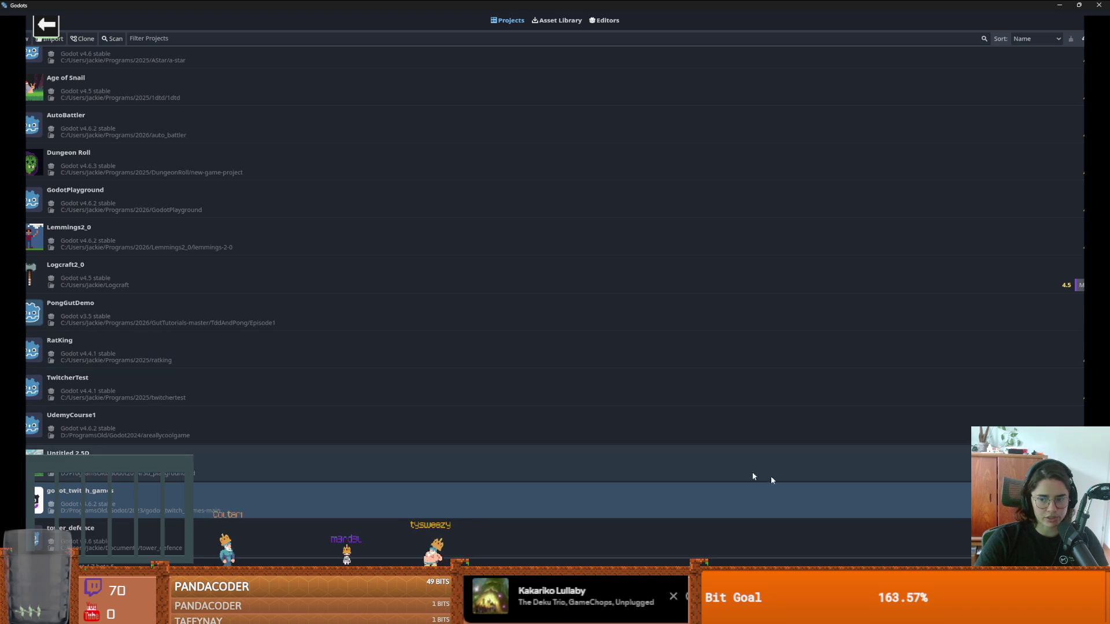
# Show the godot_twitch_games-main folder in File Explorer and shrink its window over the project list.
pyautogui.rightClick(322, 506)
pyautogui.rightClick(256, 519)
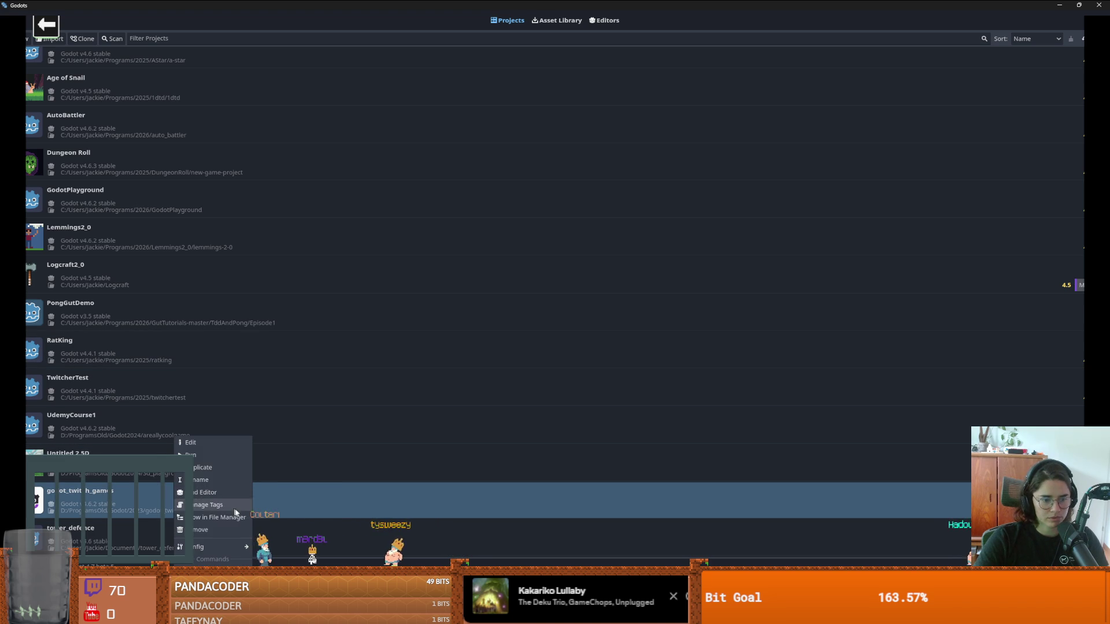
pyautogui.click(232, 517)
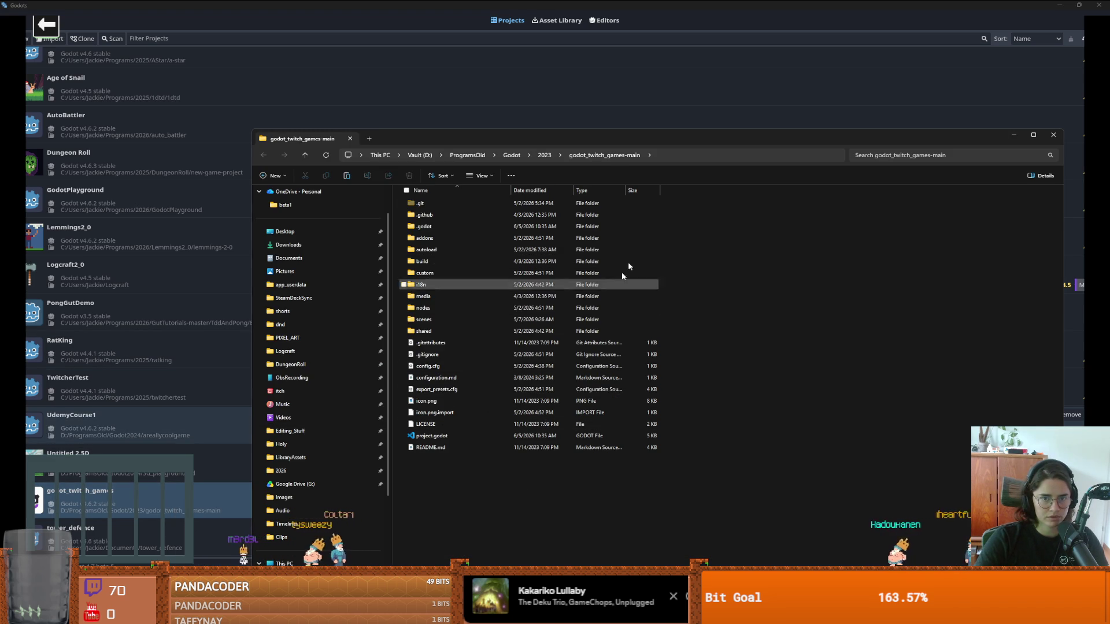
pyautogui.moveTo(652, 138); pyautogui.dragTo(567, 105)
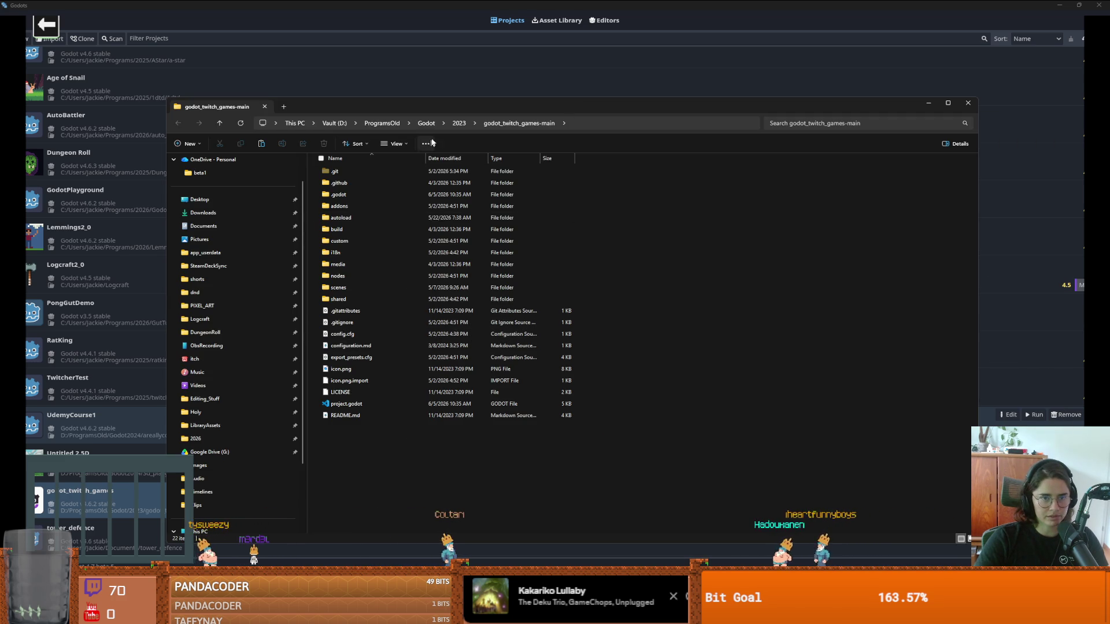
pyautogui.moveTo(448, 95); pyautogui.dragTo(432, 56)
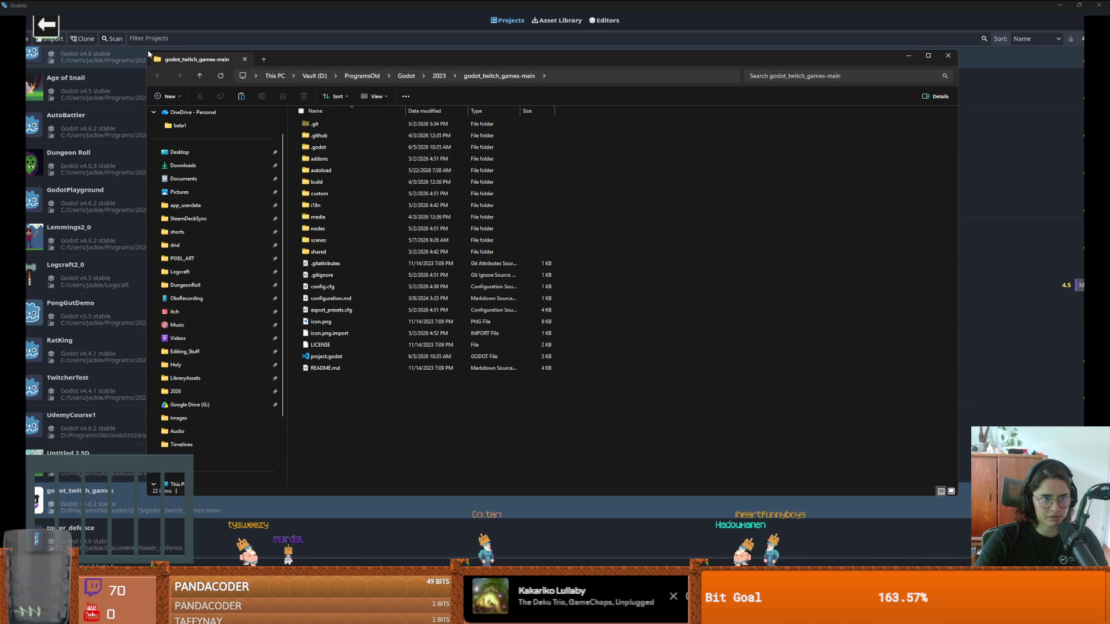
pyautogui.moveTo(145, 50); pyautogui.dragTo(225, 77)
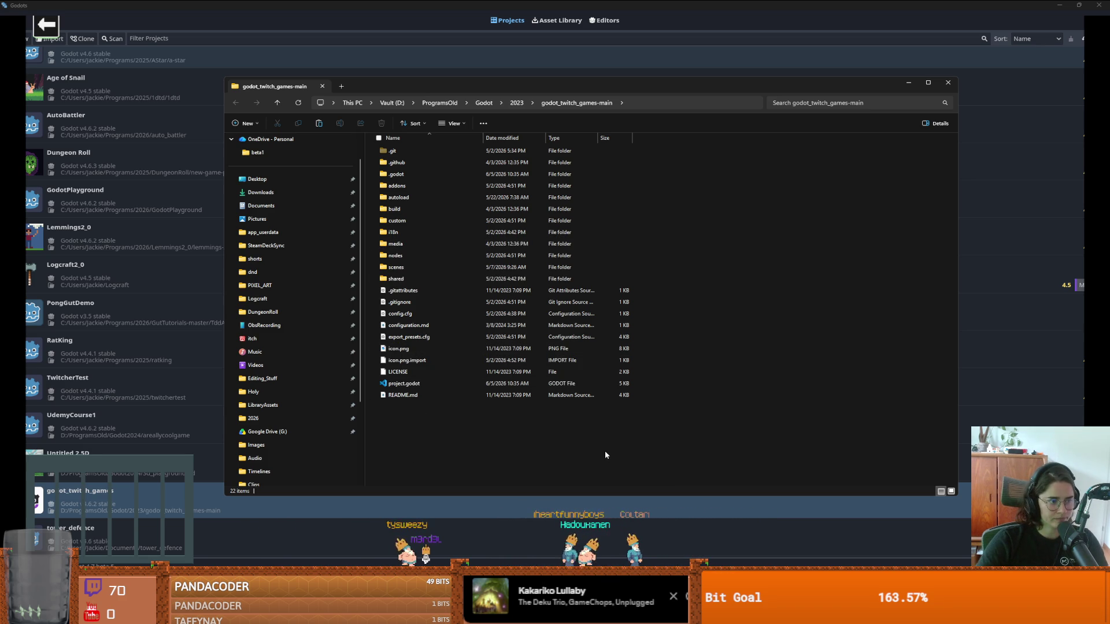
pyautogui.rightClick(519, 431)
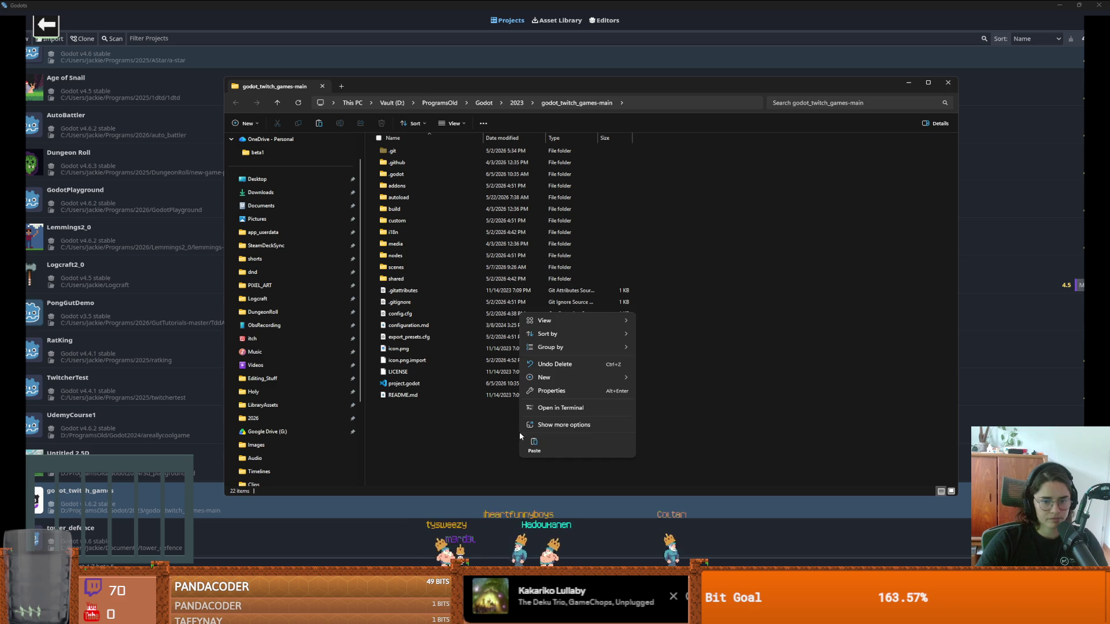
pyautogui.click(560, 408)
pyautogui.write('godot')
pyautogui.press('Return')
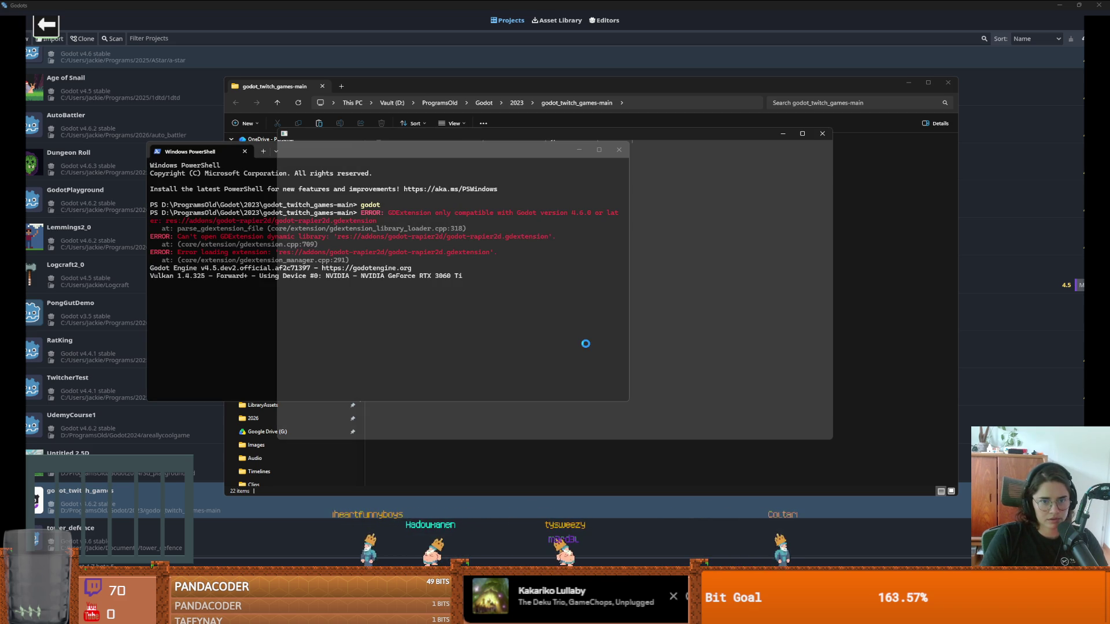
pyautogui.click(822, 135)
pyautogui.click(621, 149)
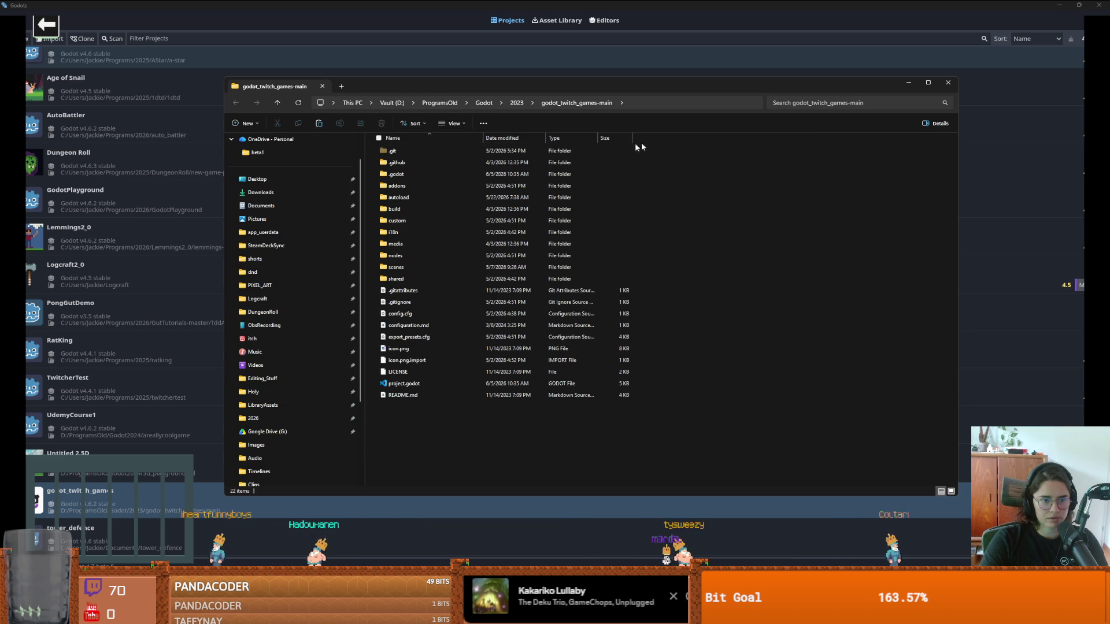
# Close File Explorer and inspect the godot_twitch_games project's context menu.
pyautogui.click(949, 83)
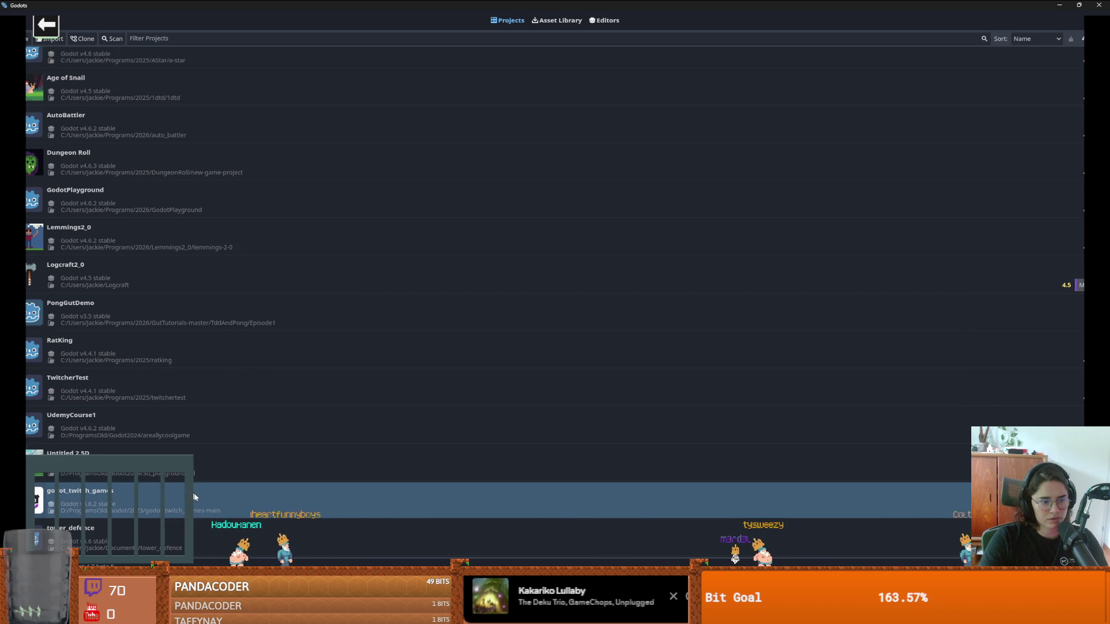
pyautogui.rightClick(195, 498)
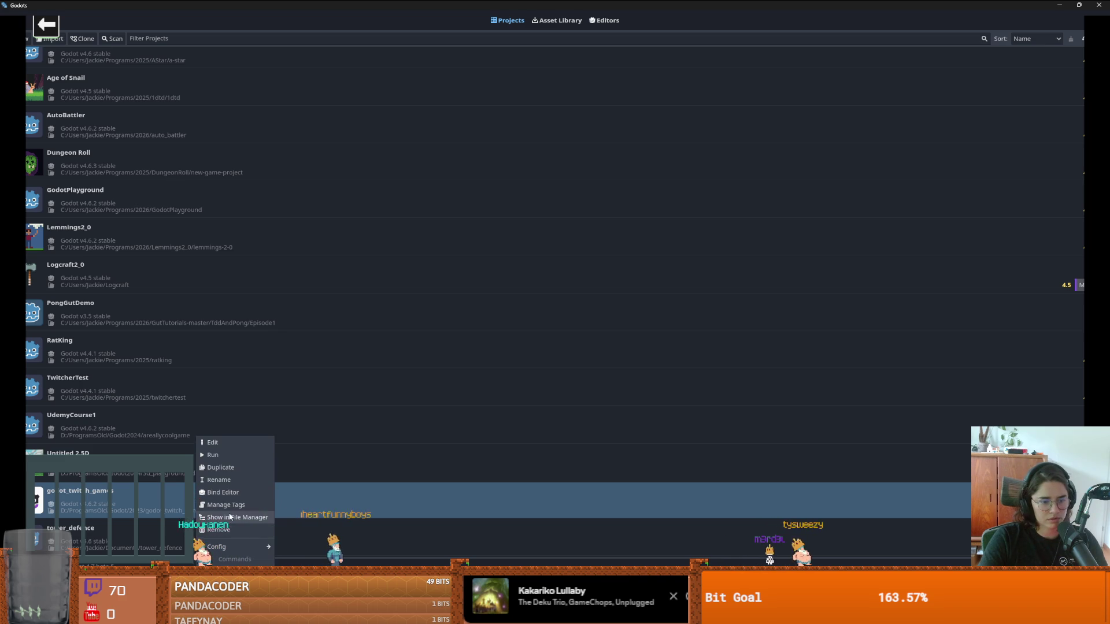
pyautogui.click(349, 510)
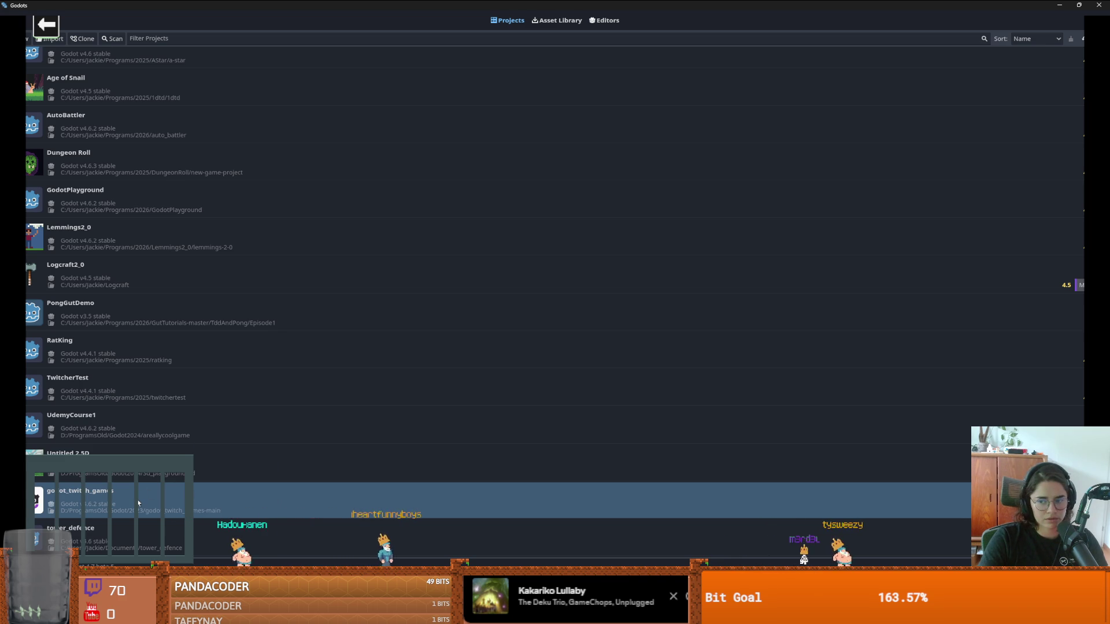
pyautogui.rightClick(324, 503)
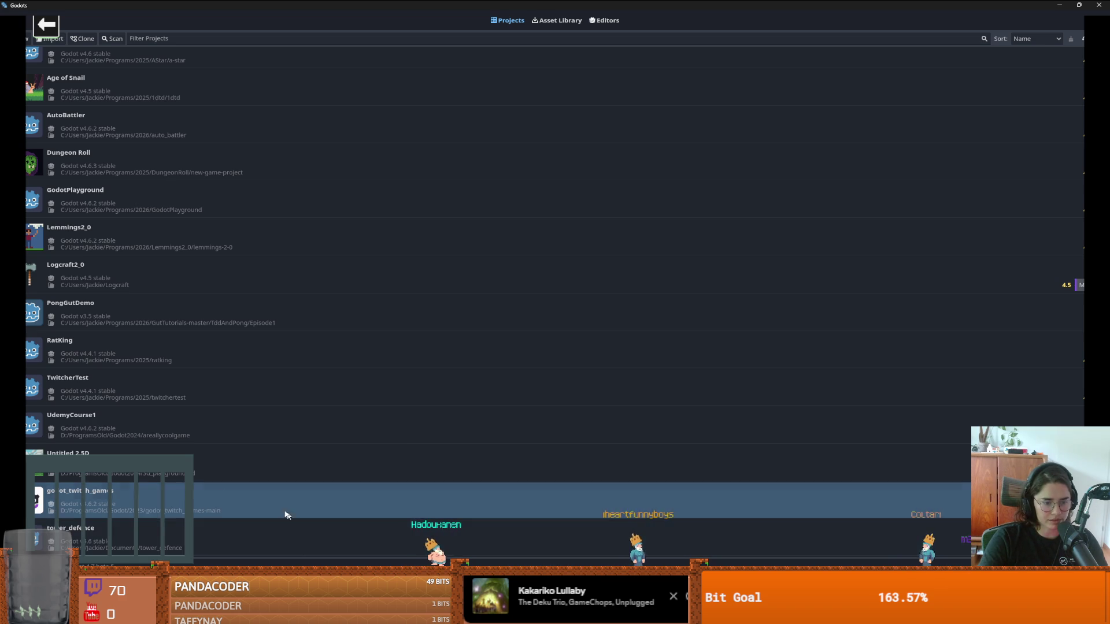
pyautogui.rightClick(138, 502)
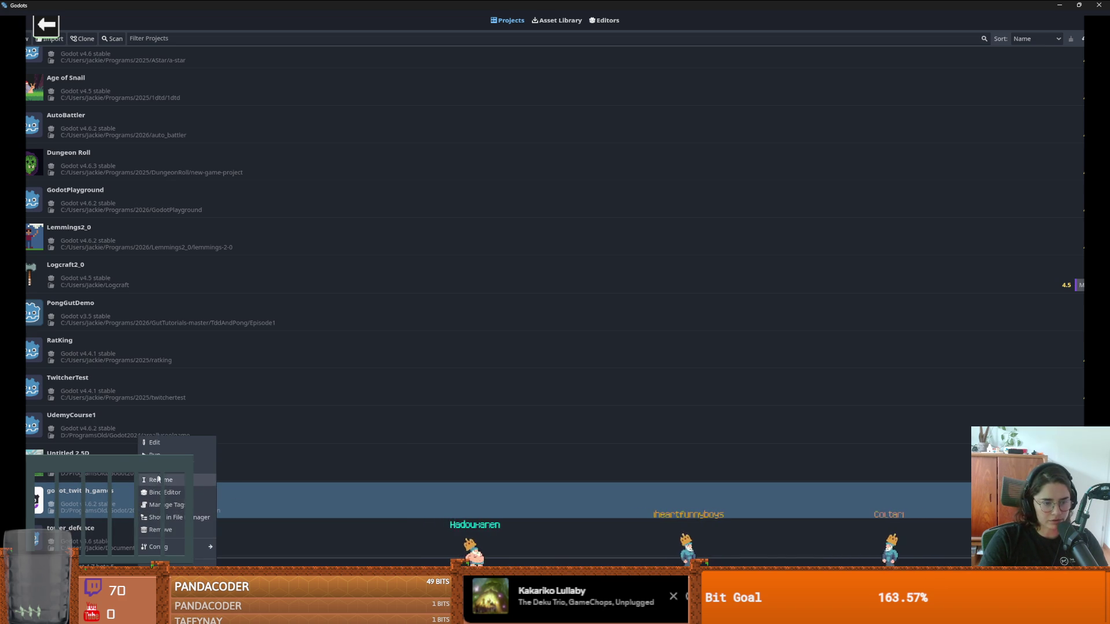
pyautogui.click(338, 502)
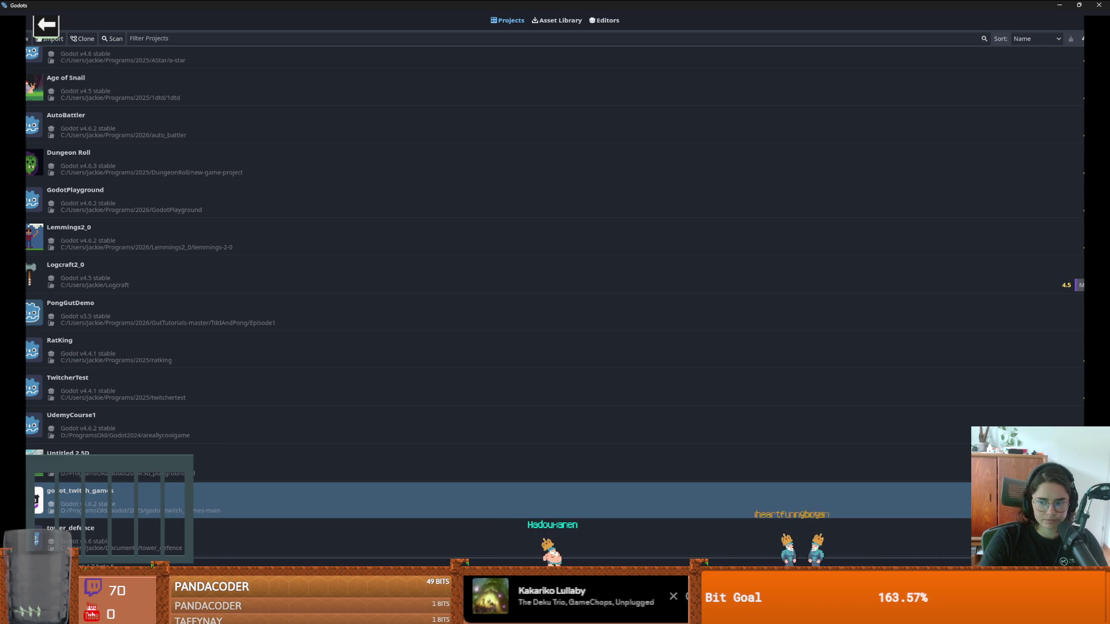
# Check the project action visibility settings, then reopen godot_twitch_games's options.
pyautogui.rightClick(944, 500)
pyautogui.press('Escape')
pyautogui.rightClick(943, 500)
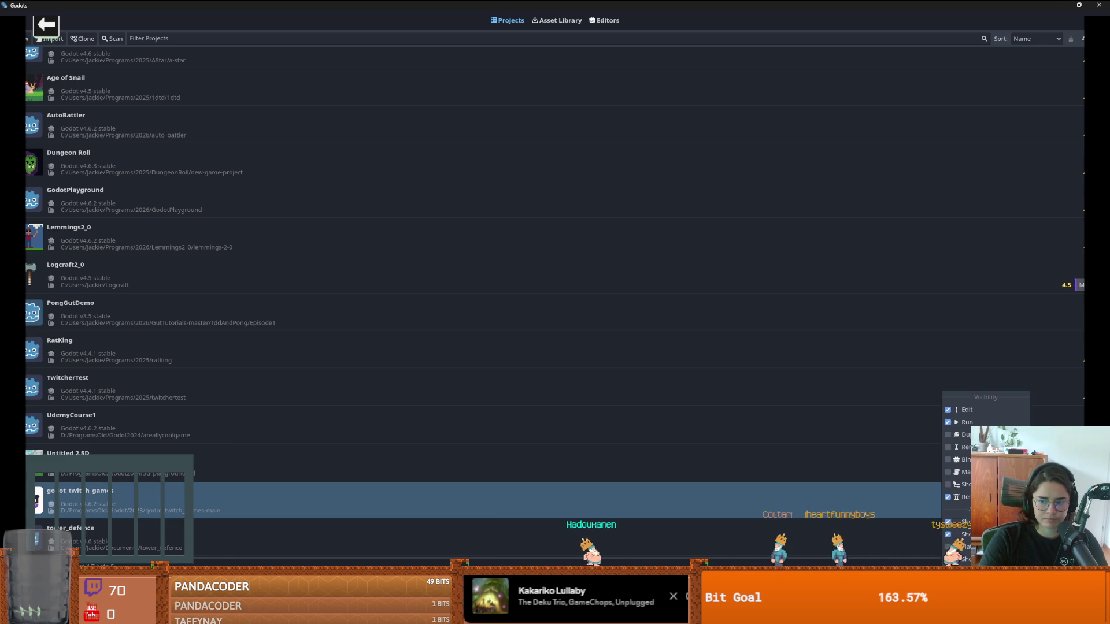
pyautogui.rightClick(668, 491)
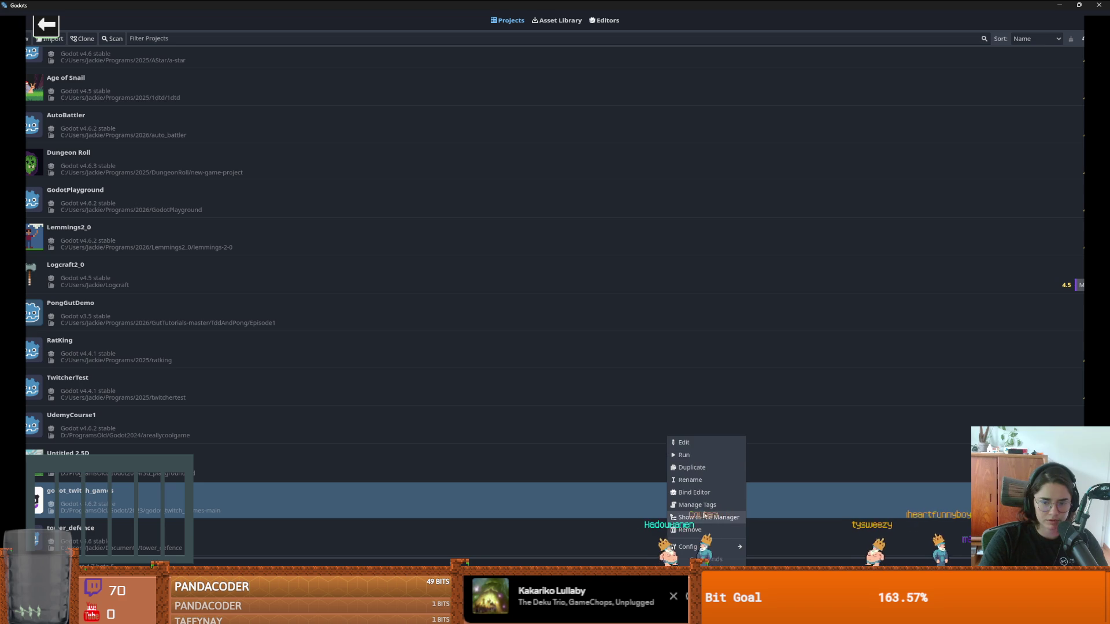
# Delete the .godot folder from godot_twitch_games-main, then confirm editing with Godot v4.6.2.
pyautogui.click(694, 518)
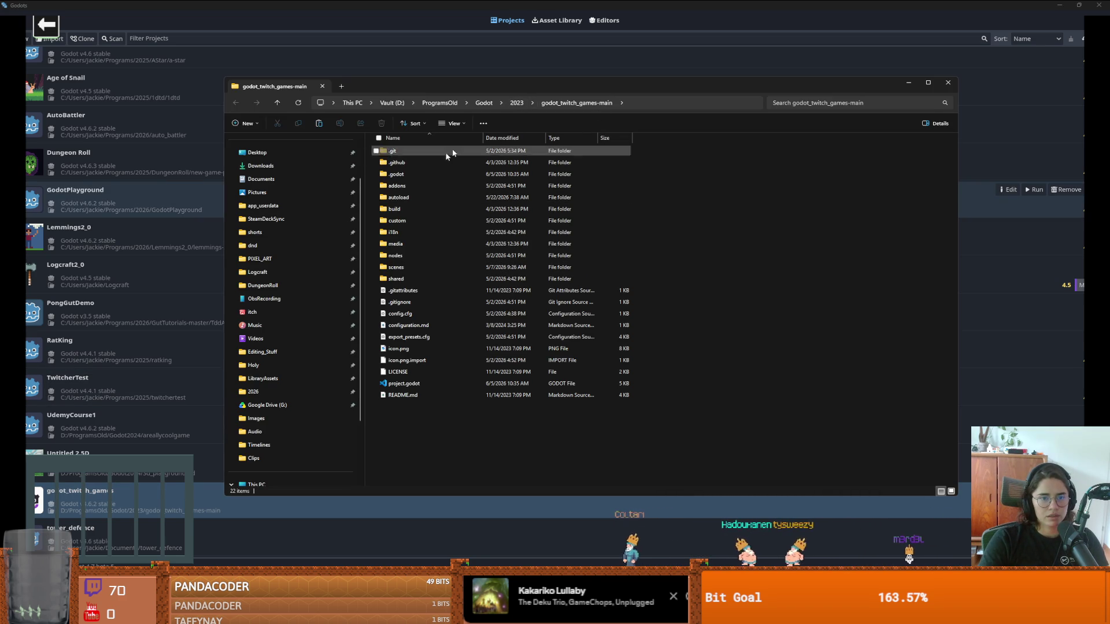
pyautogui.rightClick(400, 175)
pyautogui.press('Escape')
pyautogui.rightClick(400, 175)
pyautogui.press('Escape')
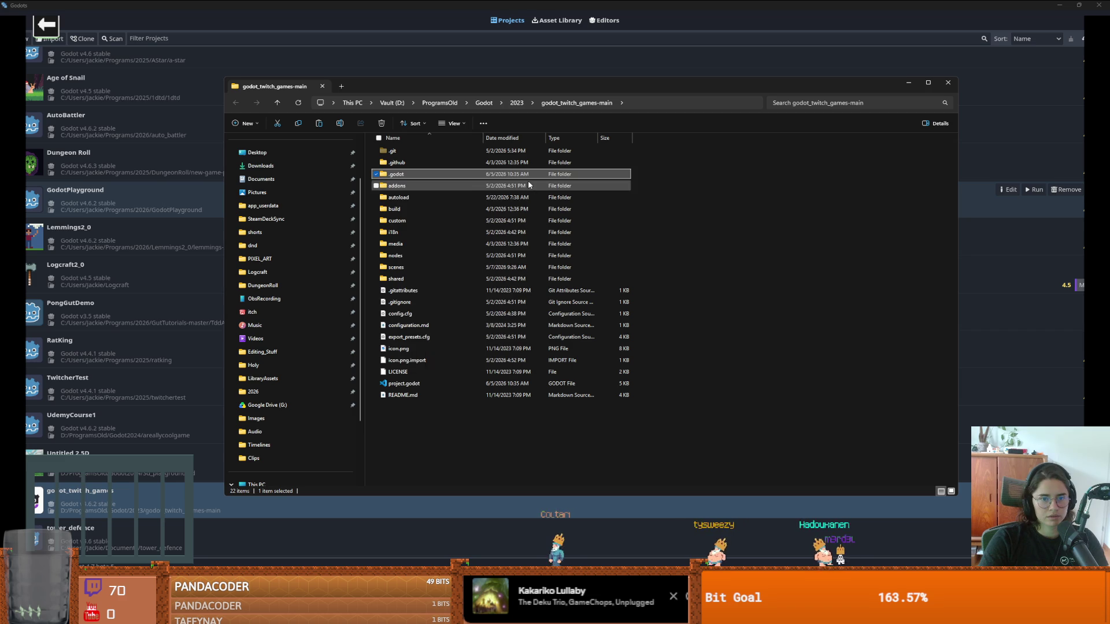
pyautogui.press('Delete')
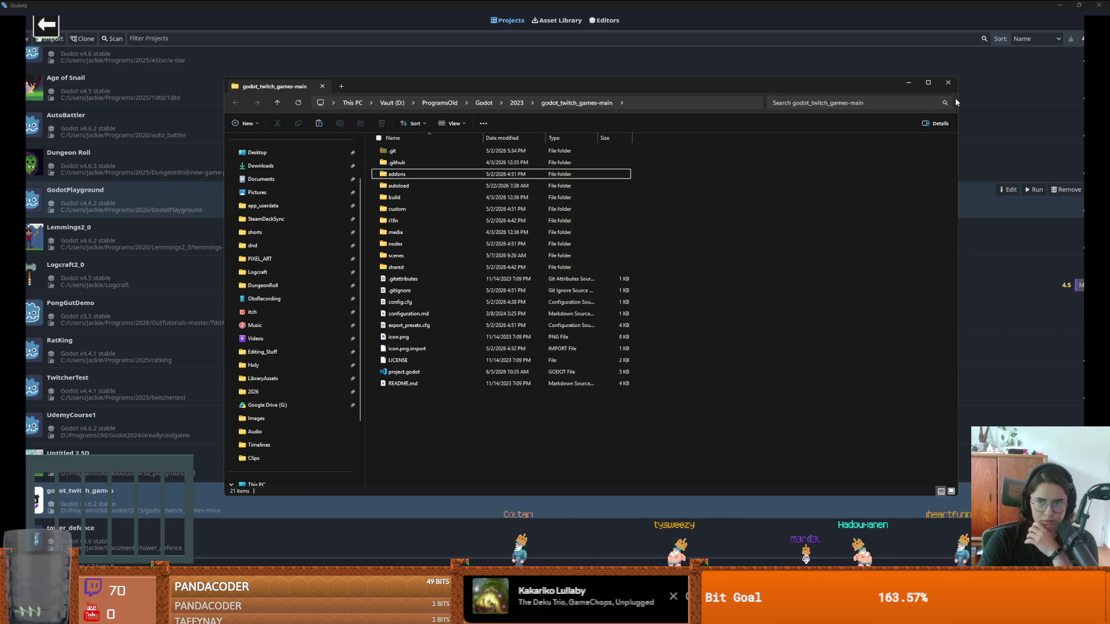
pyautogui.hotkey('alt', 'F4')
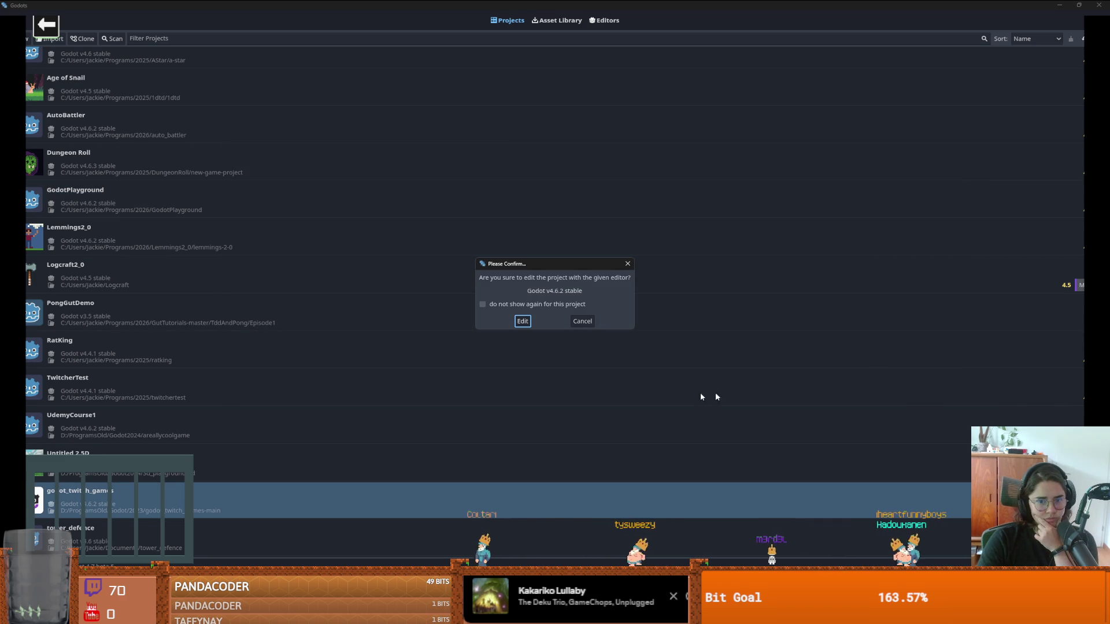
pyautogui.click(522, 322)
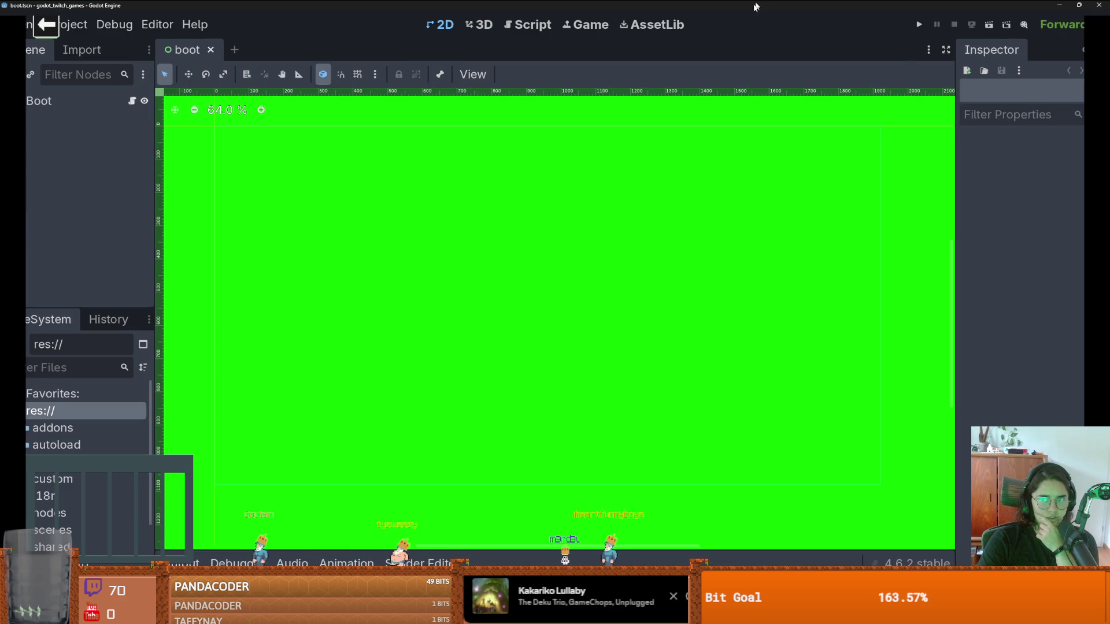
# Restore and close the godot_twitch_games editor window to leave the project.
pyautogui.moveTo(757, 4); pyautogui.dragTo(671, 124)
pyautogui.click(830, 118)
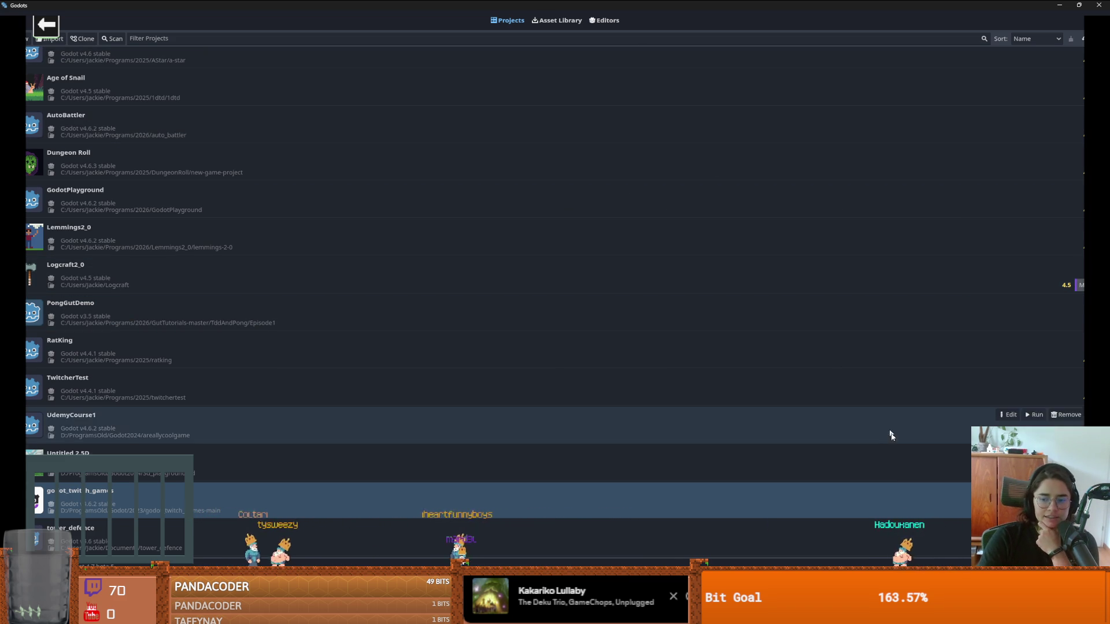
pyautogui.hotkey('alt', 'Tab')
# Scroll up to bring Dungeon Roll's Dungeon scene into view in the editor.
pyautogui.scroll(1, 470, 325)
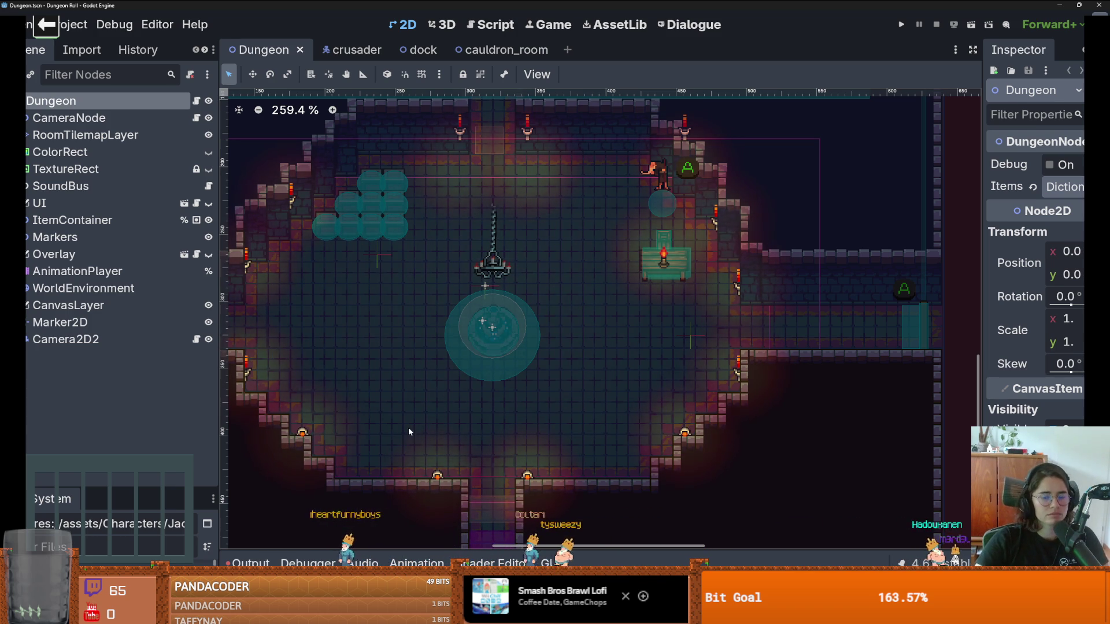
# Zoom and nudge the Dungeon room view, saving the scene.
pyautogui.hscroll(-2, 541, 353)
pyautogui.hotkey('ctrl', 's')
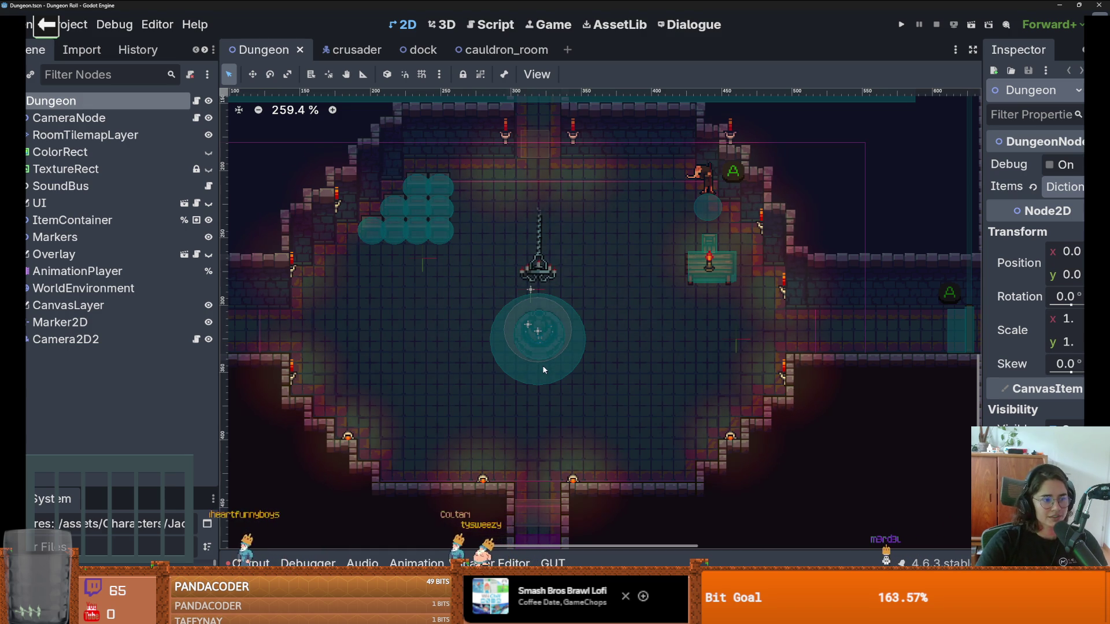
pyautogui.scroll(-1, 523, 382)
pyautogui.scroll(1, 524, 382)
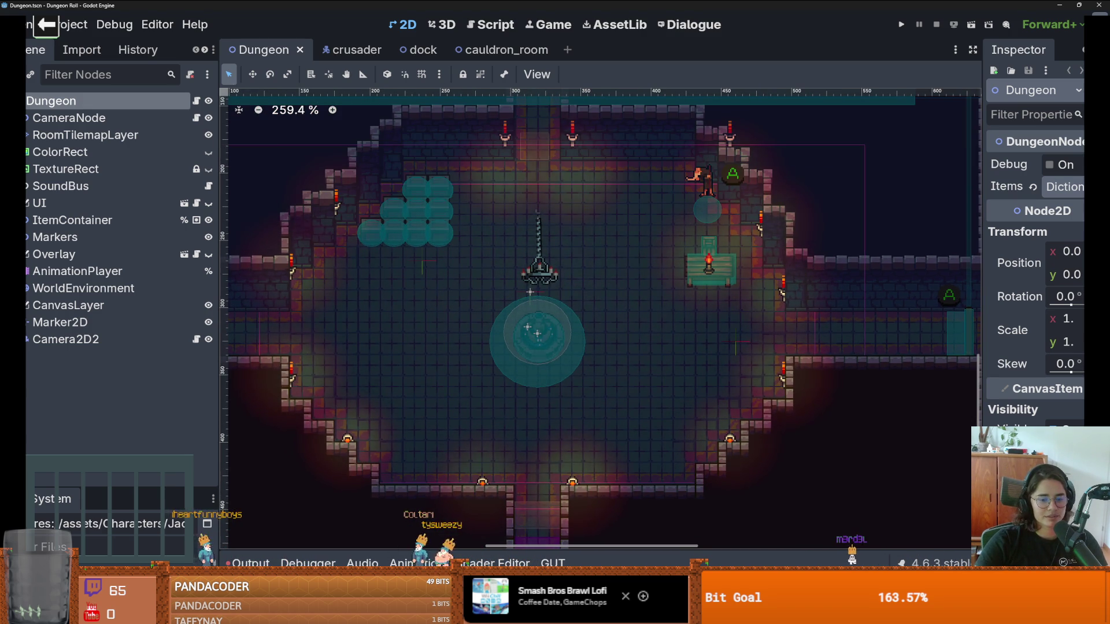
pyautogui.moveTo(345, 614)
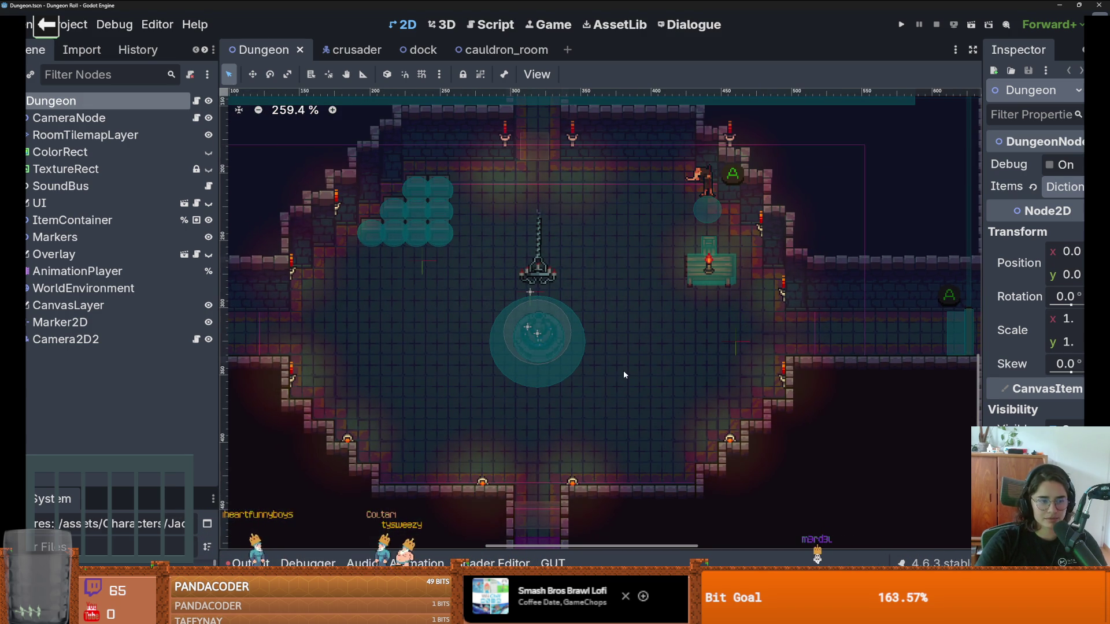
pyautogui.scroll(1, 630, 379)
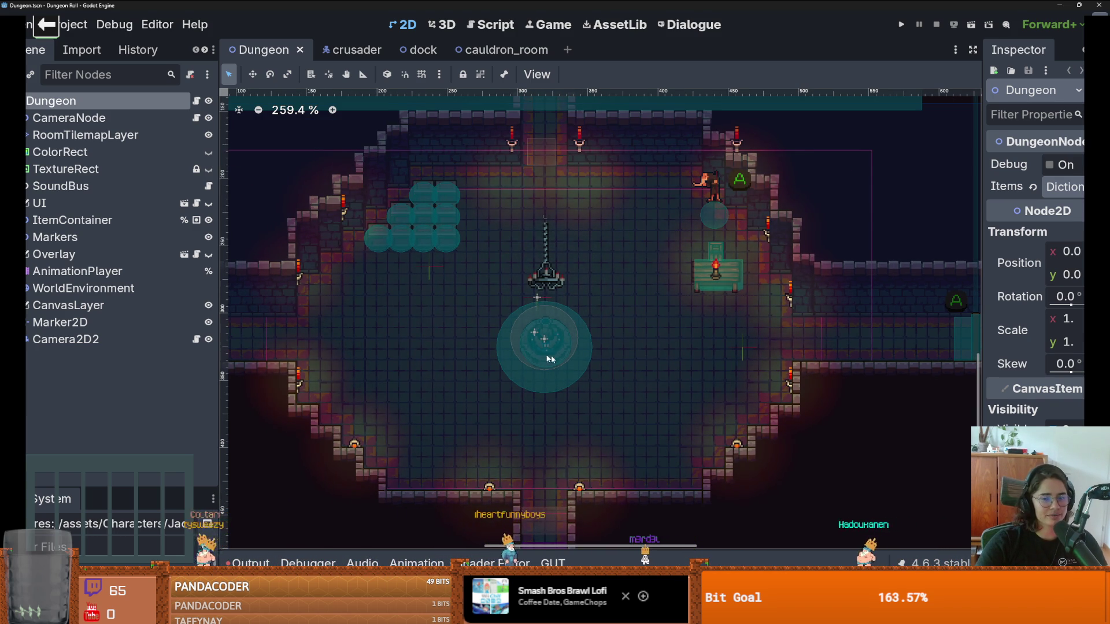
pyautogui.moveTo(543, 345); pyautogui.dragTo(550, 343)
pyautogui.hotkey('ctrl', 's')
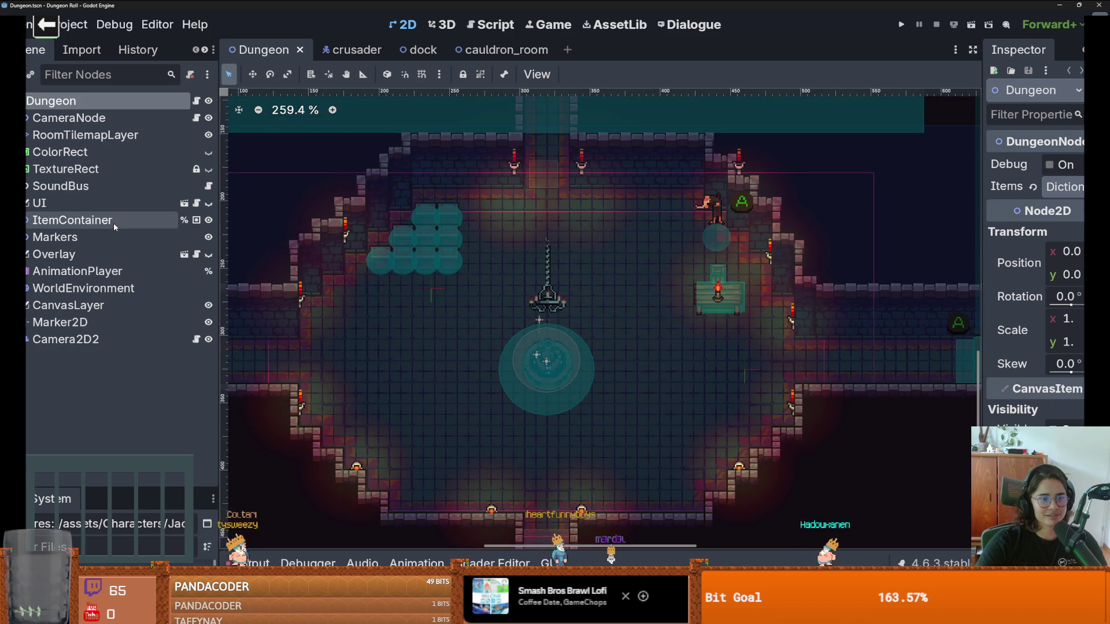
# Glance at the crusader scene, return to Dungeon, and save it again.
pyautogui.click(352, 50)
pyautogui.click(260, 50)
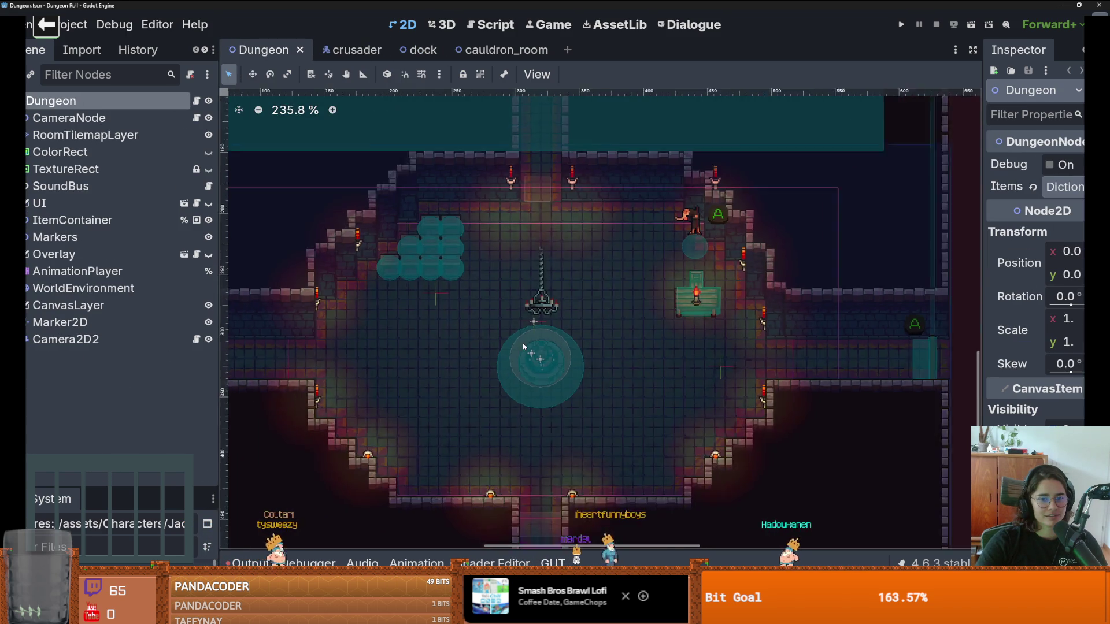
pyautogui.scroll(2, 537, 341)
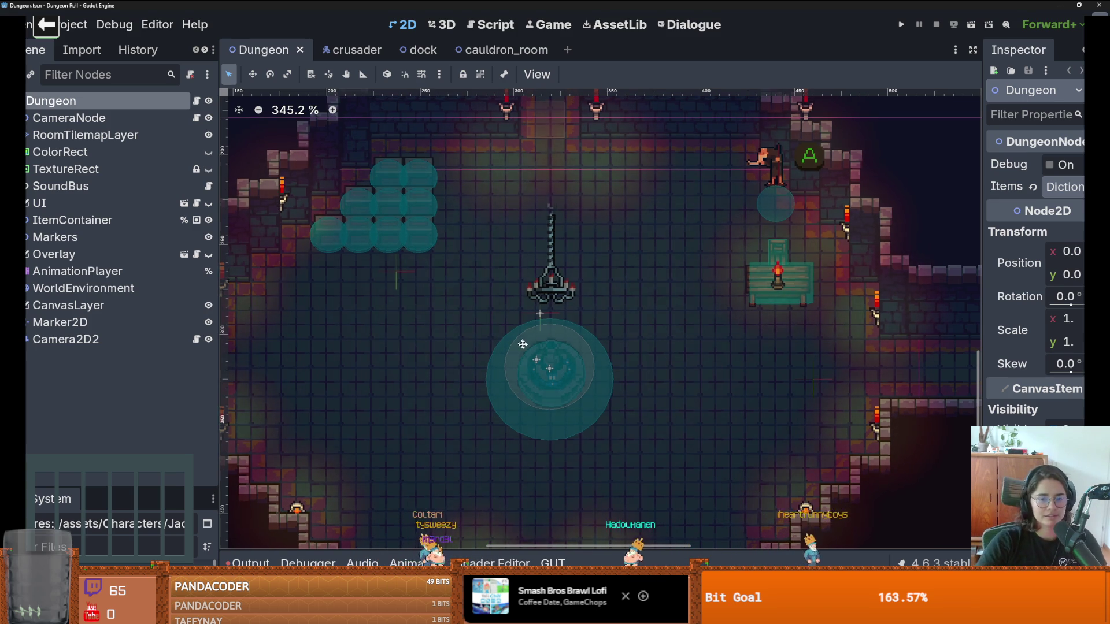
pyautogui.scroll(-3, 546, 346)
pyautogui.hotkey('ctrl', 's')
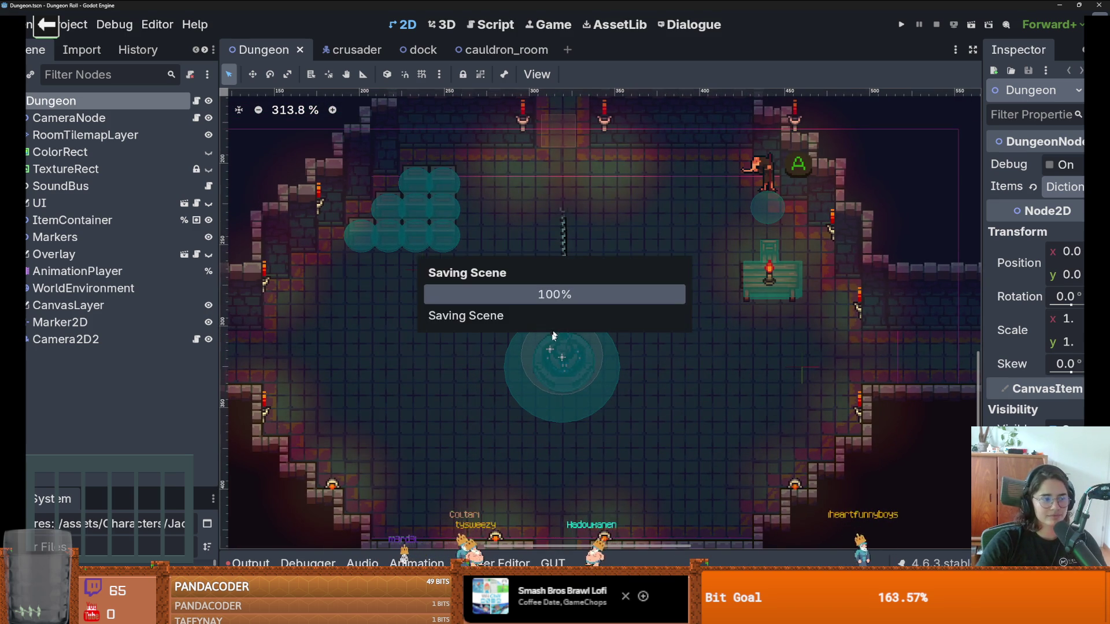
pyautogui.scroll(1, 546, 384)
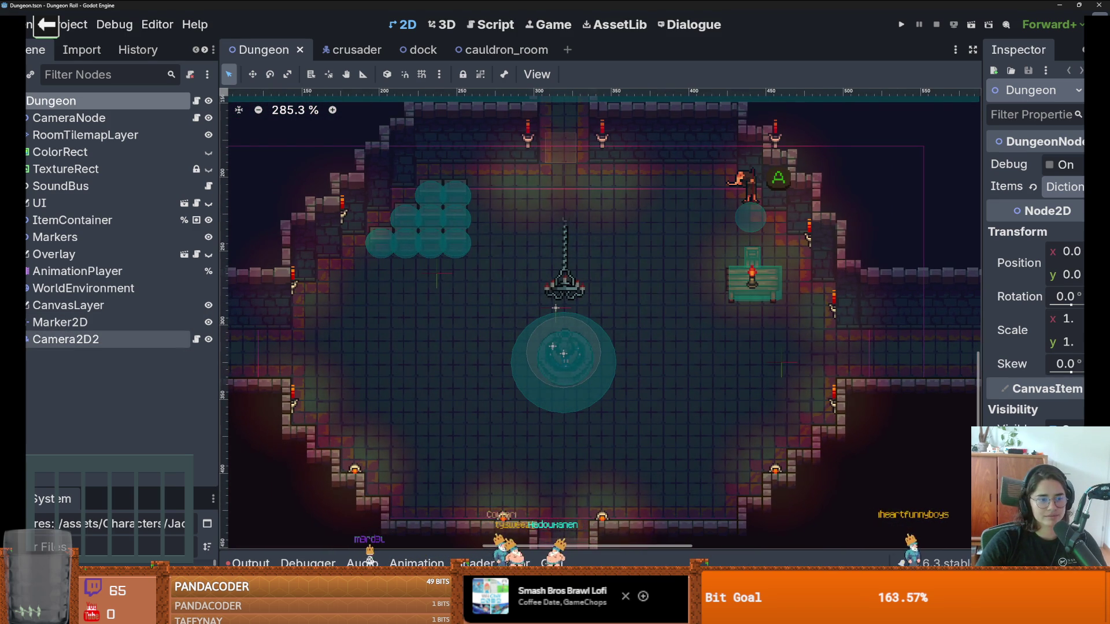
pyautogui.scroll(-3, 517, 208)
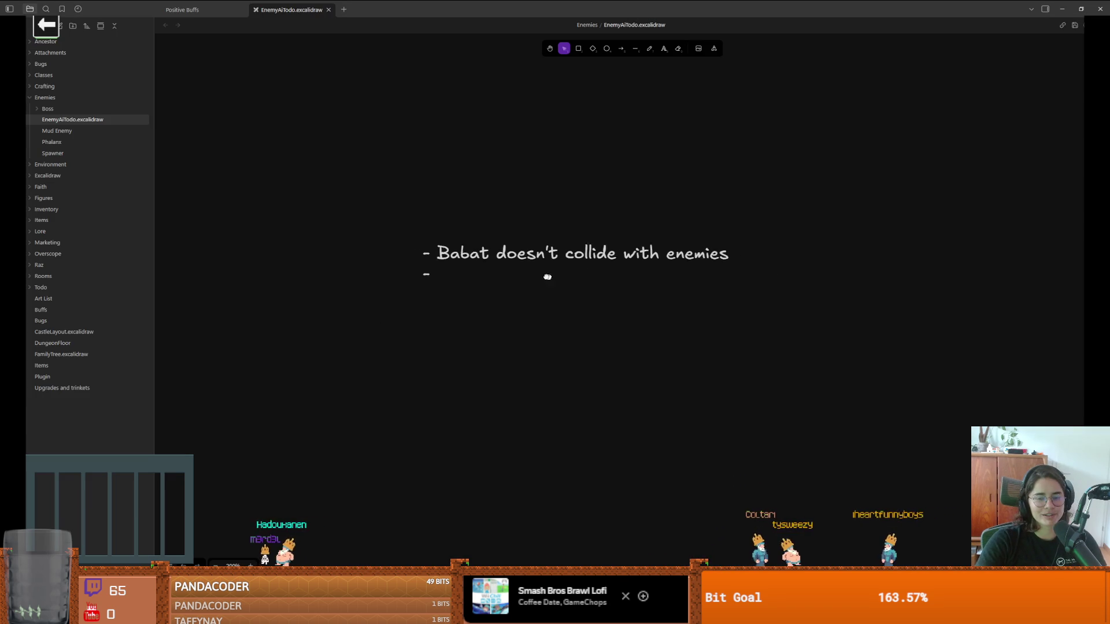
# Change 'Babat' to 'Flying Enemies' and 'doesn't' to 'shouldn't' in the first to-do line.
pyautogui.doubleClick(498, 252)
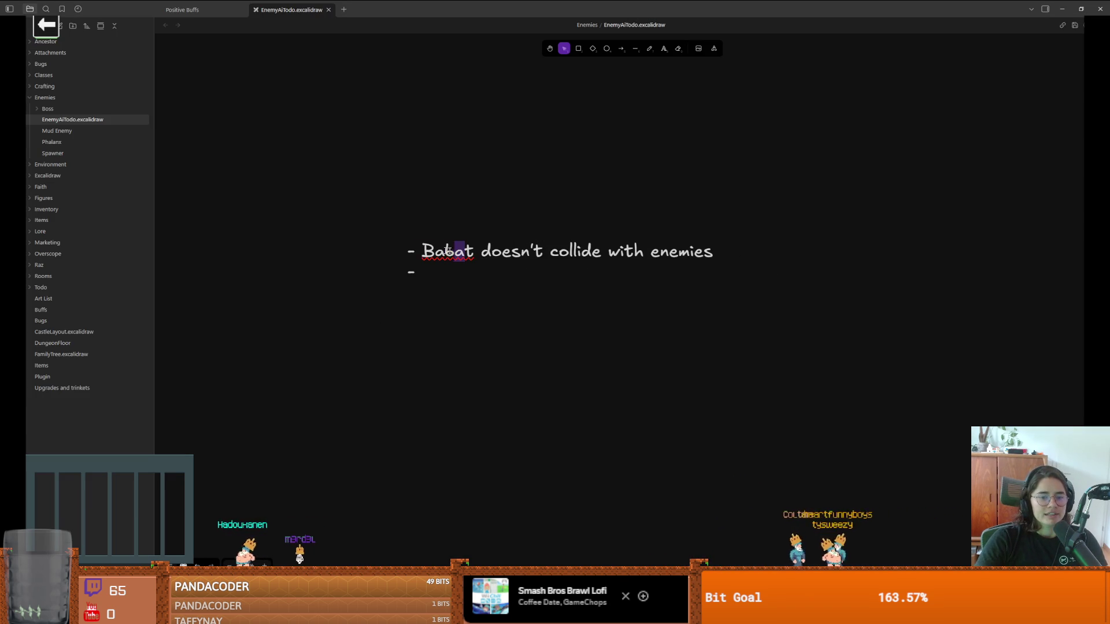
pyautogui.doubleClick(422, 249)
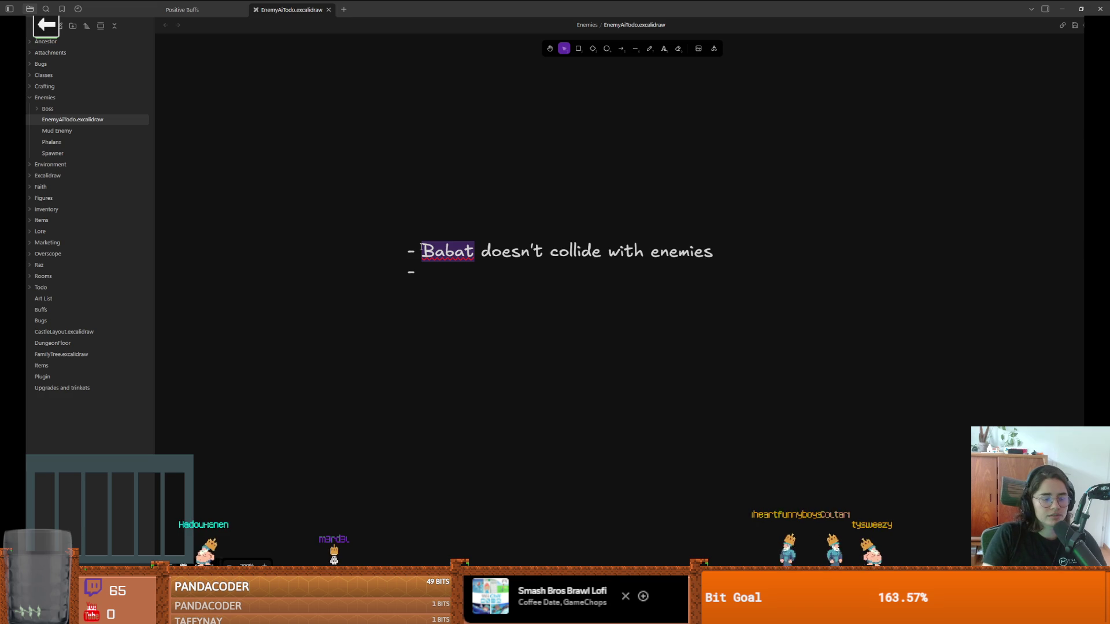
pyautogui.write('Flying')
pyautogui.write('enemi')
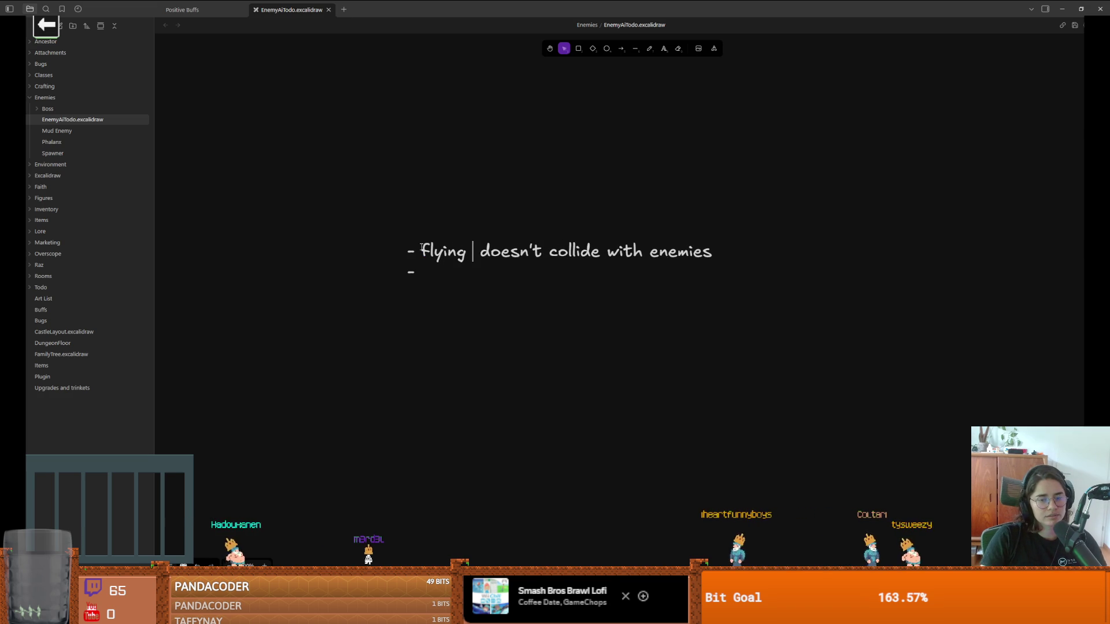
pyautogui.press('BackSpace')
pyautogui.press('BackSpace')
pyautogui.press('BackSpace')
pyautogui.write('Enemies')
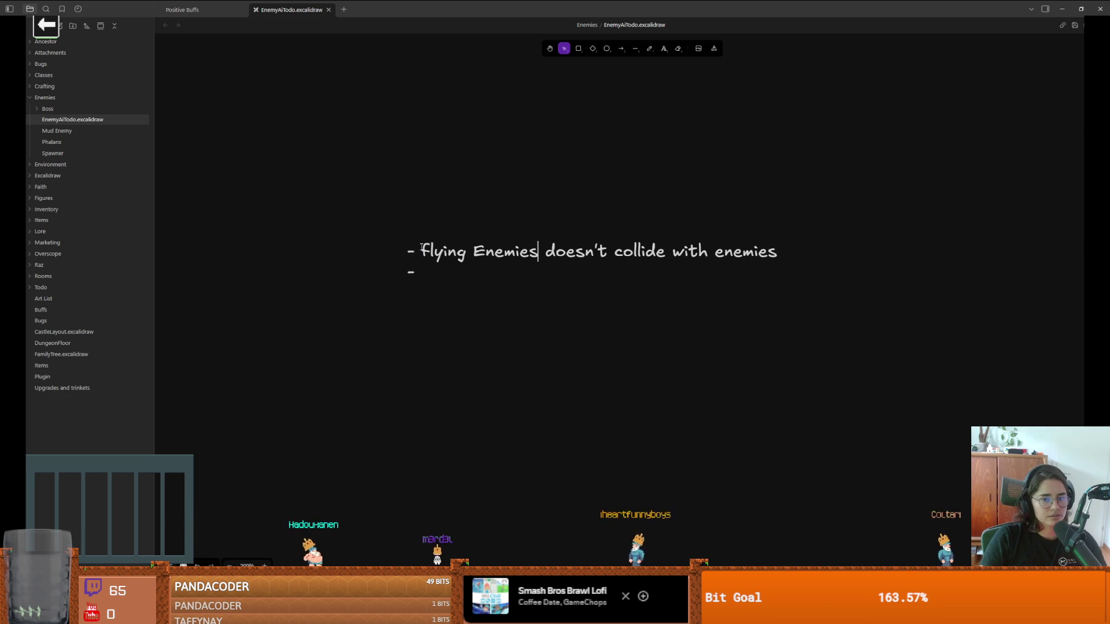
pyautogui.press('Delete')
pyautogui.press('BackSpace')
pyautogui.press('BackSpace')
pyautogui.press('BackSpace')
pyautogui.write("shouldn't")
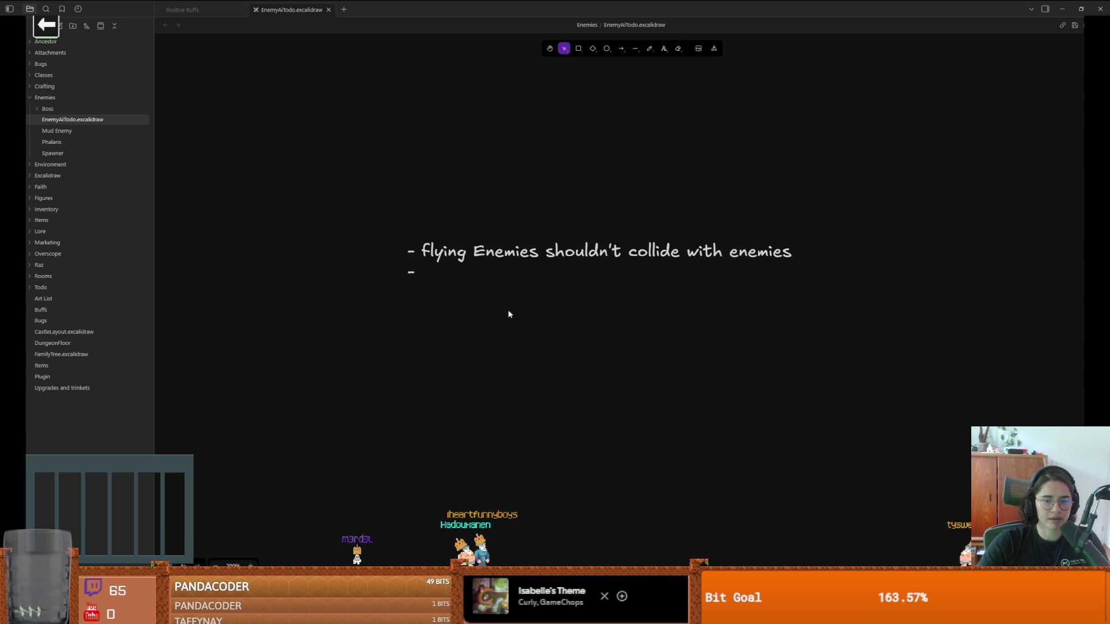
# Select the to-do text element in the Excalidraw drawing.
pyautogui.click(466, 254)
# Add the to-do 'the enemy collision should have lower danger', then save the Dungeon scene in Godot.
pyautogui.doubleClick(466, 257)
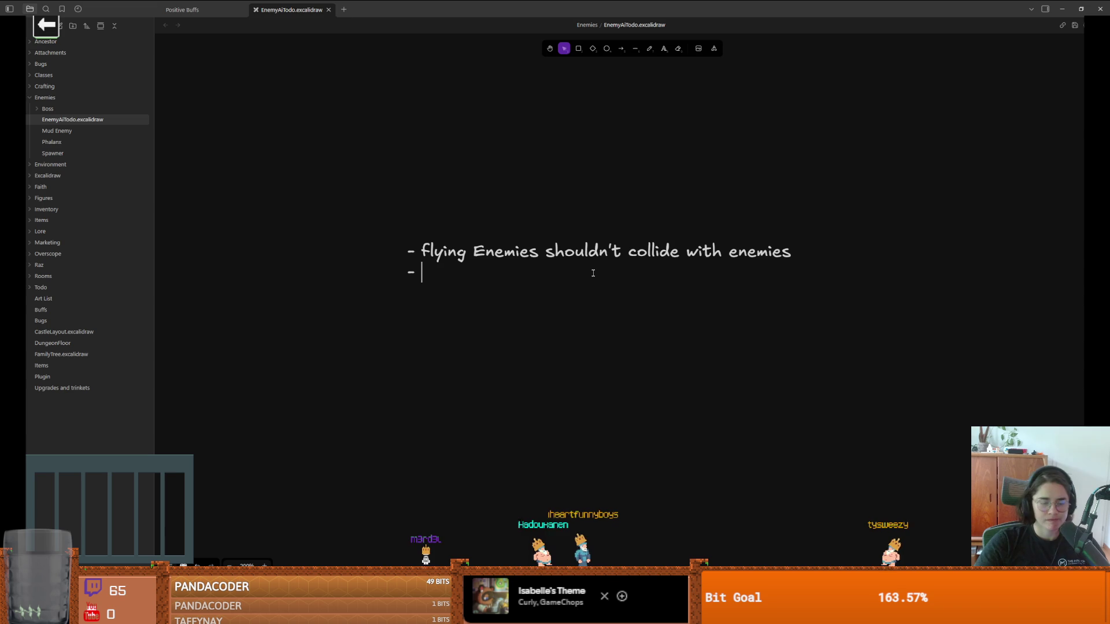
pyautogui.write('the enemy ')
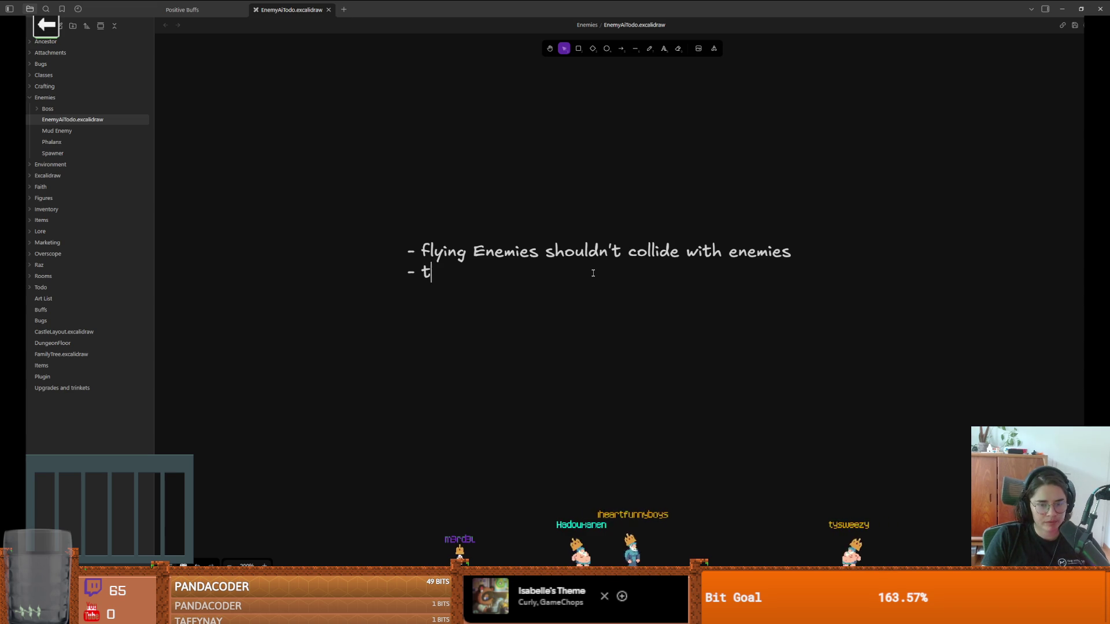
pyautogui.write('collision shoul')
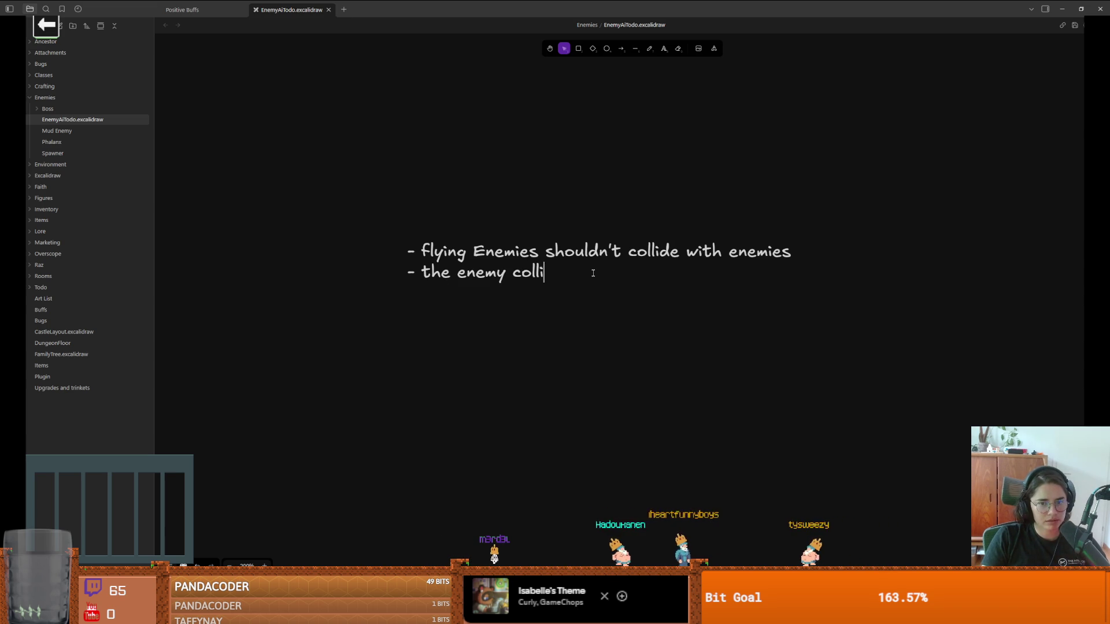
pyautogui.write('d have lower g')
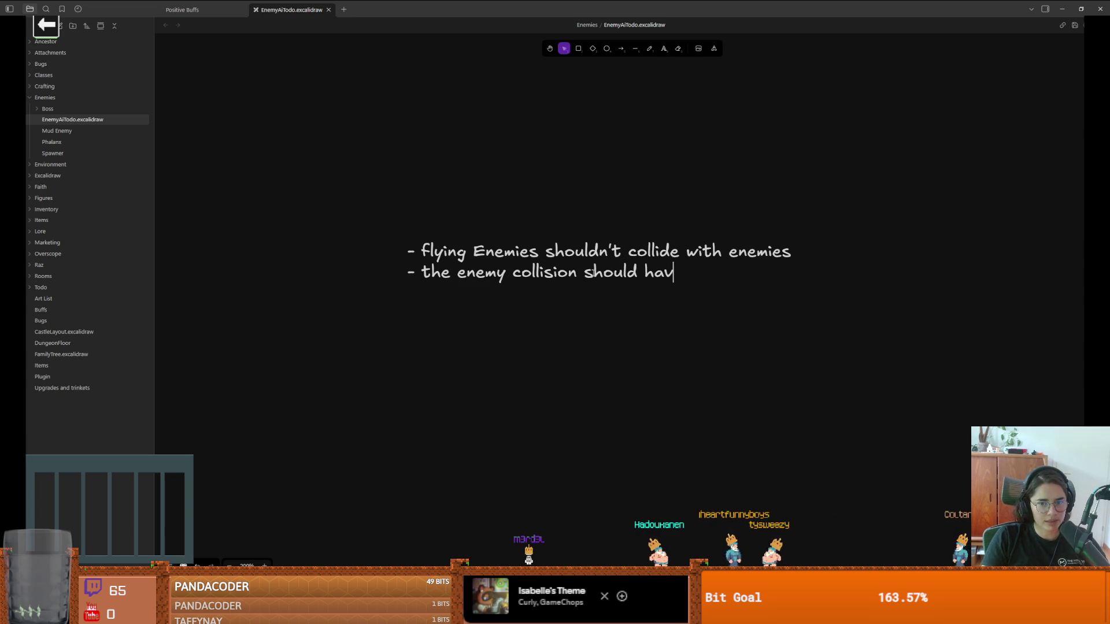
pyautogui.press('BackSpace')
pyautogui.write('danger')
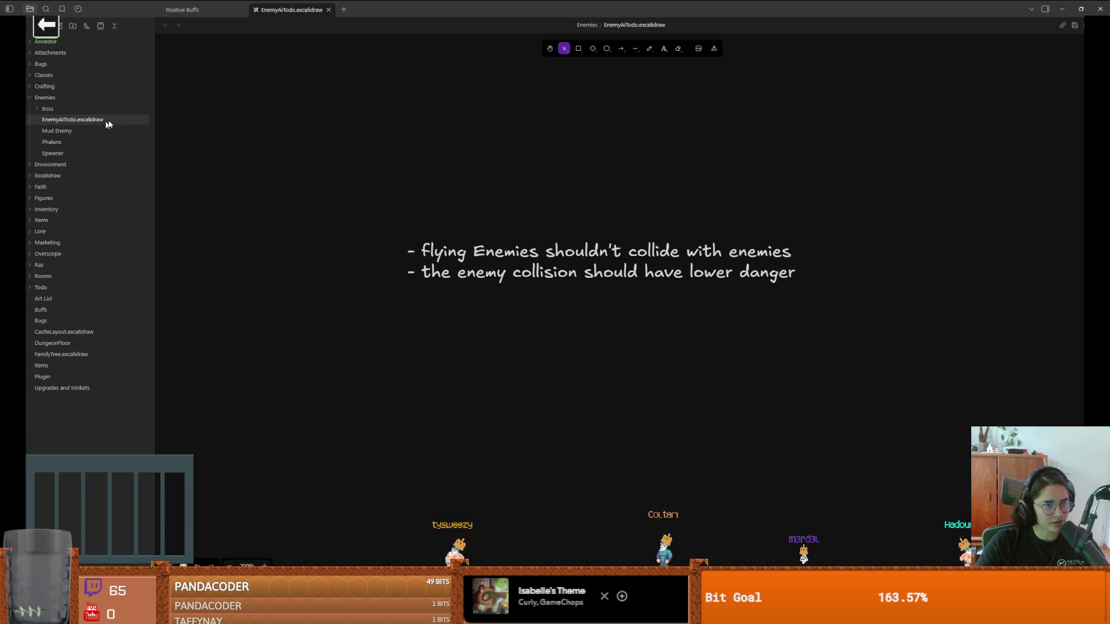
pyautogui.hotkey('alt', 'Tab')
pyautogui.hotkey('ctrl', 's')
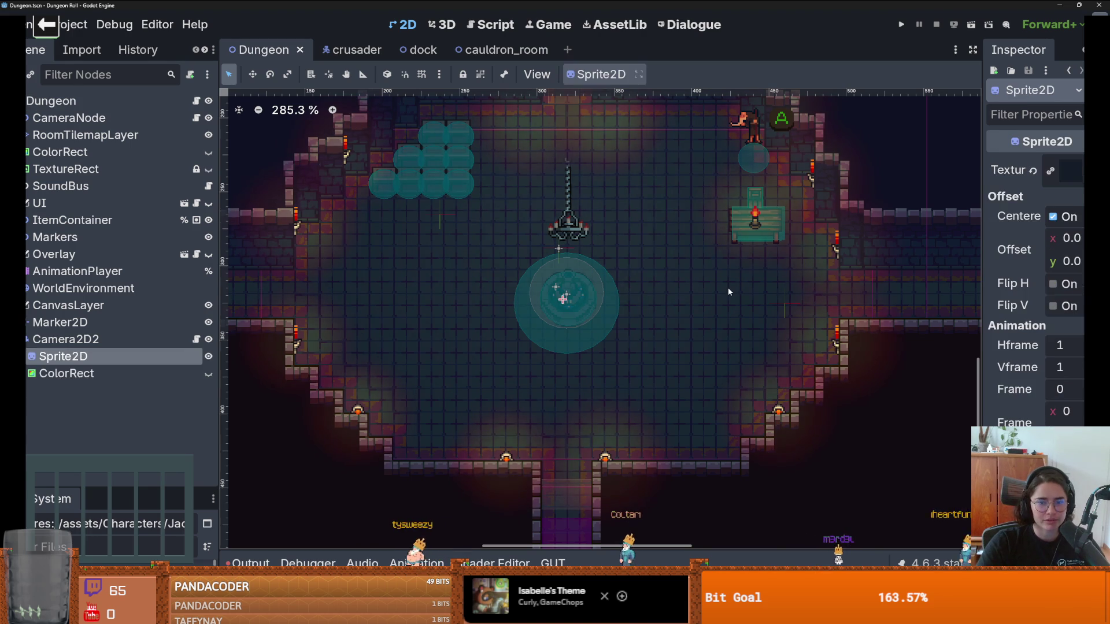
# Launch a debug run of the Dungeon Roll project from the editor.
pyautogui.click(903, 24)
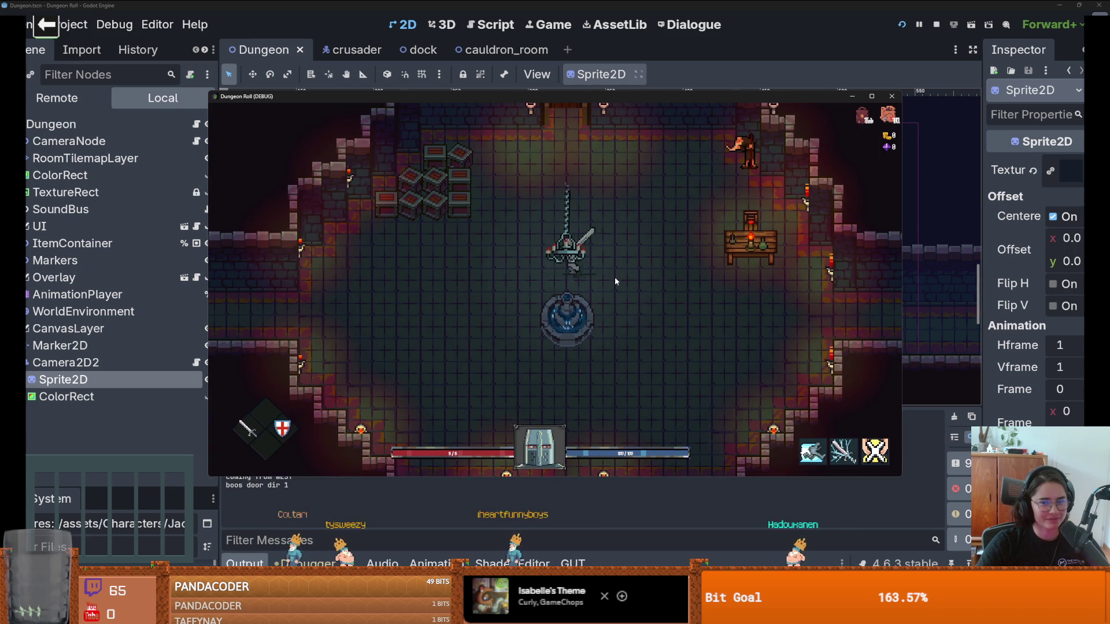
# Walk the knight left through the doorway and choose the Prayer Room as the next room.
pyautogui.press('a')
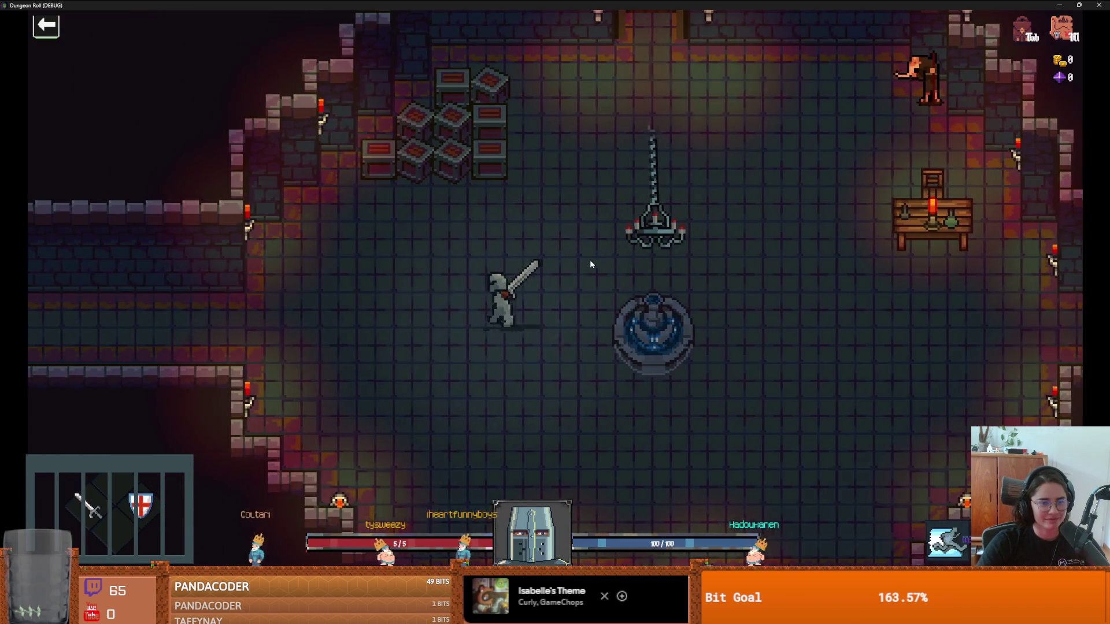
pyautogui.press('a')
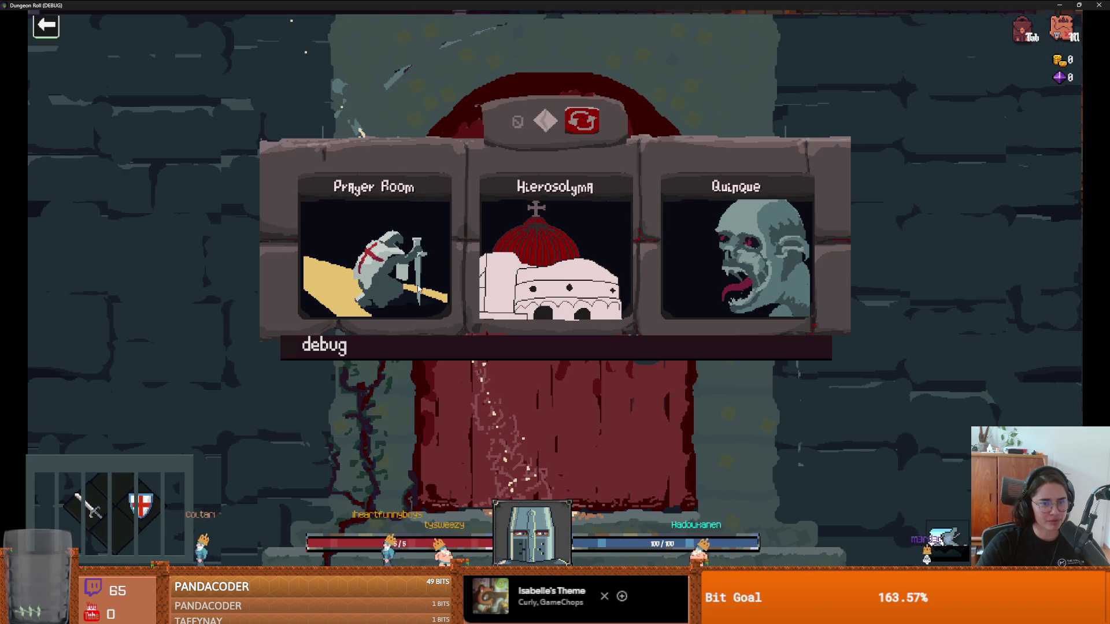
pyautogui.click(417, 288)
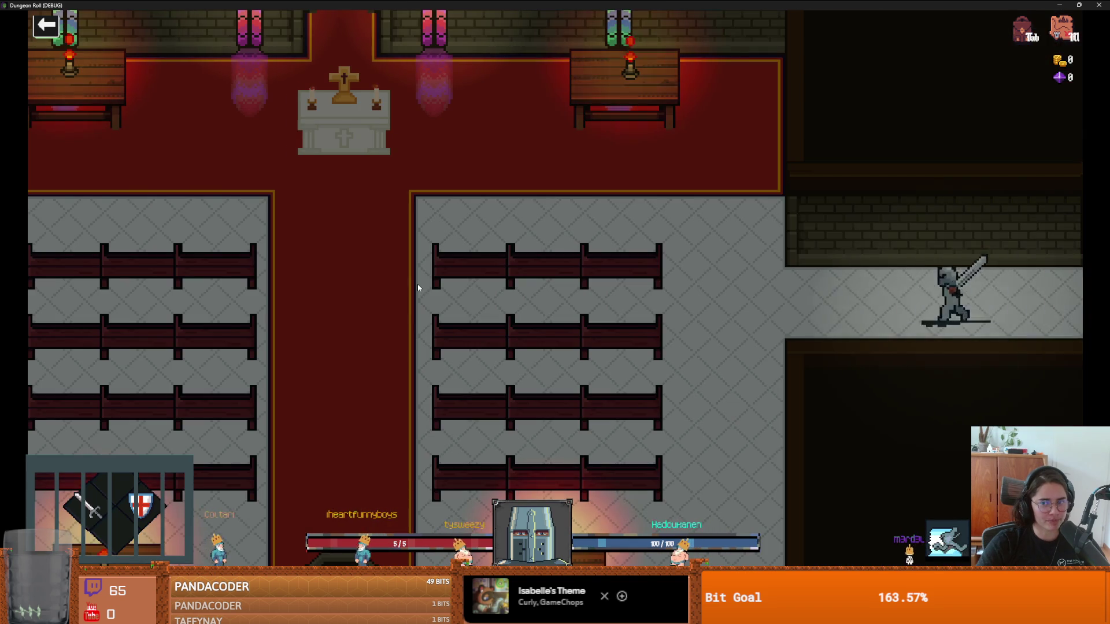
# Walk the knight up the chapel's red aisle toward the altar.
pyautogui.press('a')
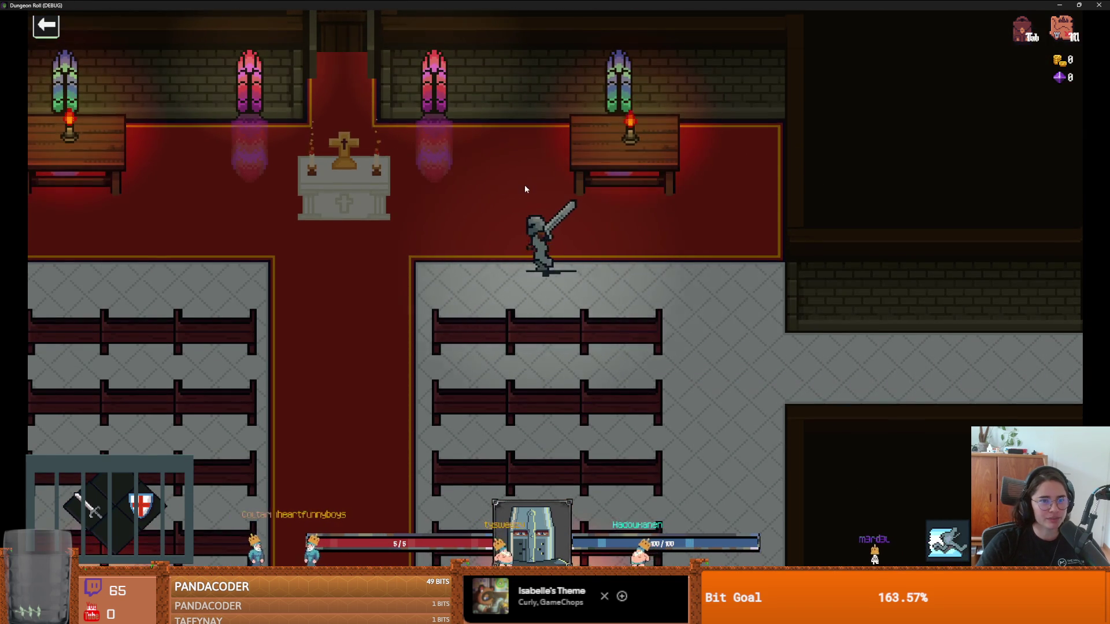
pyautogui.press('w')
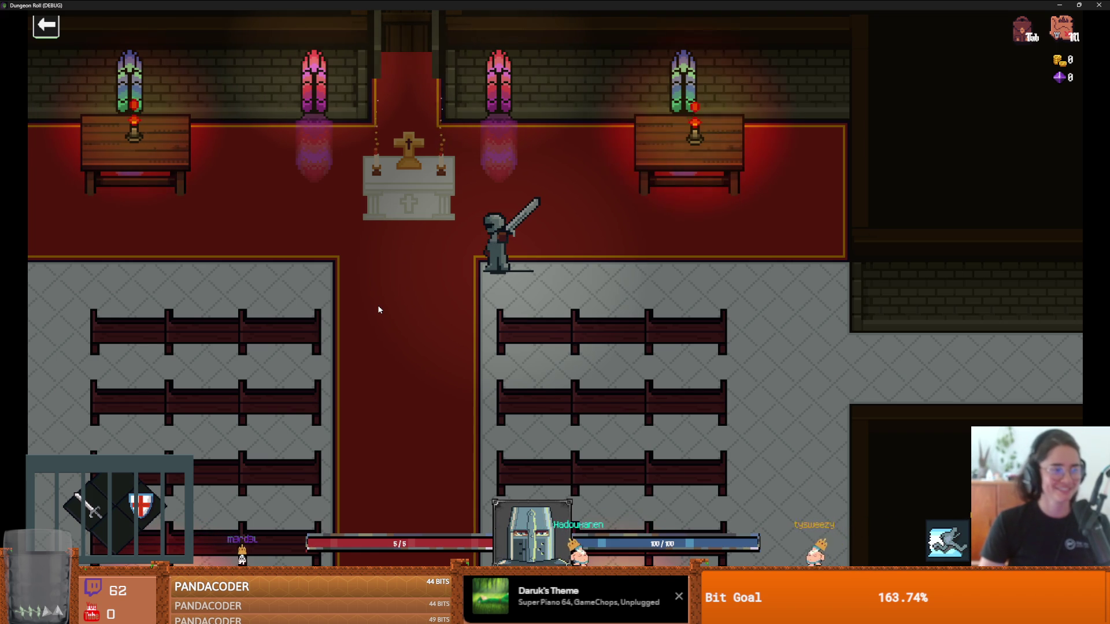
pyautogui.press('a')
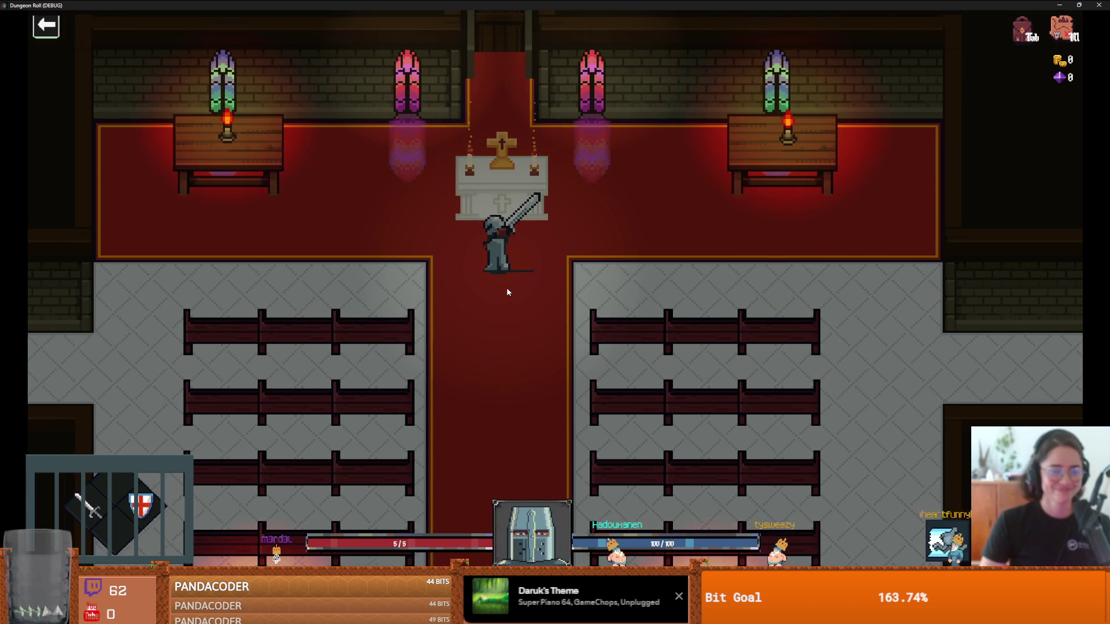
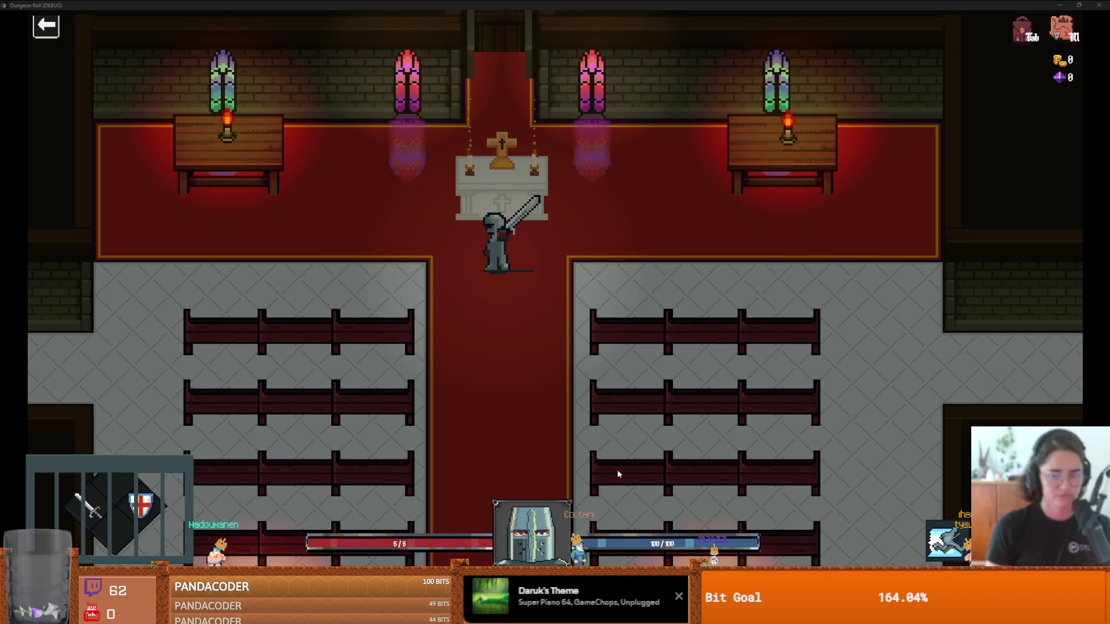
# Search 'elg' in the system app launcher, then return to the game.
pyautogui.press('super')
pyautogui.write('elg')
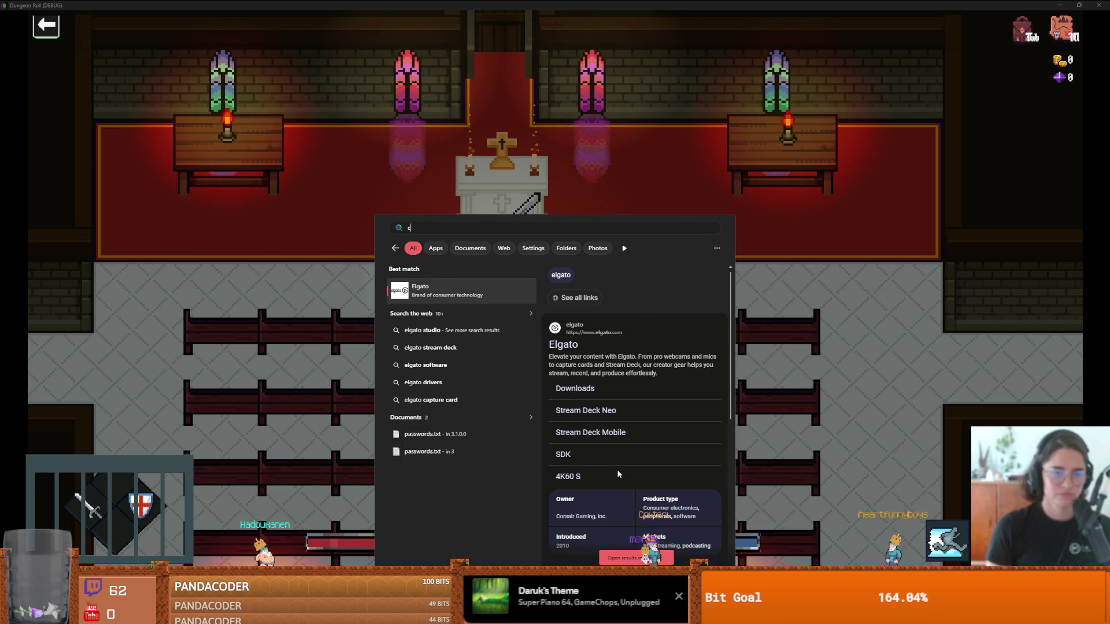
pyautogui.press('Return')
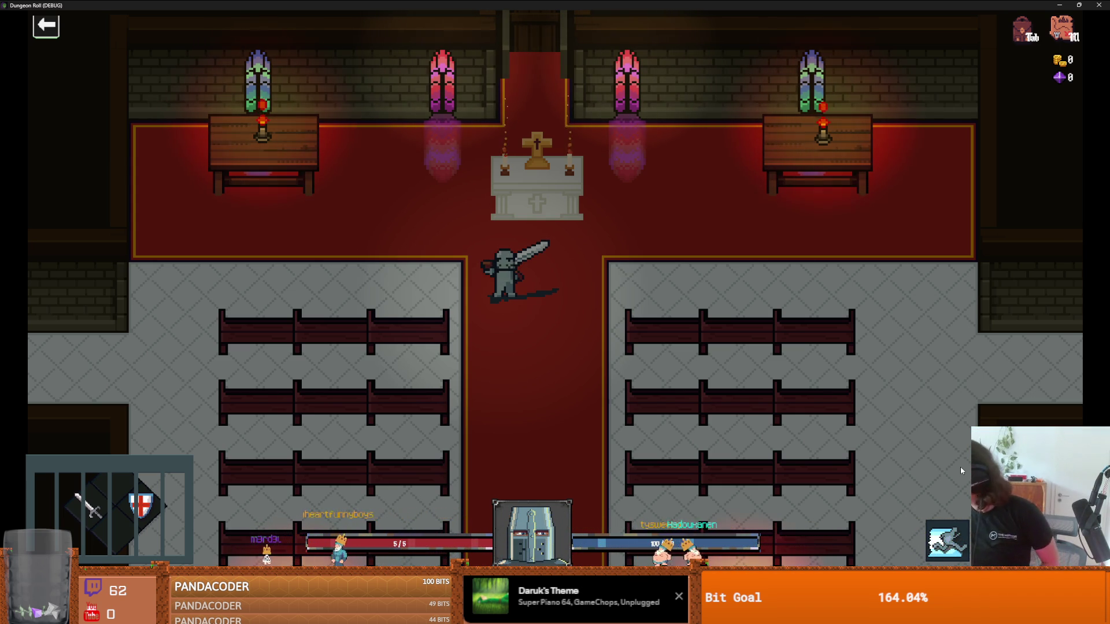
# Walk the knight around the chapel altar and pews with a sword swing, then bring up the Streamer.bot backup docs.
pyautogui.press('w')
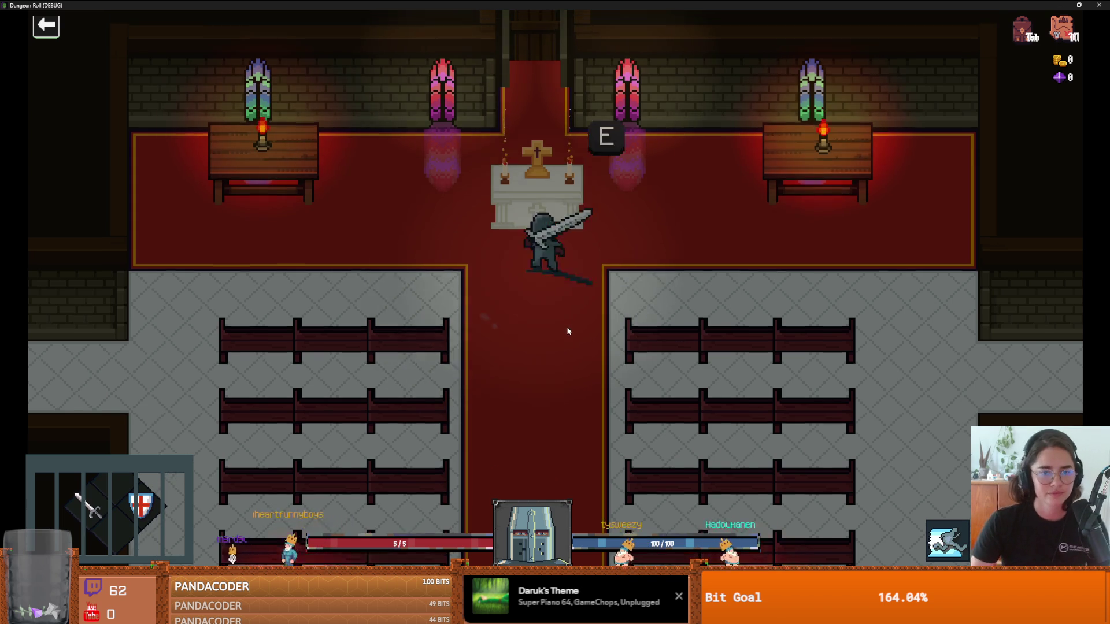
pyautogui.click(584, 337)
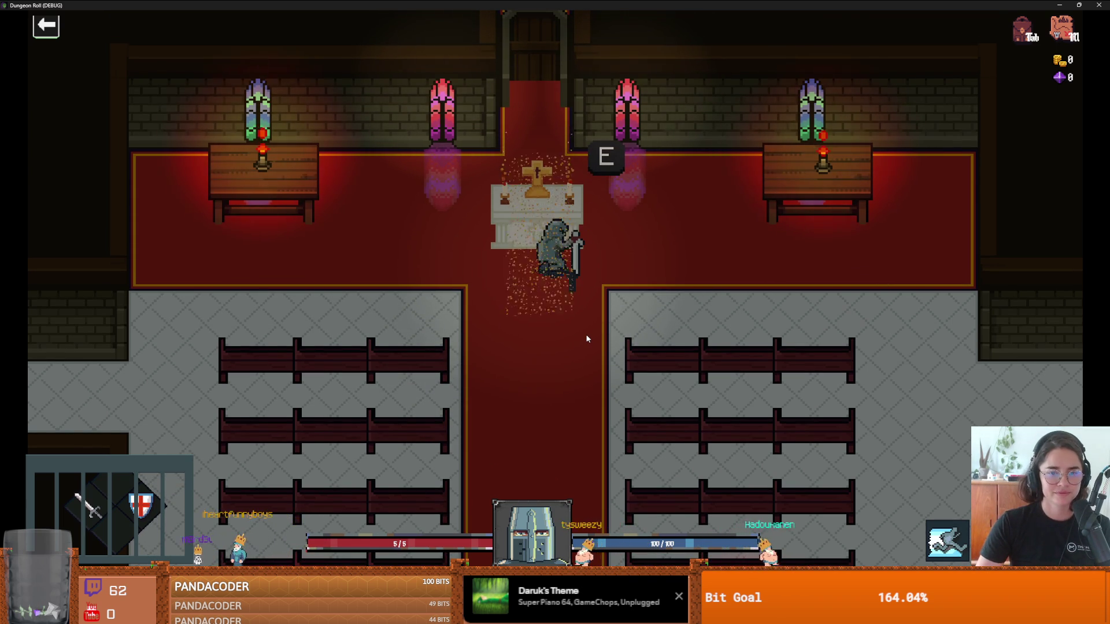
pyautogui.press('a')
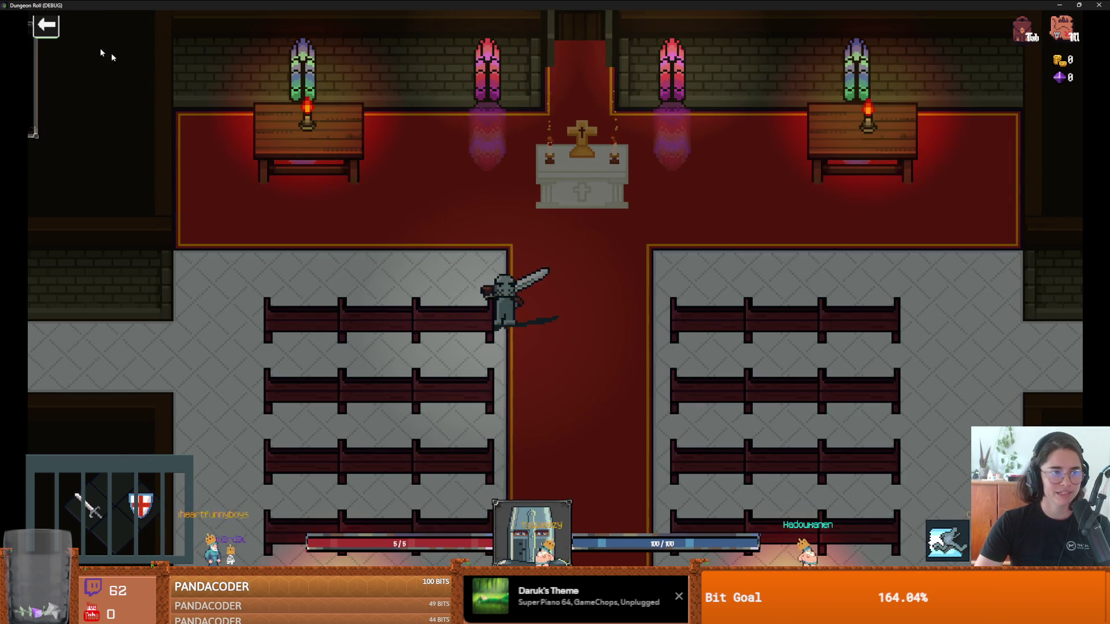
pyautogui.press('s')
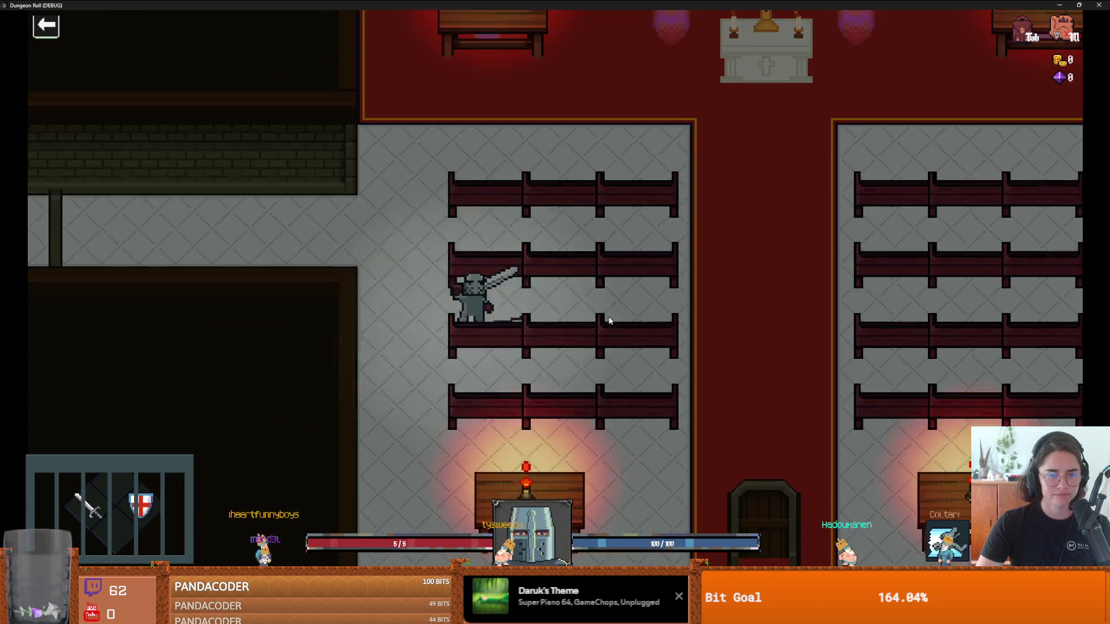
pyautogui.press('w')
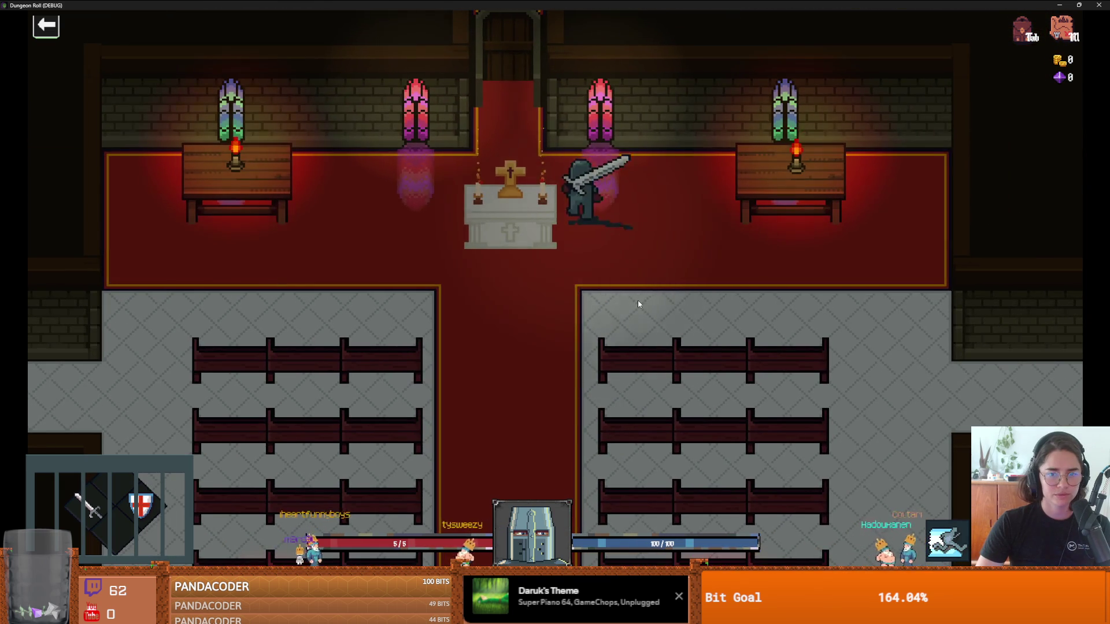
pyautogui.press('a')
pyautogui.press('s')
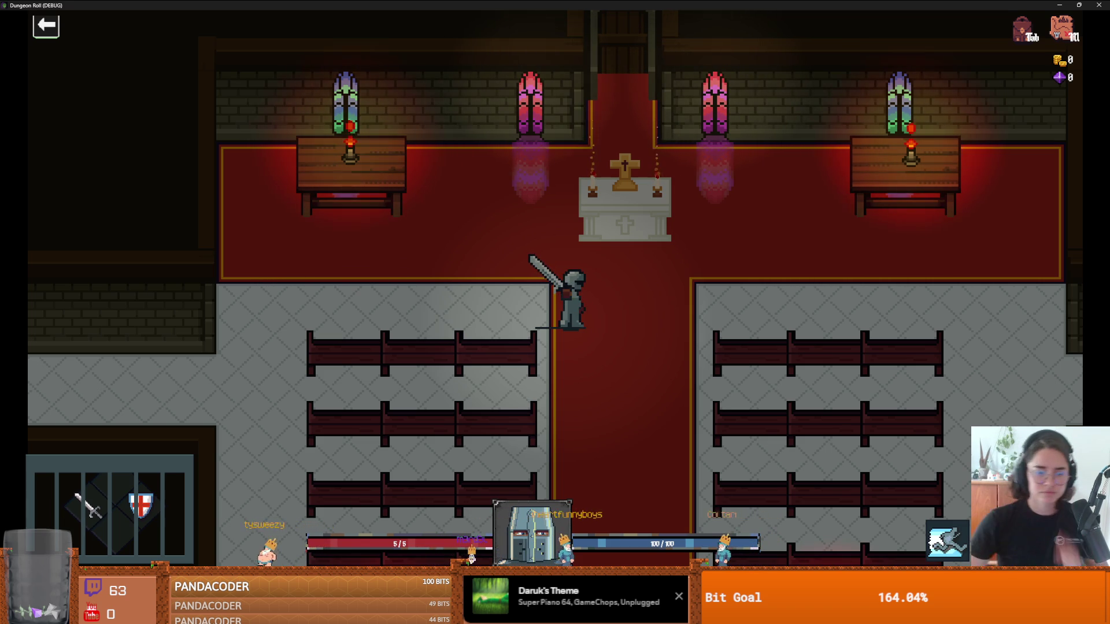
pyautogui.hotkey('alt', 'Tab')
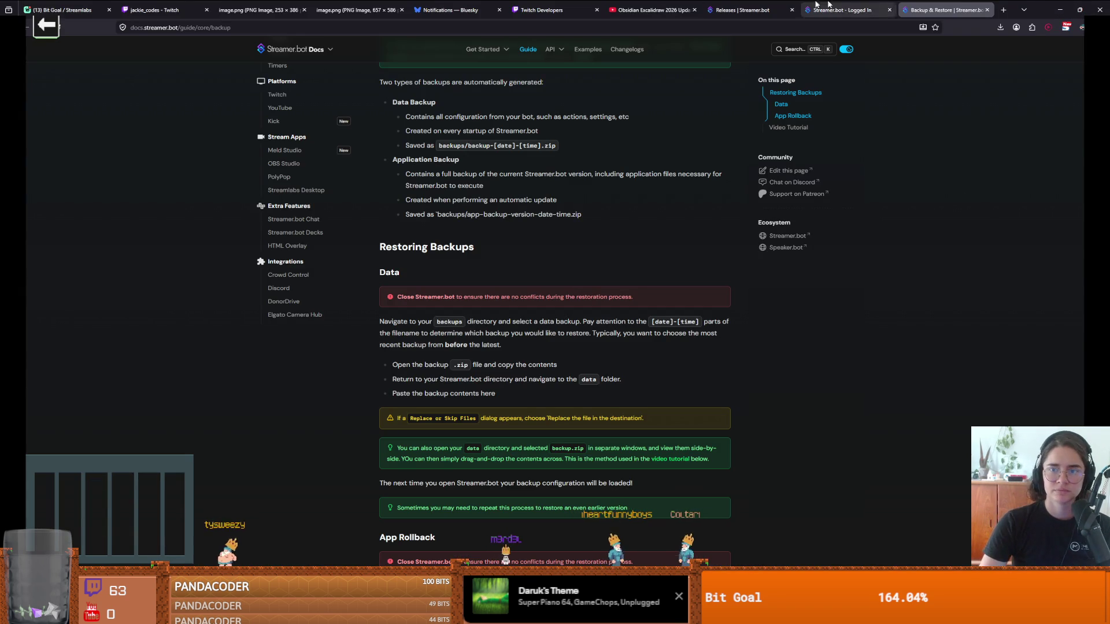
# Grab a screenshot from the game and browse the DT 990 Pro replacement parts results before returning to Dungeon Roll.
pyautogui.hotkey('alt', 'Tab')
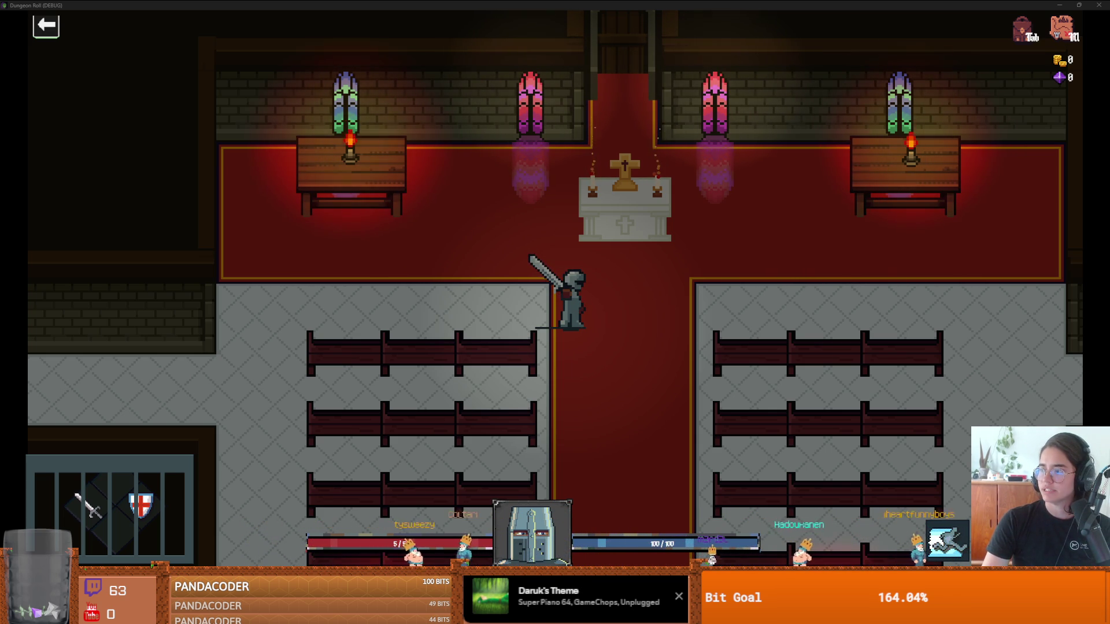
pyautogui.press('Print')
pyautogui.hotkey('alt', 'Tab')
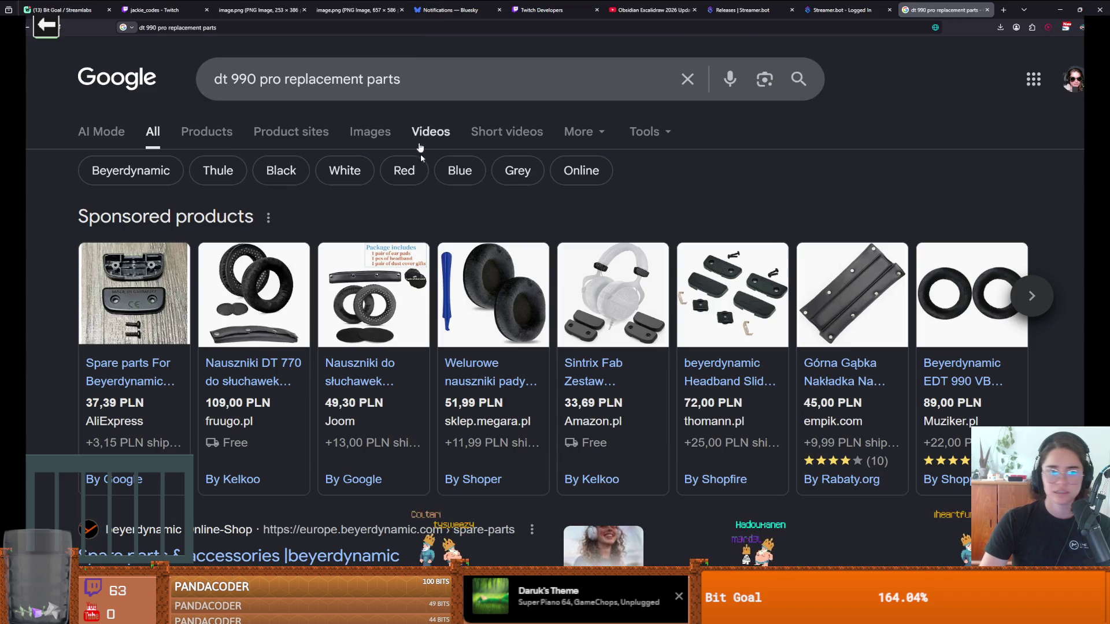
pyautogui.moveTo(177, 315)
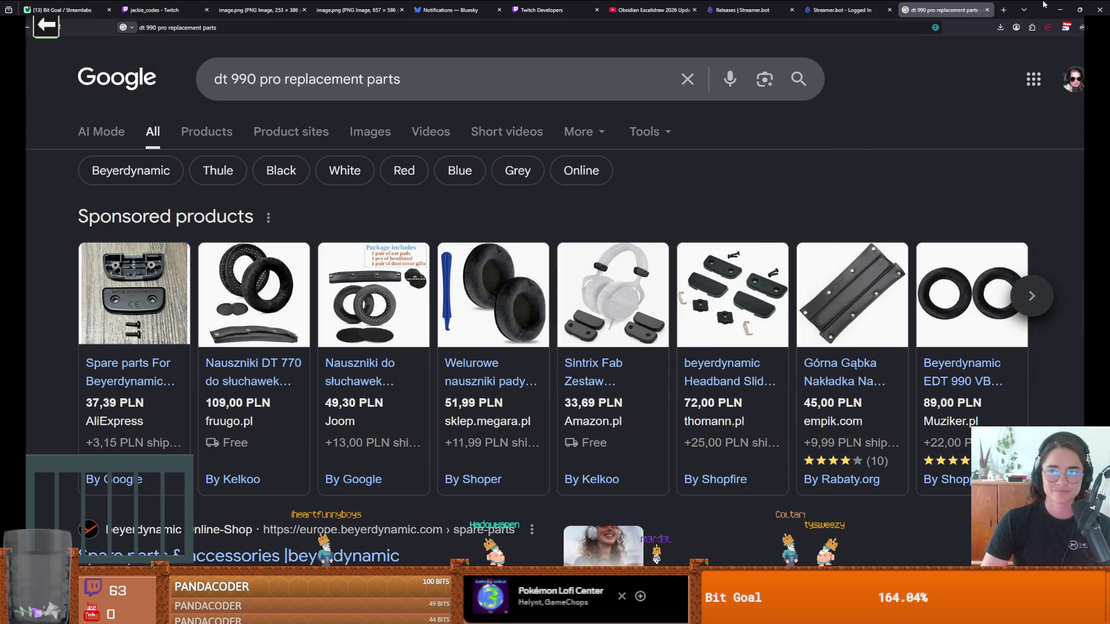
pyautogui.hotkey('alt', 'Tab')
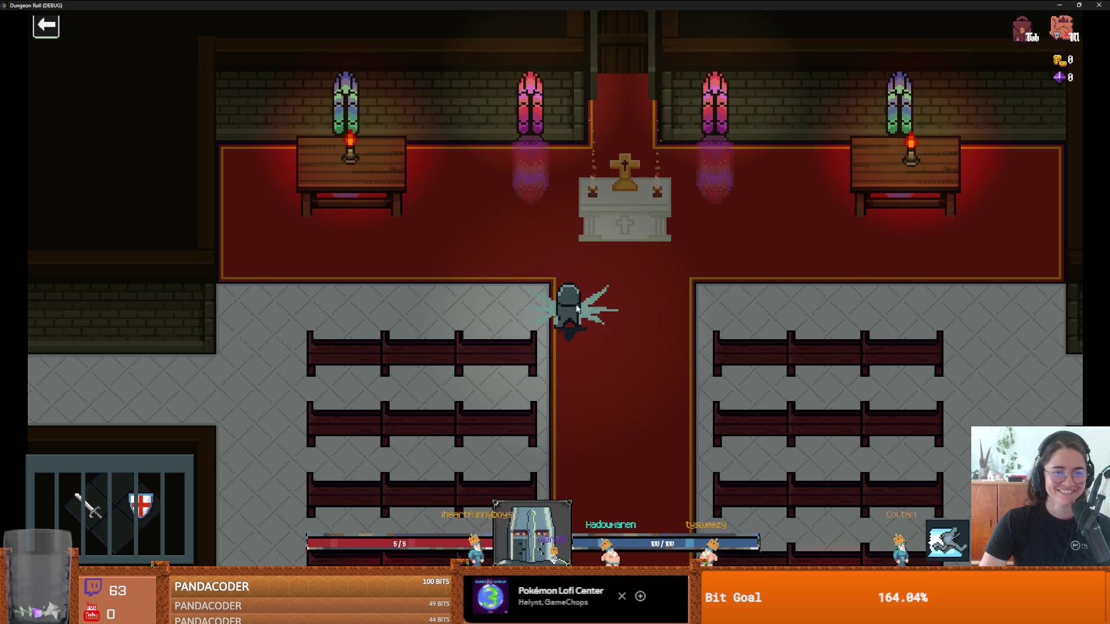
# Lead the knight through the chapel's top door, dismiss the room choice, and enter the pew room.
pyautogui.press('a')
pyautogui.press('w')
pyautogui.press('d')
pyautogui.press('w')
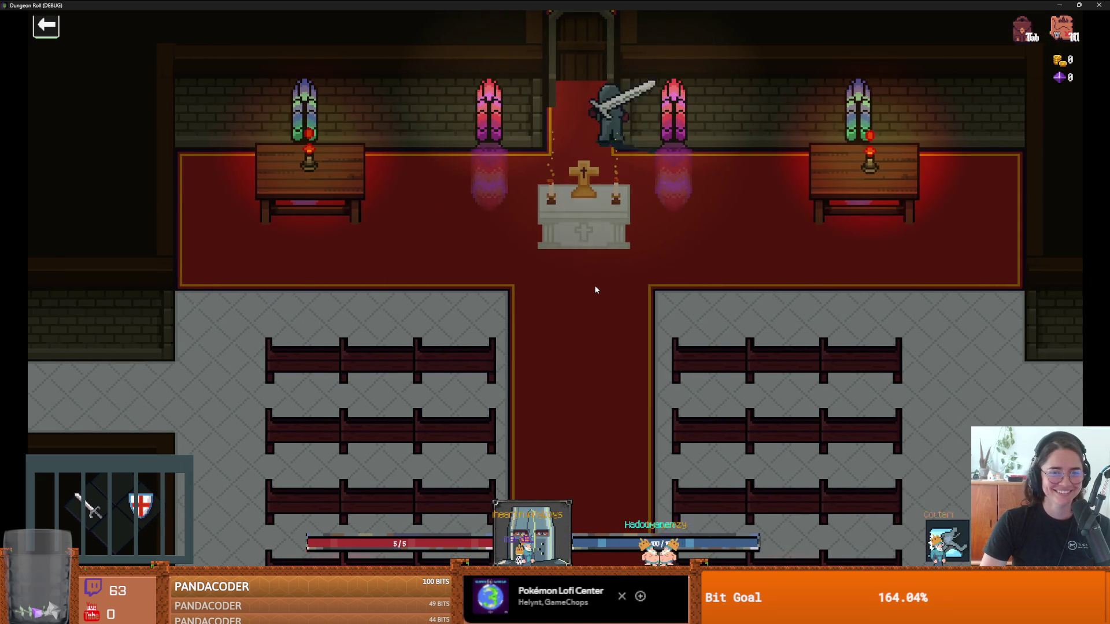
pyautogui.click(589, 268)
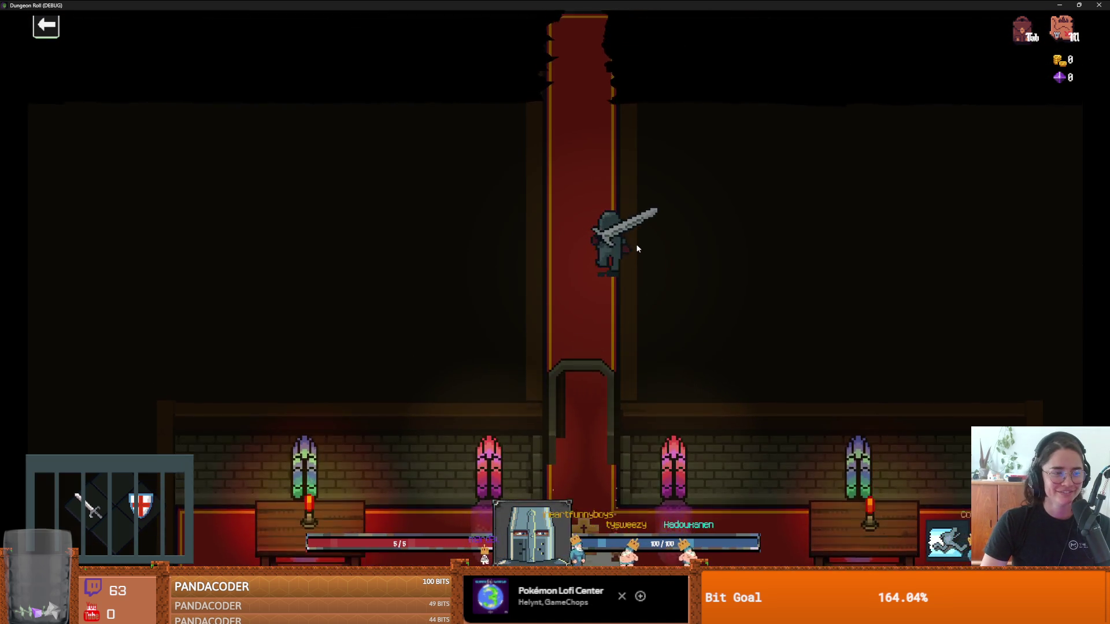
pyautogui.press('w')
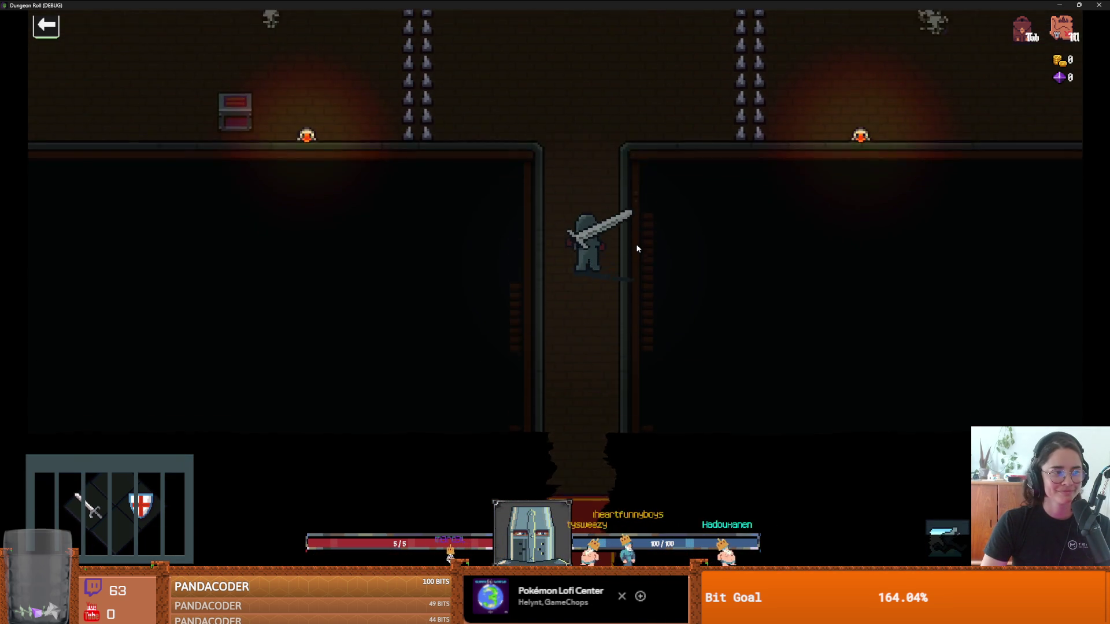
pyautogui.press('w')
pyautogui.press('a')
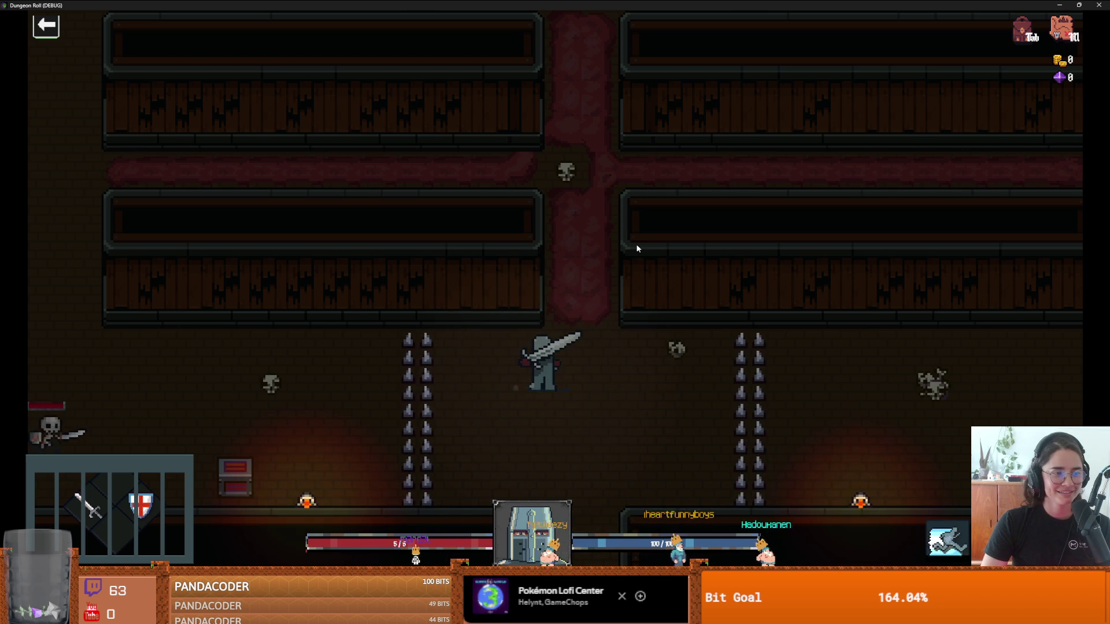
# Cross the pew room, slash the nearby skeleton, and retreat toward the left wall.
pyautogui.press('a')
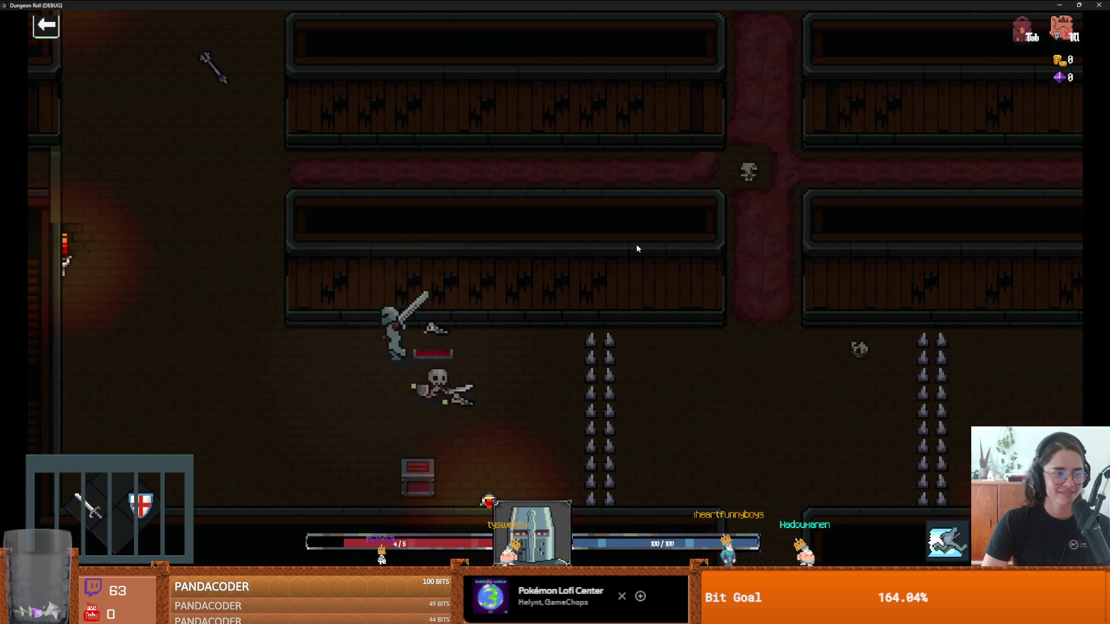
pyautogui.press('d')
pyautogui.click(344, 331)
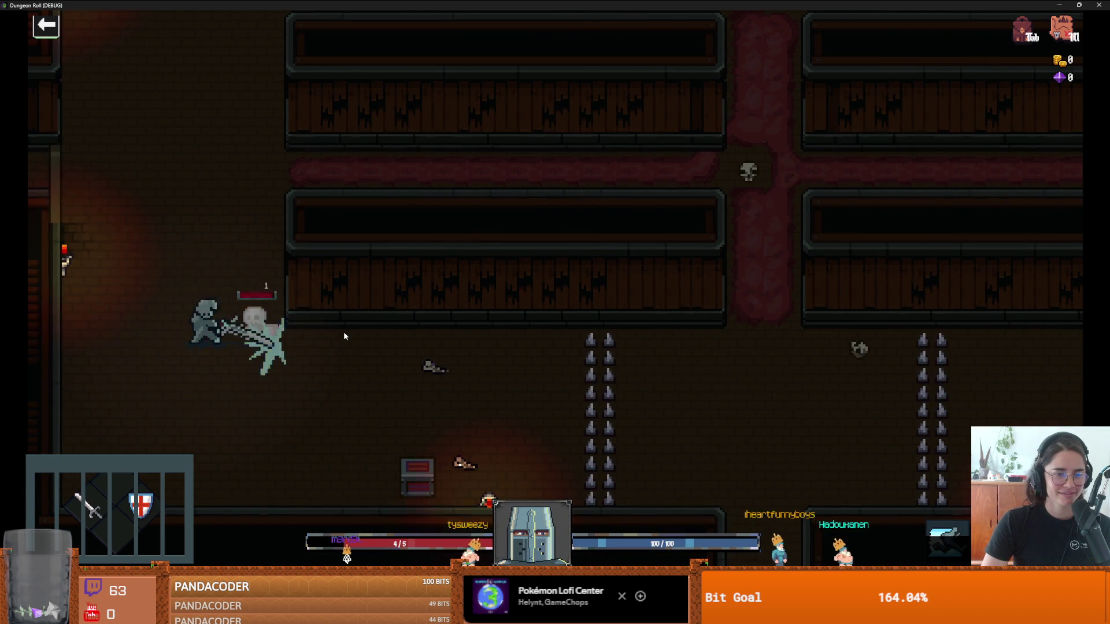
pyautogui.press('s')
pyautogui.press('d')
pyautogui.press('s')
pyautogui.click(404, 441)
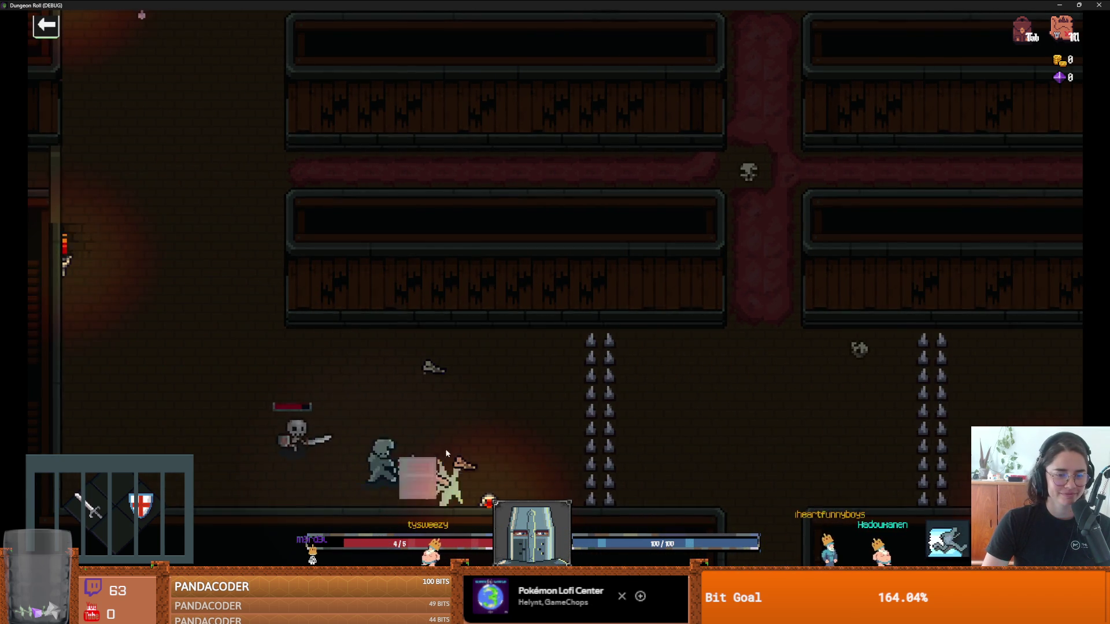
pyautogui.press('w')
pyautogui.press('a')
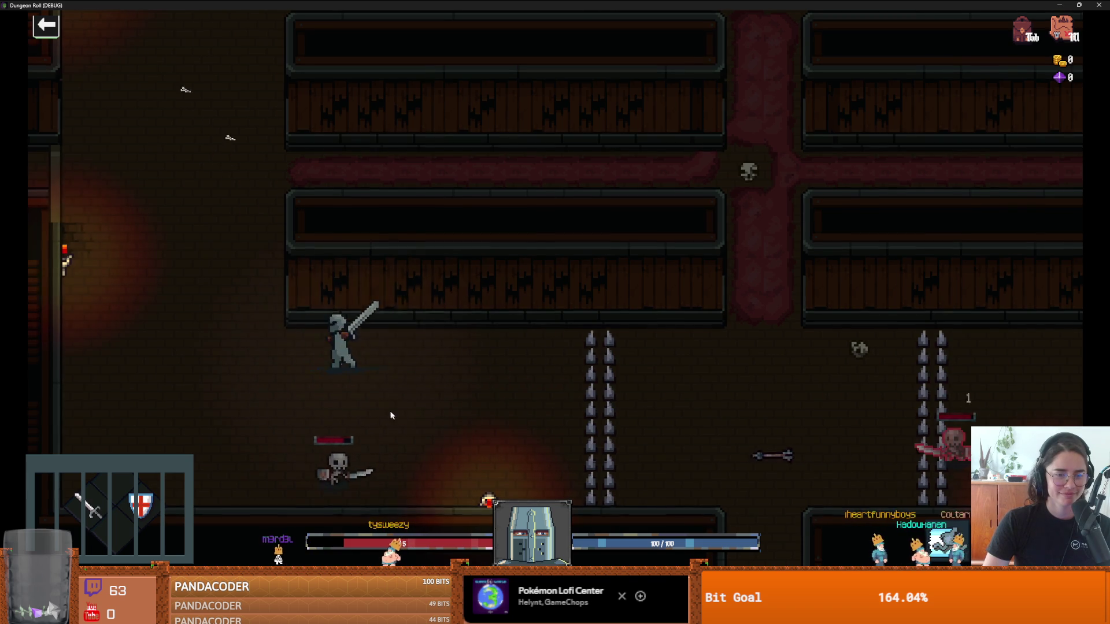
# Maneuver the knight near the spike traps and down the left side toward the approaching skeleton.
pyautogui.press('w')
pyautogui.press('d')
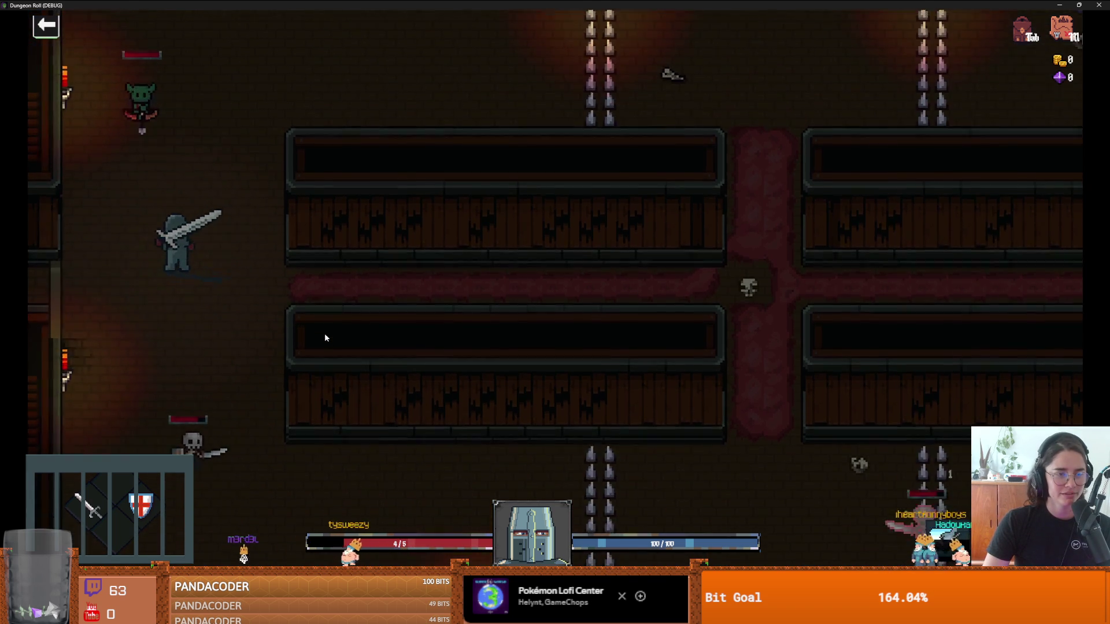
pyautogui.press('d')
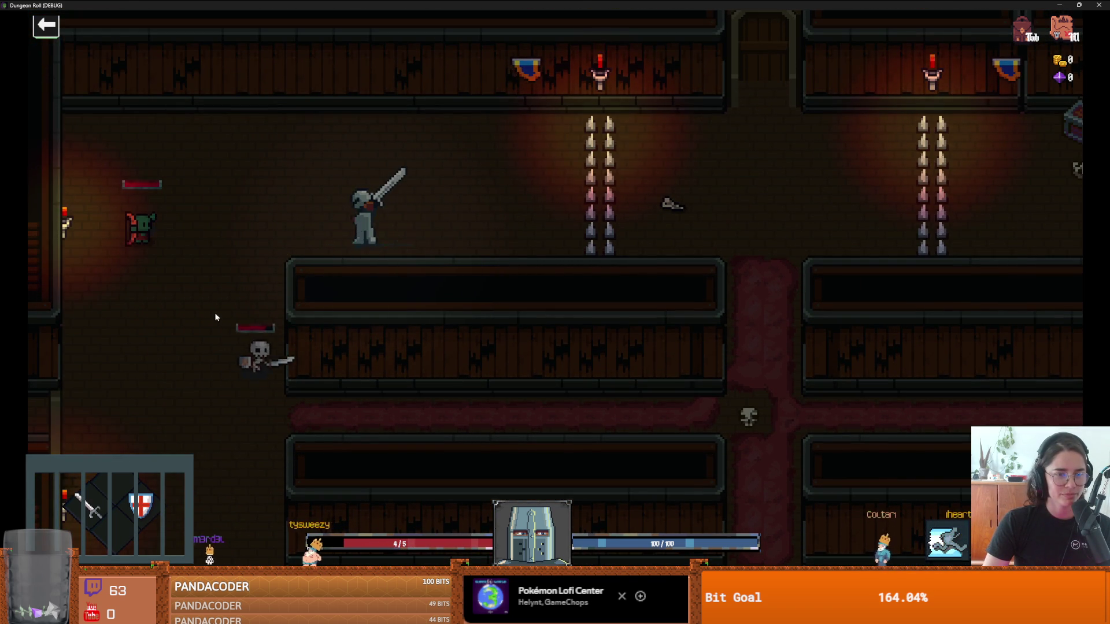
pyautogui.press('w')
pyautogui.press('a')
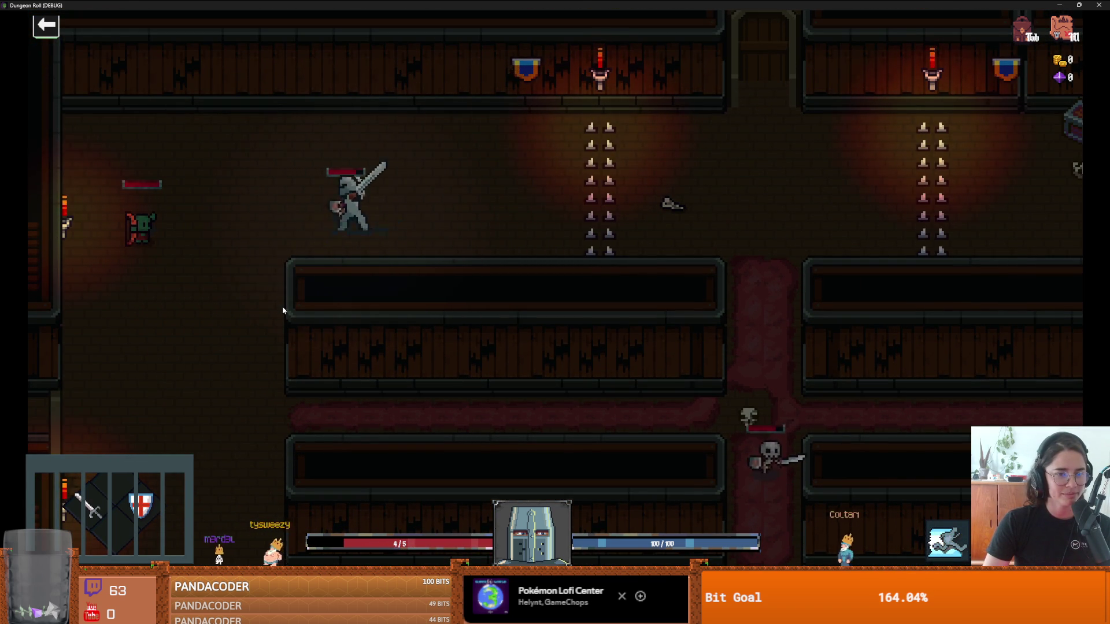
pyautogui.press('s')
pyautogui.press('s')
pyautogui.press('a')
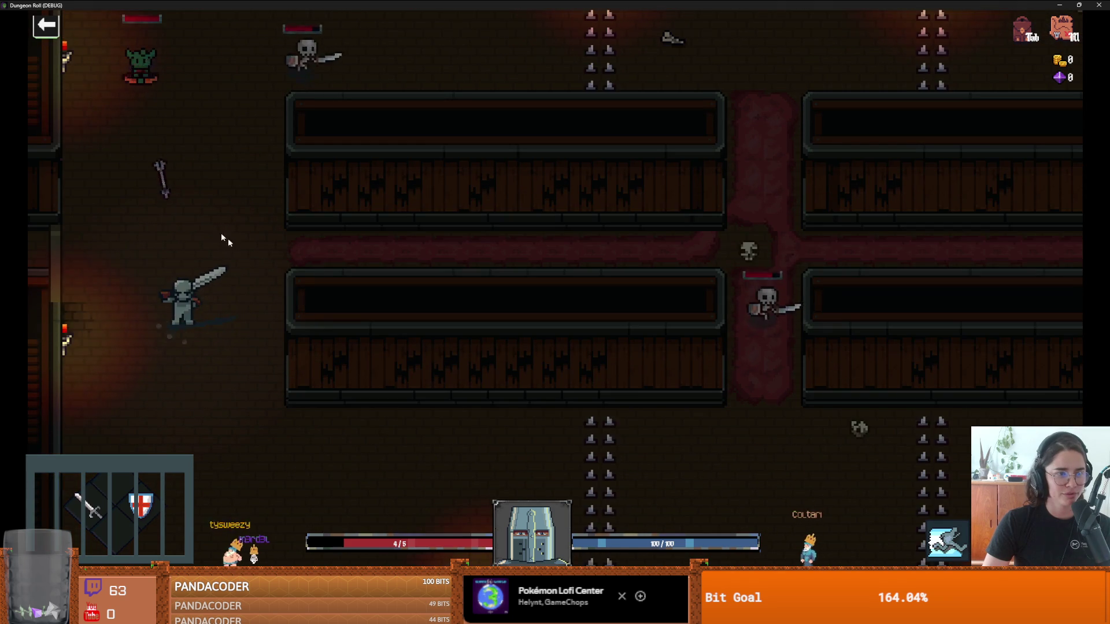
pyautogui.press('s')
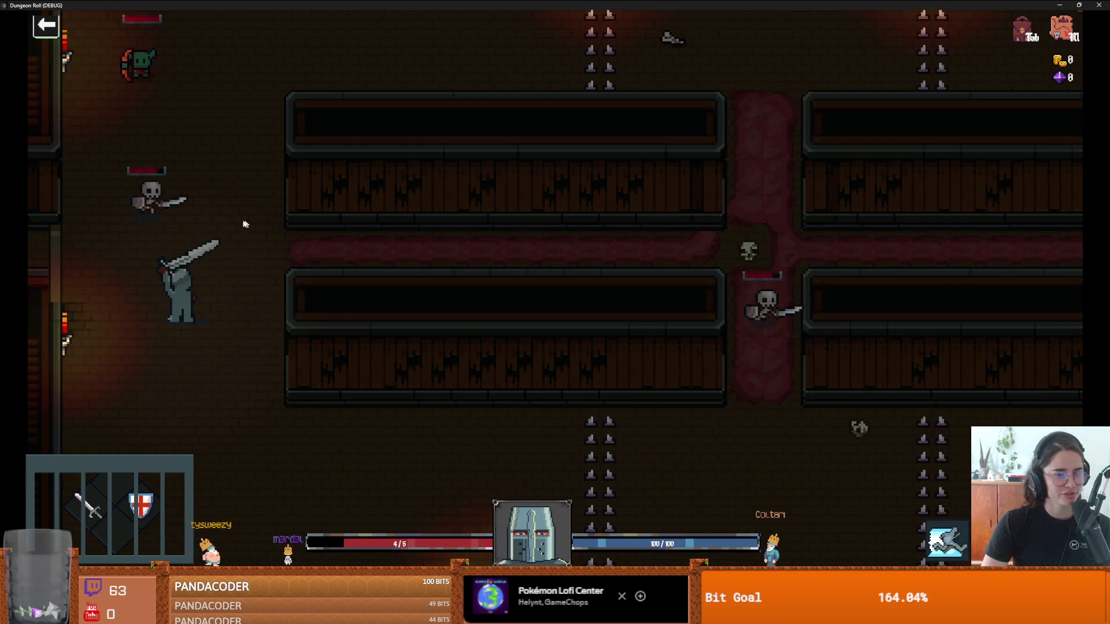
pyautogui.press('d')
pyautogui.press('s')
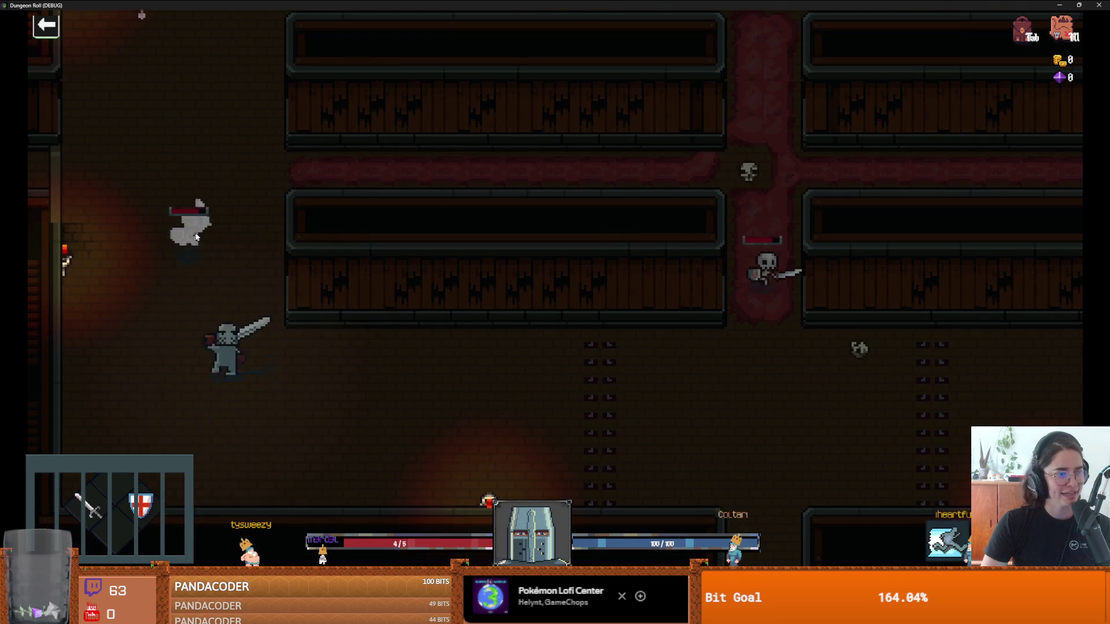
pyautogui.press('d')
# Slash the skeletons near the left wall with repeated sword attacks.
pyautogui.press('w')
pyautogui.press('a')
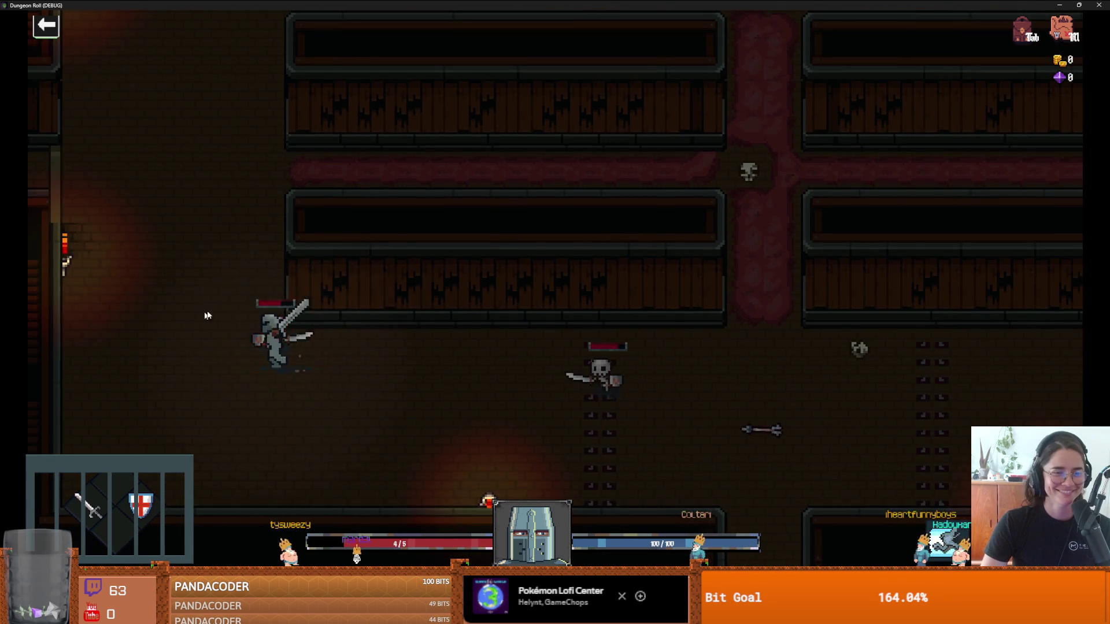
pyautogui.click(304, 341)
pyautogui.press('w')
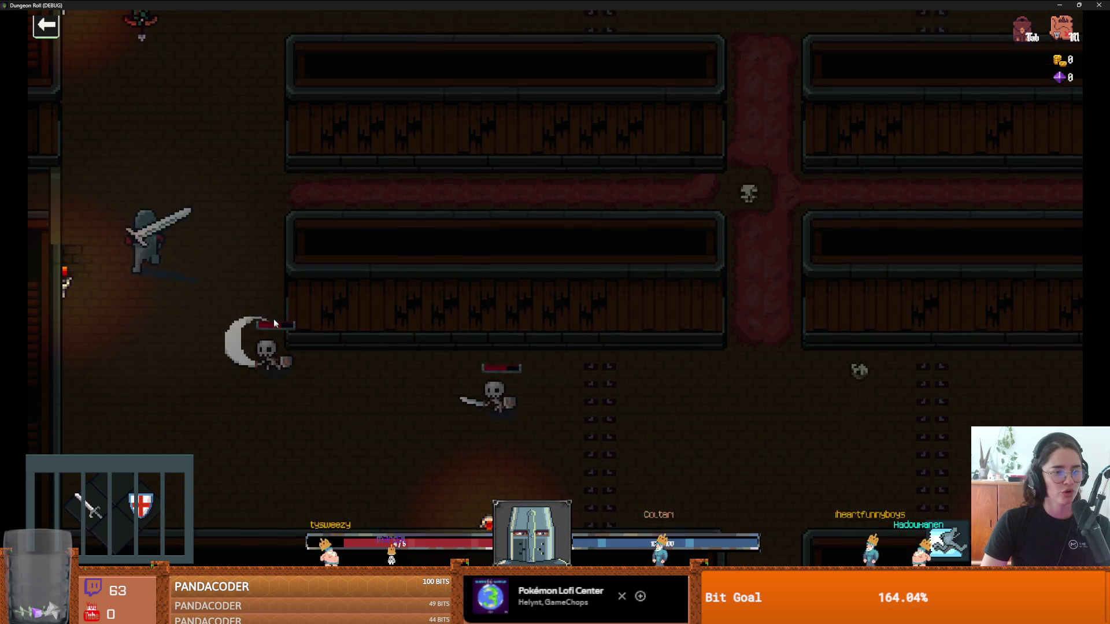
pyautogui.press('d')
pyautogui.press('w')
pyautogui.click(230, 349)
pyautogui.click(233, 343)
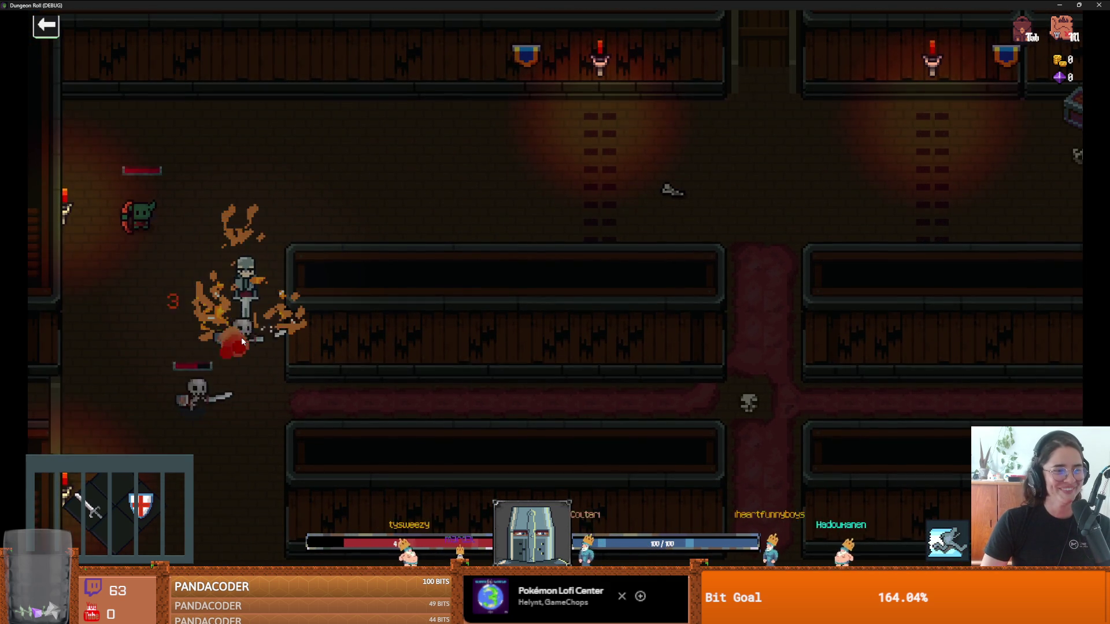
# Finish off the remaining skeletons, then exit fullscreen and close the game window.
pyautogui.press('w')
pyautogui.press('d')
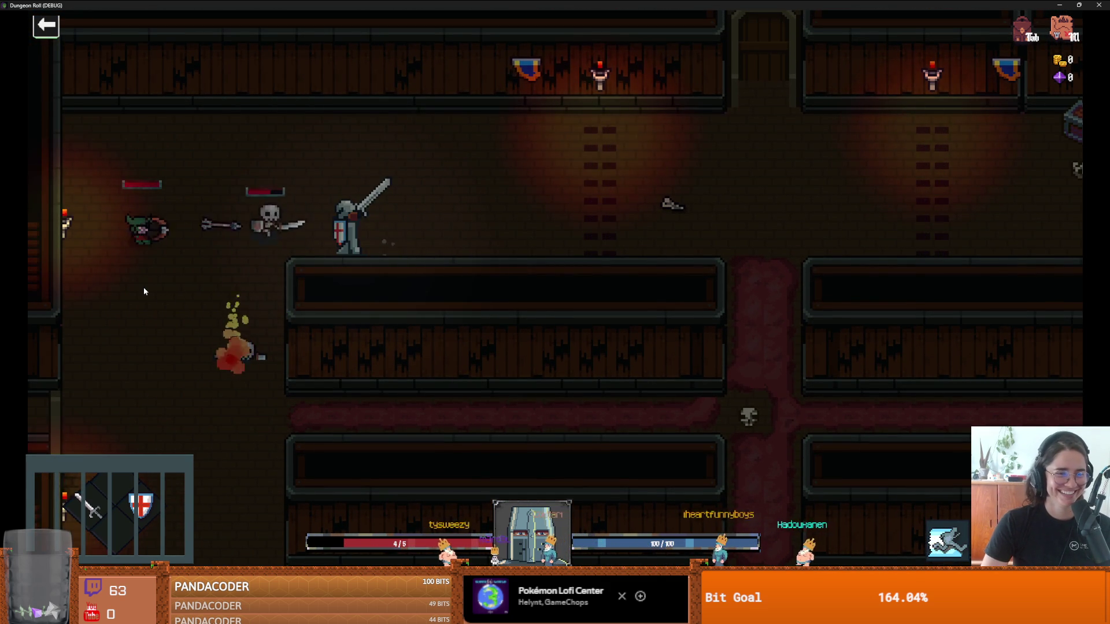
pyautogui.press('a')
pyautogui.click(100, 278)
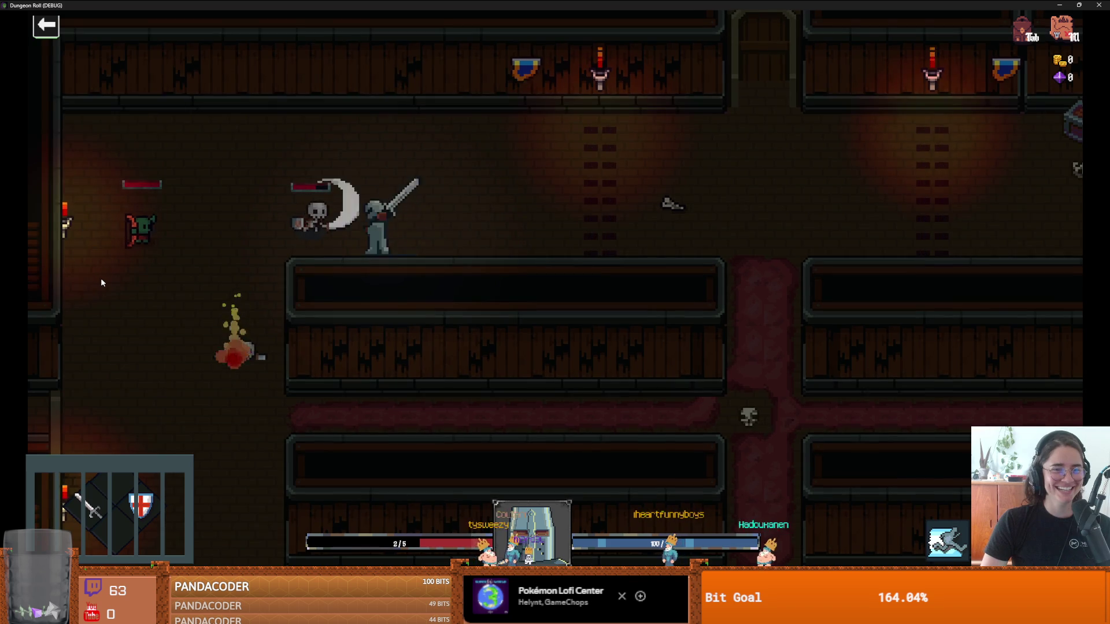
pyautogui.click(312, 146)
pyautogui.click(307, 144)
pyautogui.press('d')
pyautogui.press('a')
pyautogui.click(304, 232)
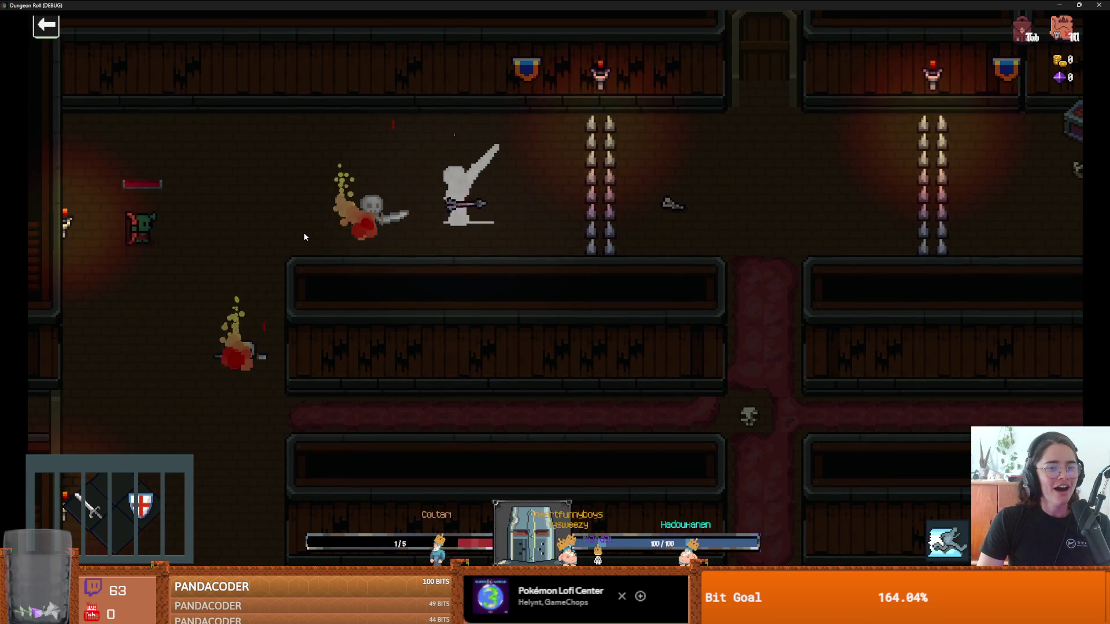
pyautogui.click(304, 231)
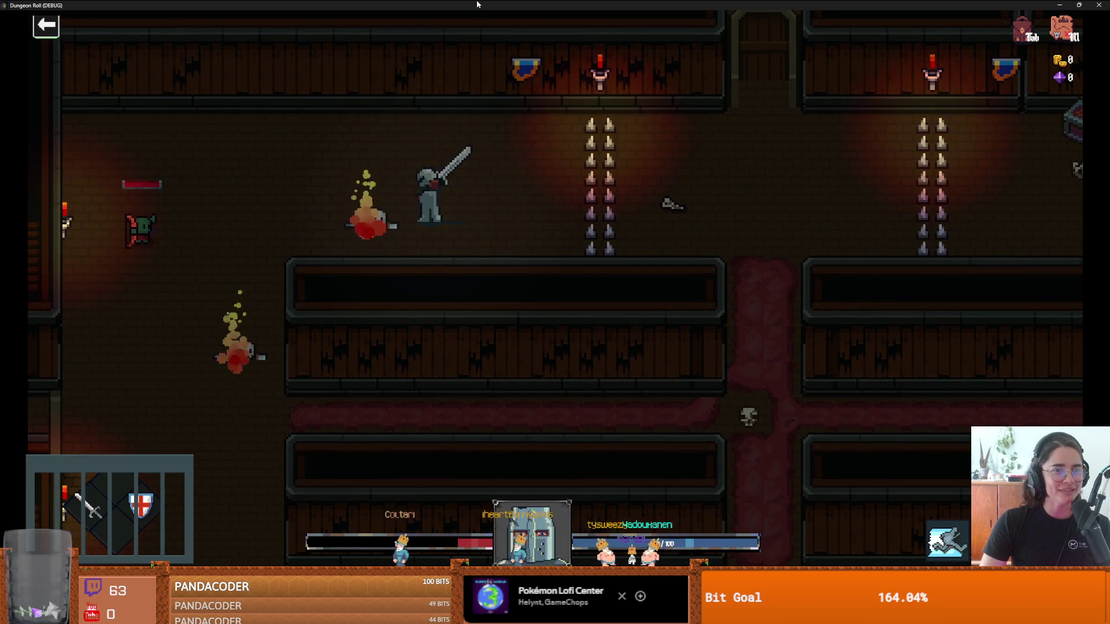
pyautogui.press('F11')
pyautogui.click(779, 109)
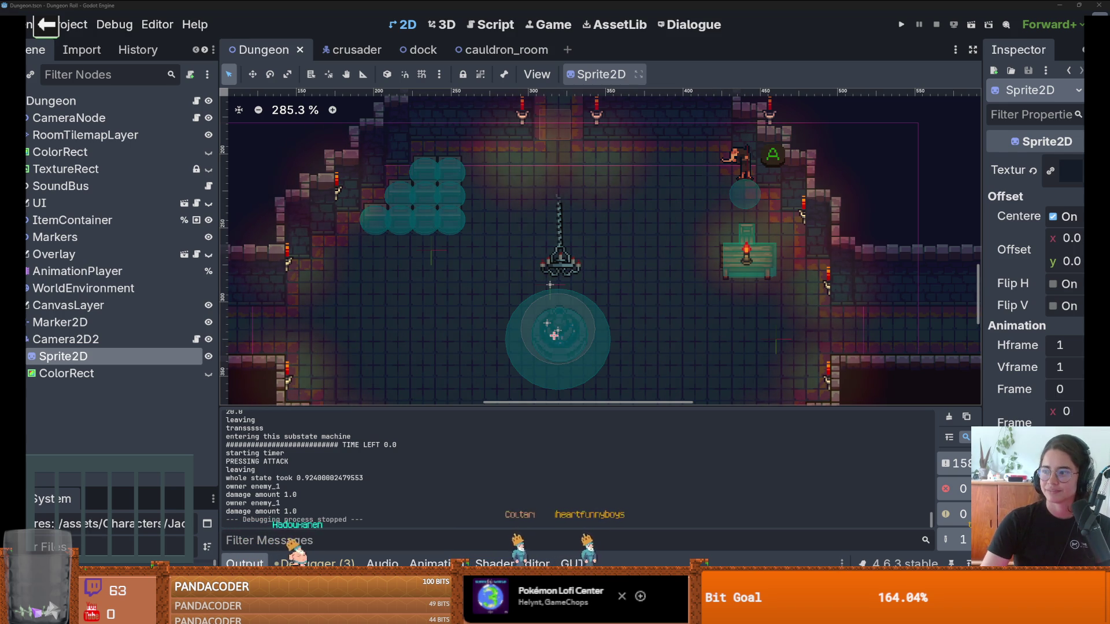
# Switch from Godot to the YouTube results for 'sam tucker must die 3 girlfriends'.
pyautogui.hotkey('alt', 'Tab')
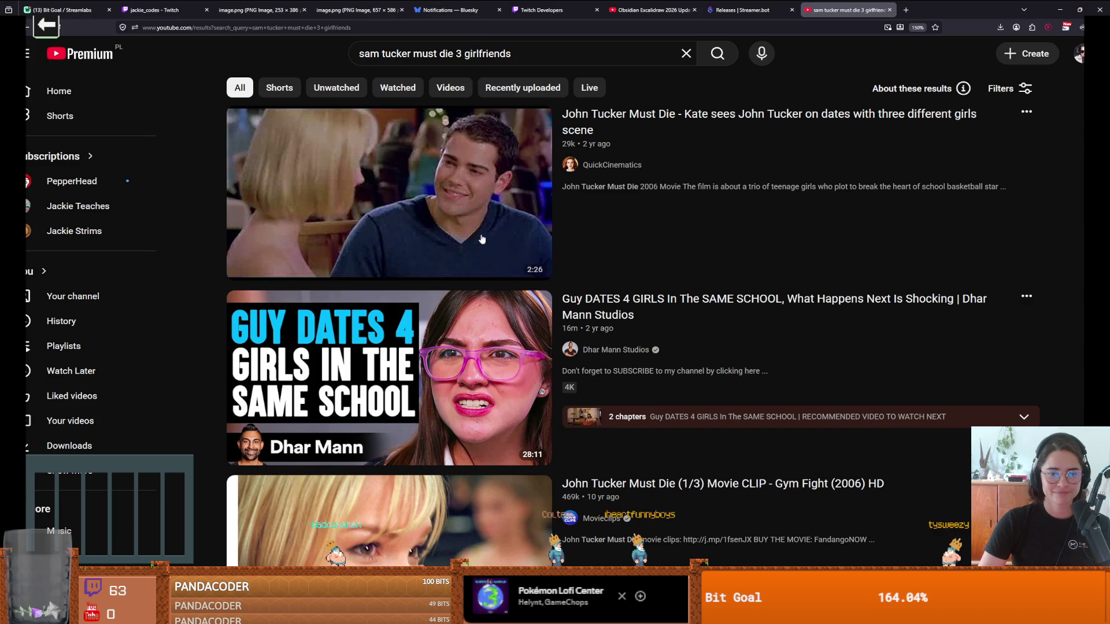
# Play the first John Tucker Must Die result with the volume raised slightly.
pyautogui.click(482, 240)
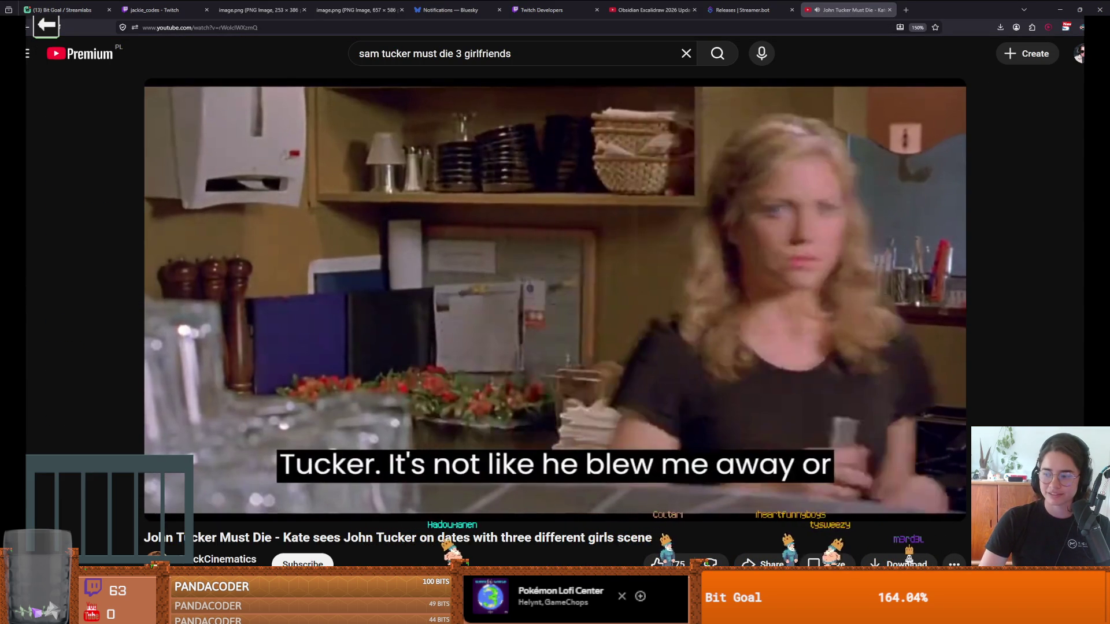
pyautogui.click(660, 289)
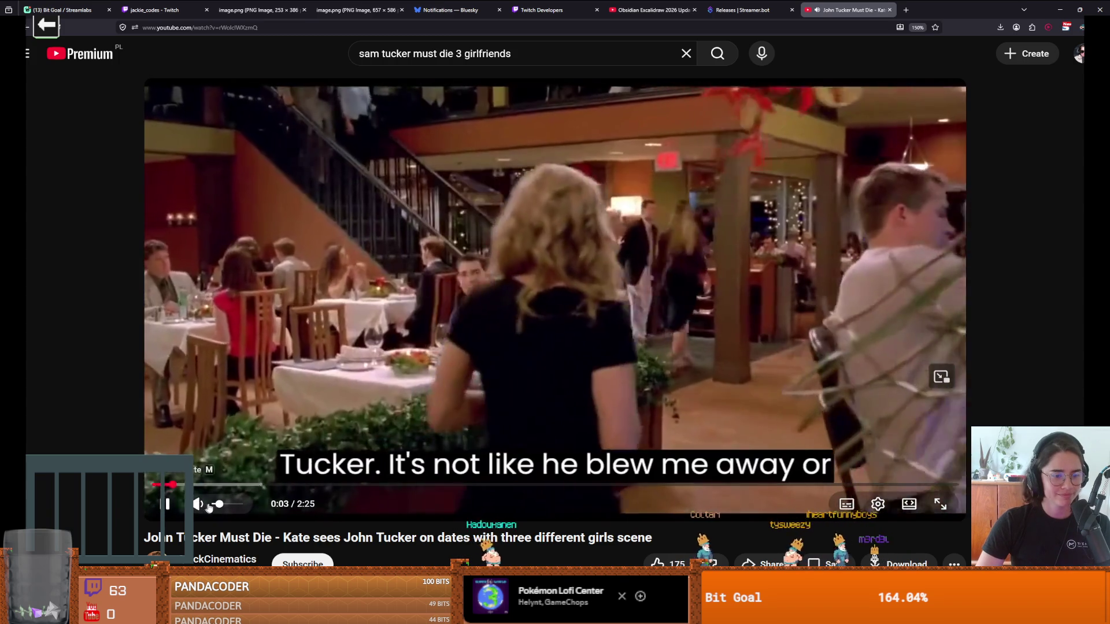
pyautogui.moveTo(233, 506); pyautogui.dragTo(236, 505)
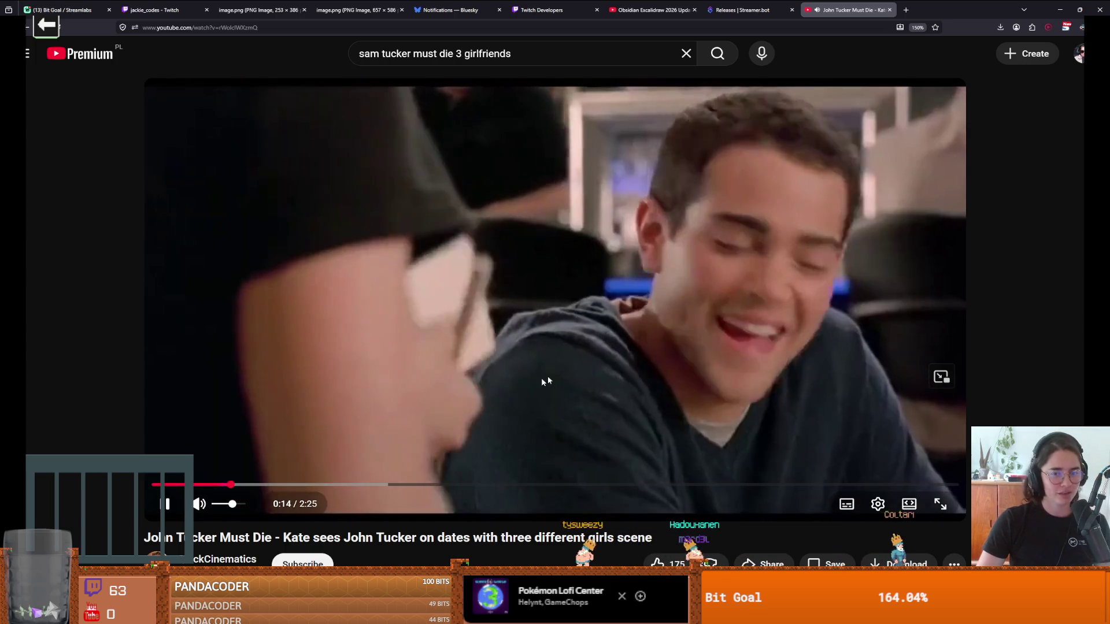
pyautogui.click(391, 270)
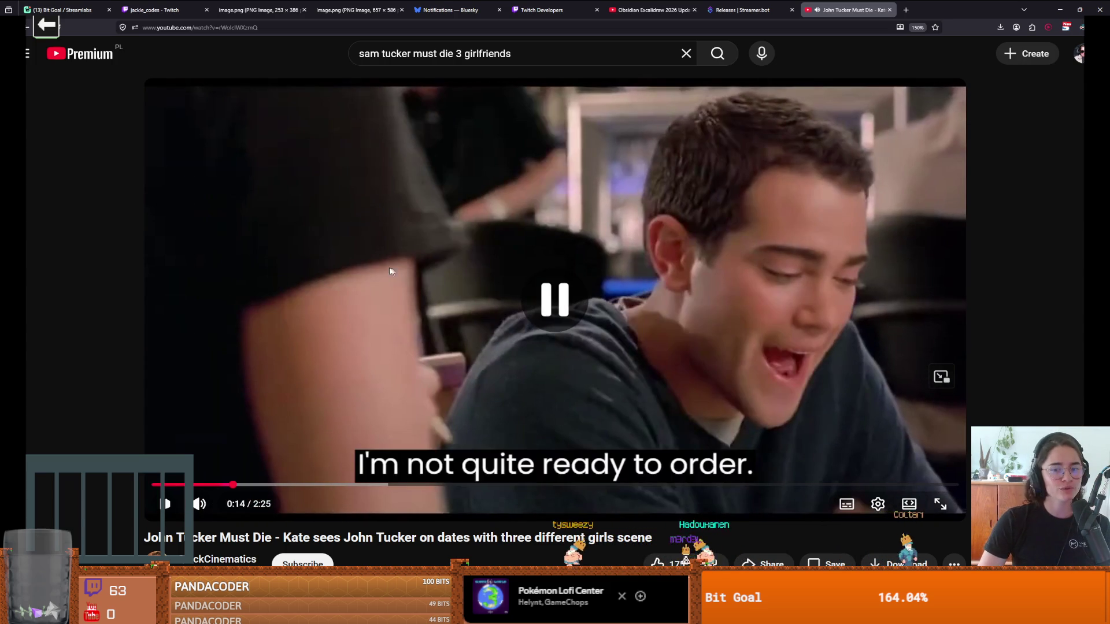
pyautogui.click(521, 262)
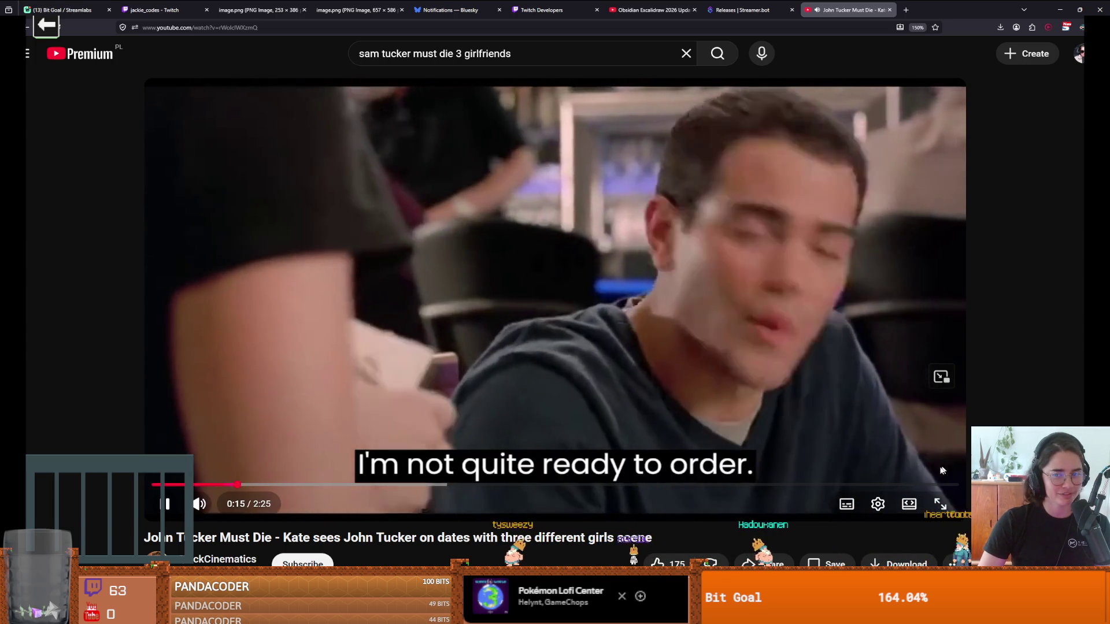
# Set playback speed to 1.5x and skip ahead to about 1:05, then 1:43.
pyautogui.click(878, 503)
pyautogui.click(856, 428)
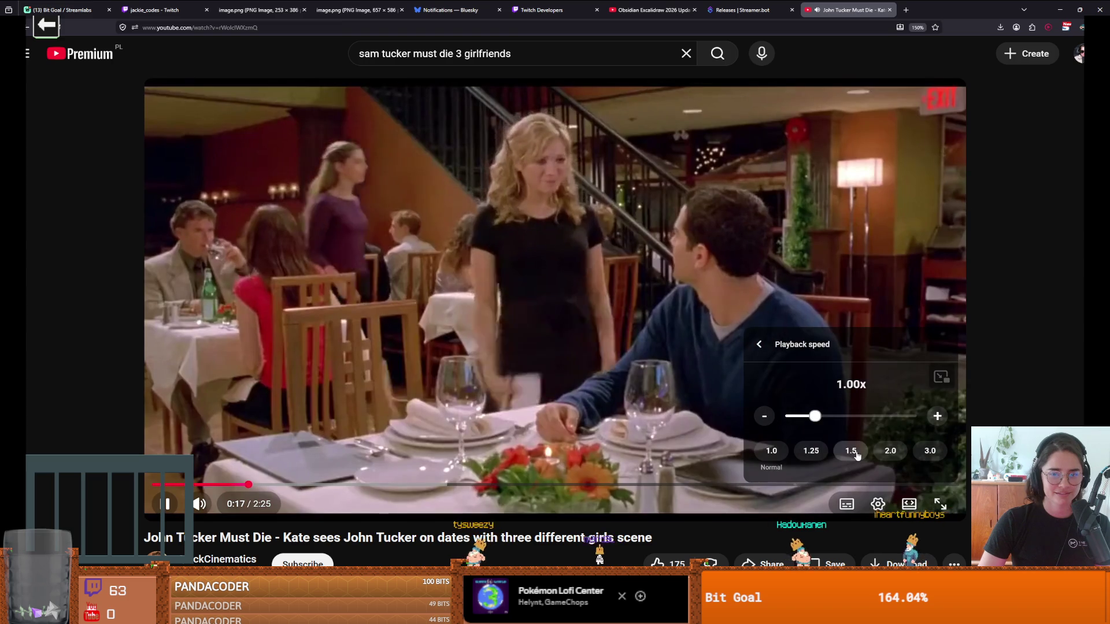
pyautogui.click(857, 454)
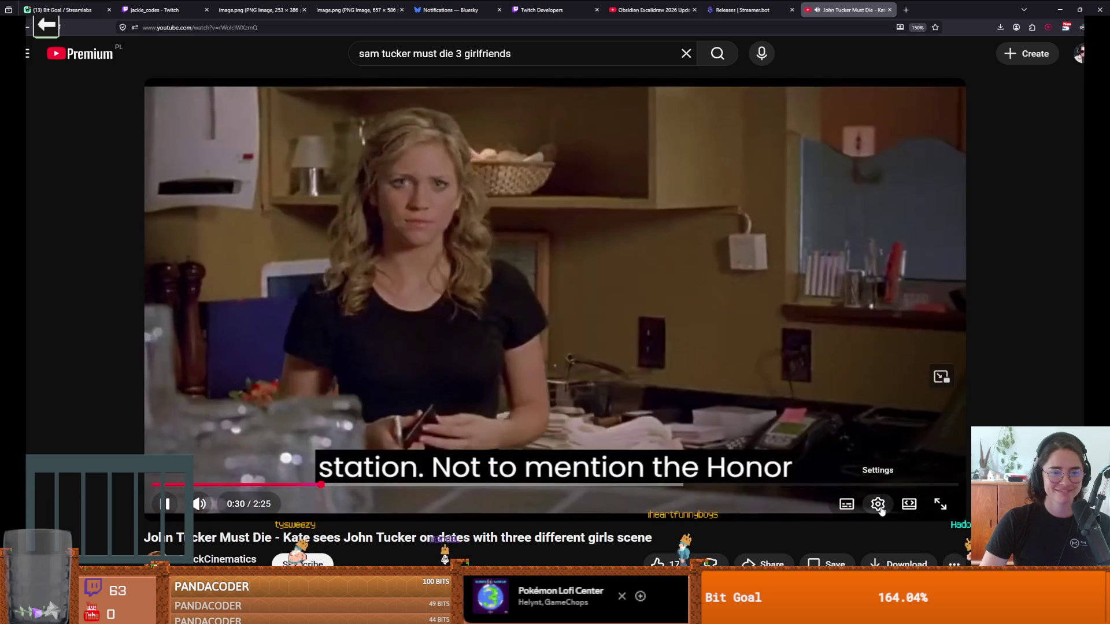
pyautogui.click(877, 504)
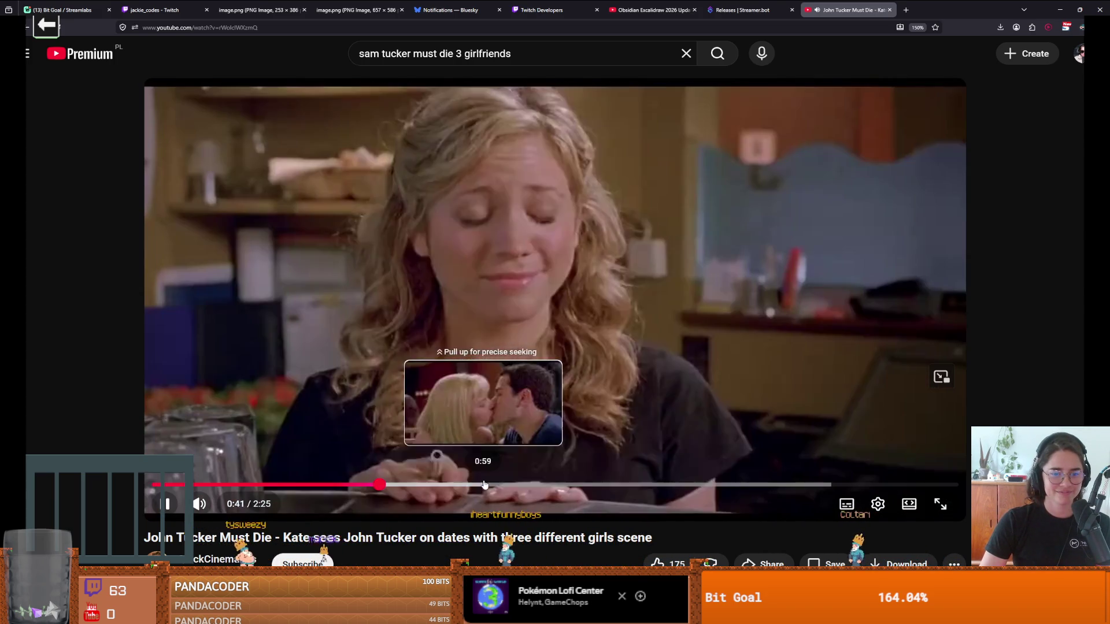
pyautogui.click(509, 485)
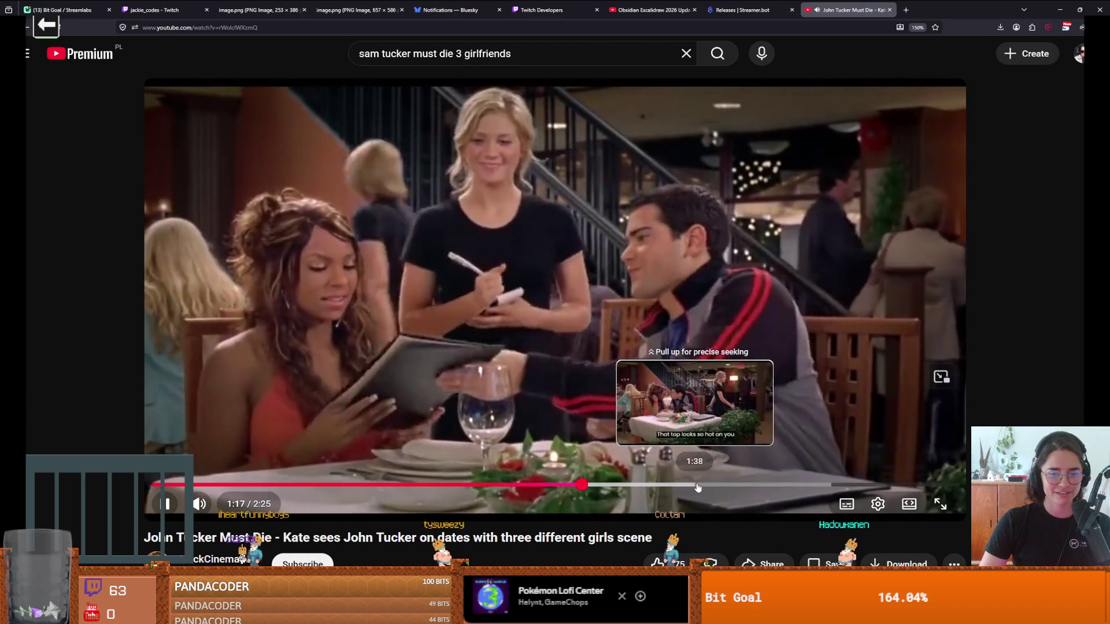
pyautogui.click(727, 486)
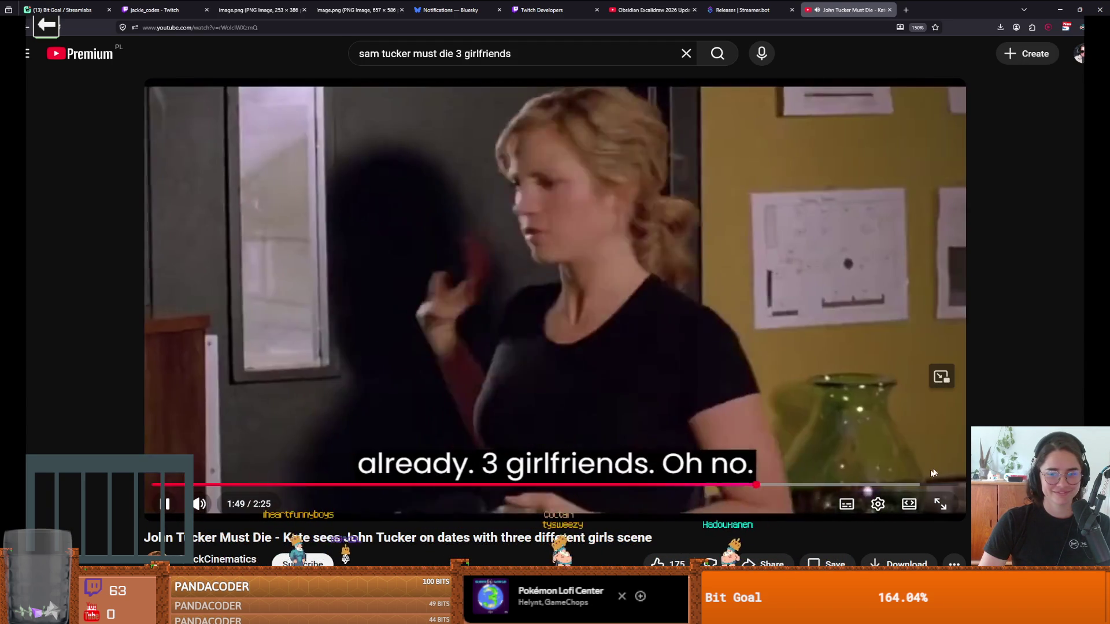
# Return playback speed to normal 1.0x and jump back to around 2:07.
pyautogui.click(878, 504)
pyautogui.click(911, 429)
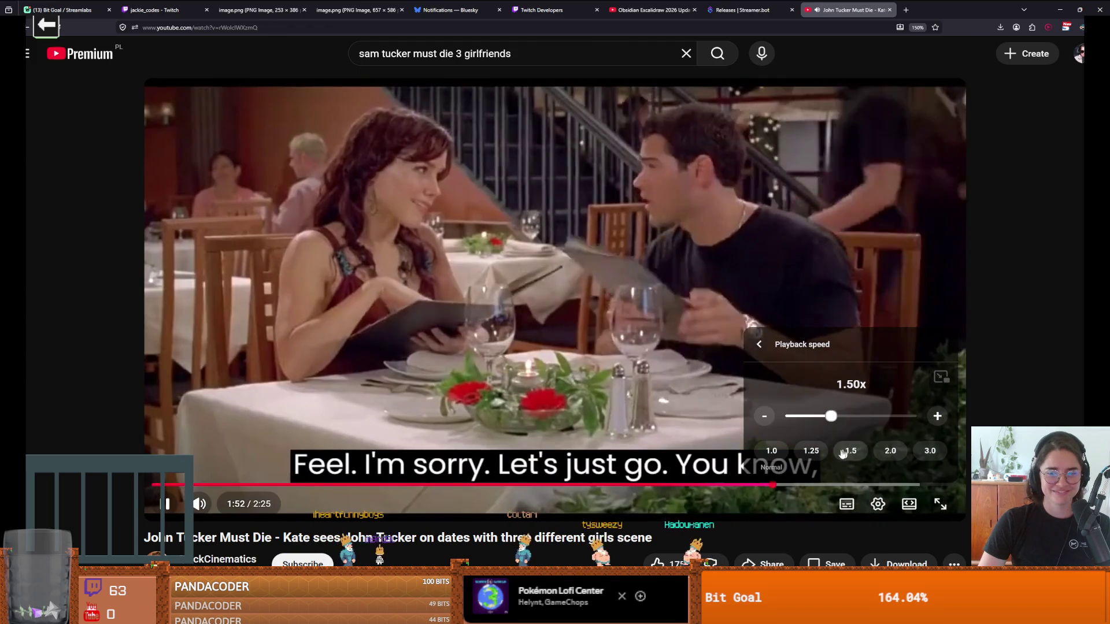
pyautogui.click(780, 457)
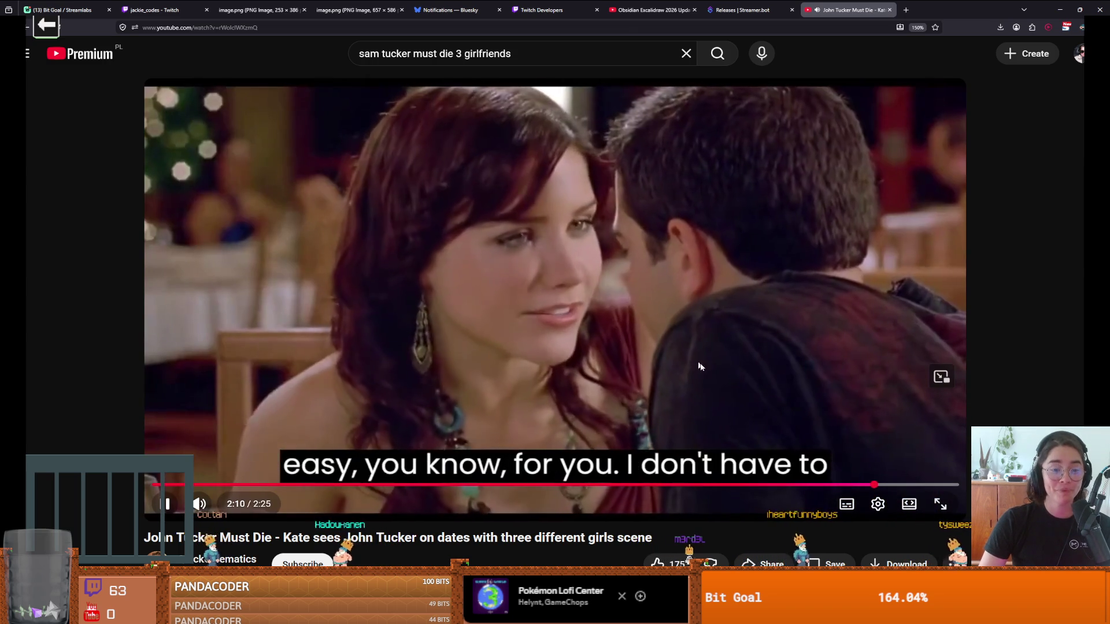
pyautogui.click(854, 484)
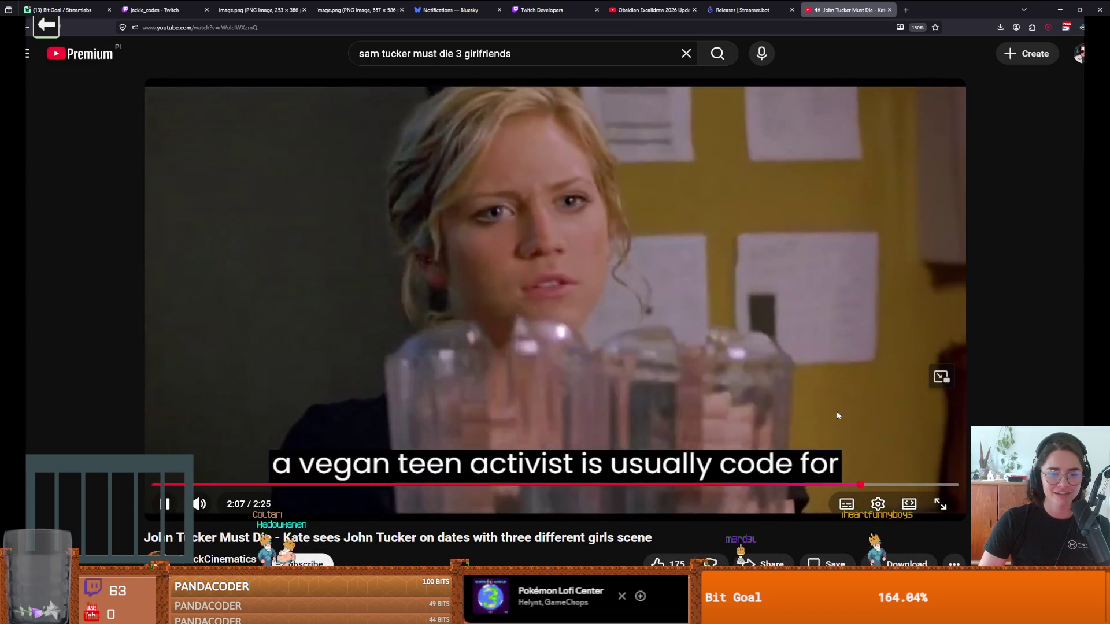
pyautogui.moveTo(826, 485); pyautogui.dragTo(826, 486)
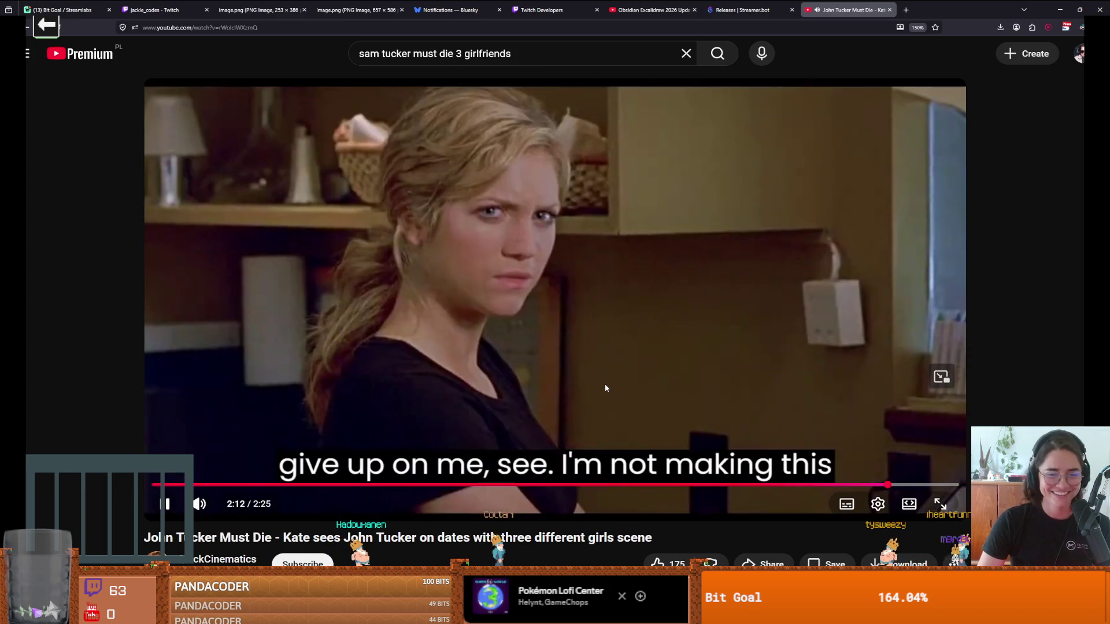
# Rewatch the clip from 2:10, pause it, and return to the Godot editor.
pyautogui.click(605, 386)
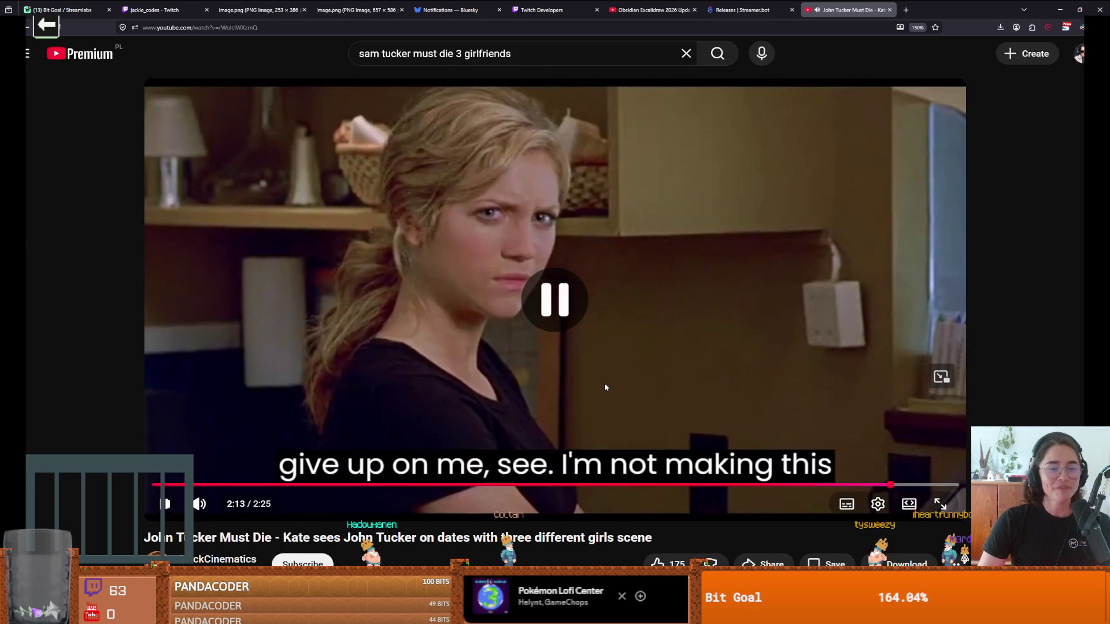
pyautogui.click(873, 485)
pyautogui.click(740, 379)
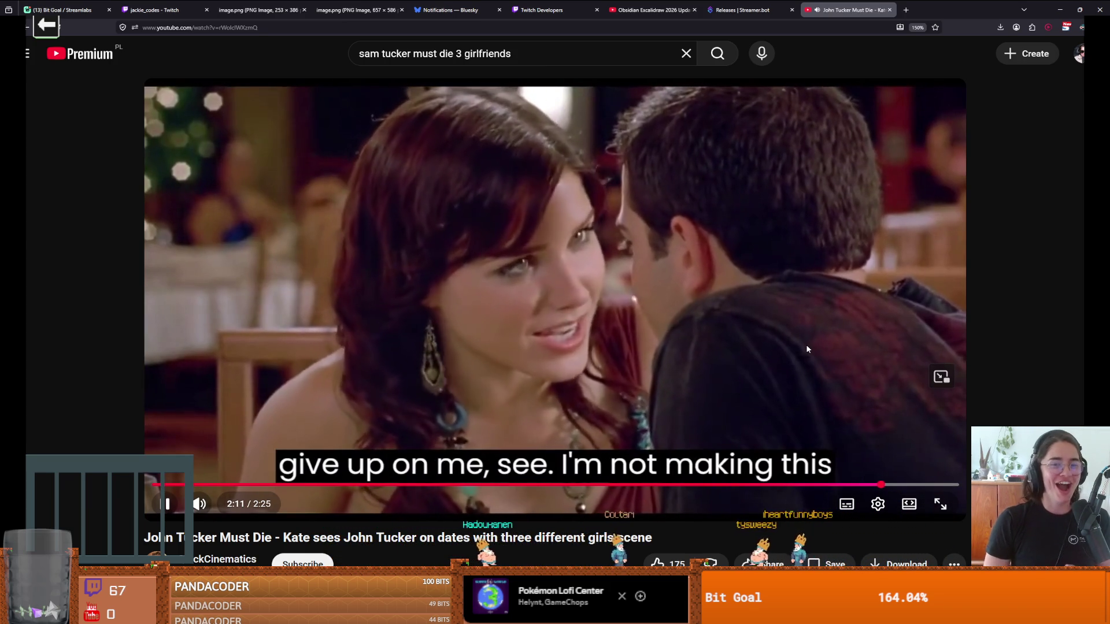
pyautogui.click(801, 342)
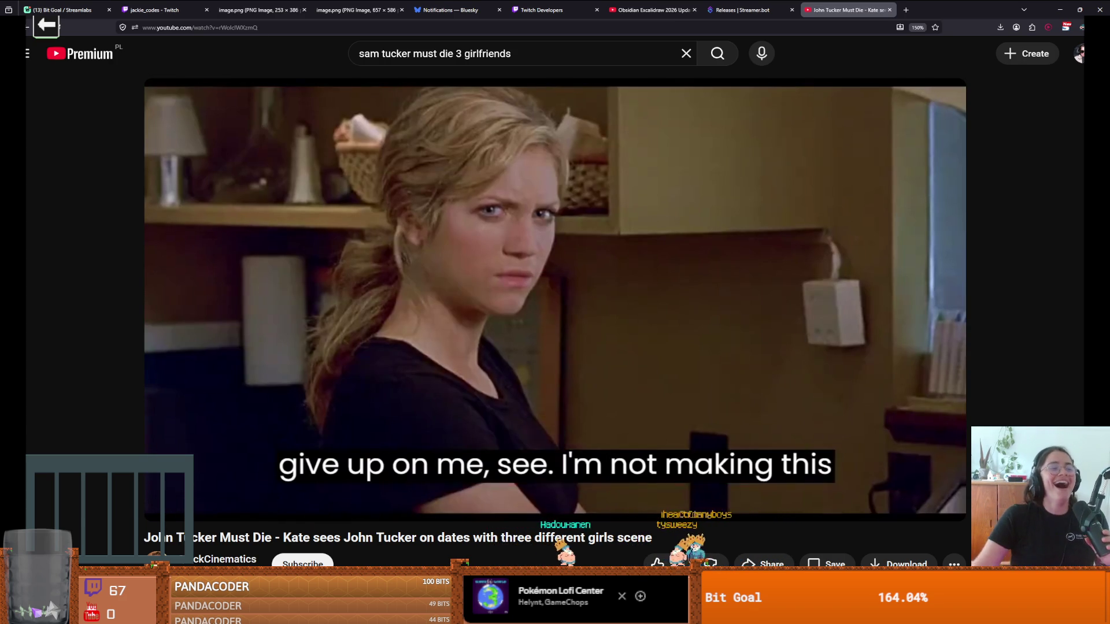
pyautogui.hotkey('alt', 'Tab')
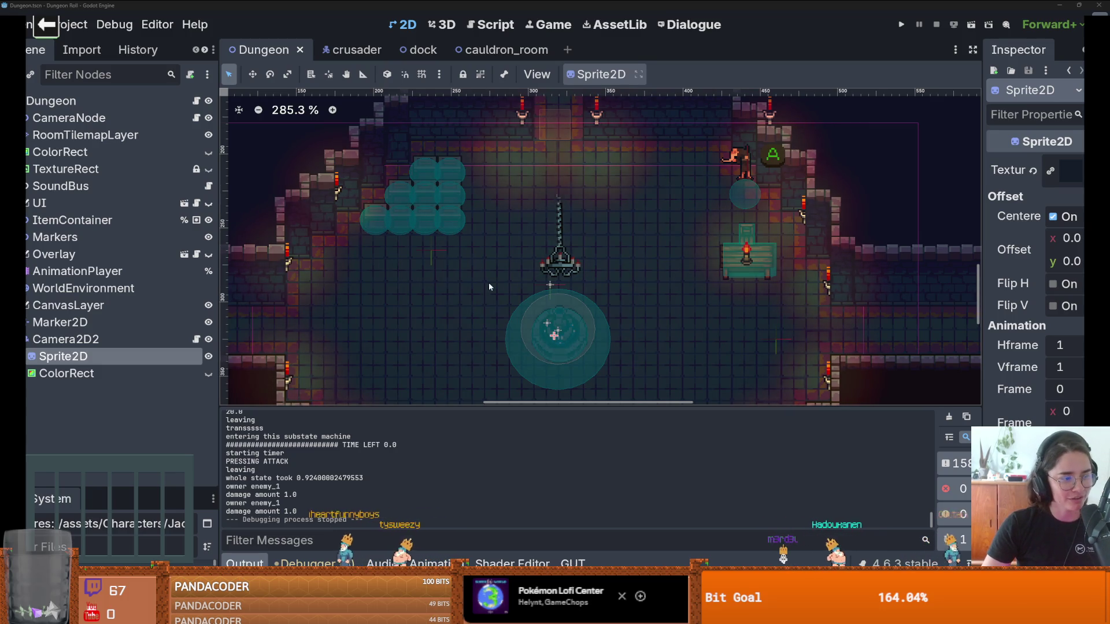
# Zoom the Dungeon.tscn canvas to about 214% and launch the game for a playtest.
pyautogui.scroll(1, 488, 284)
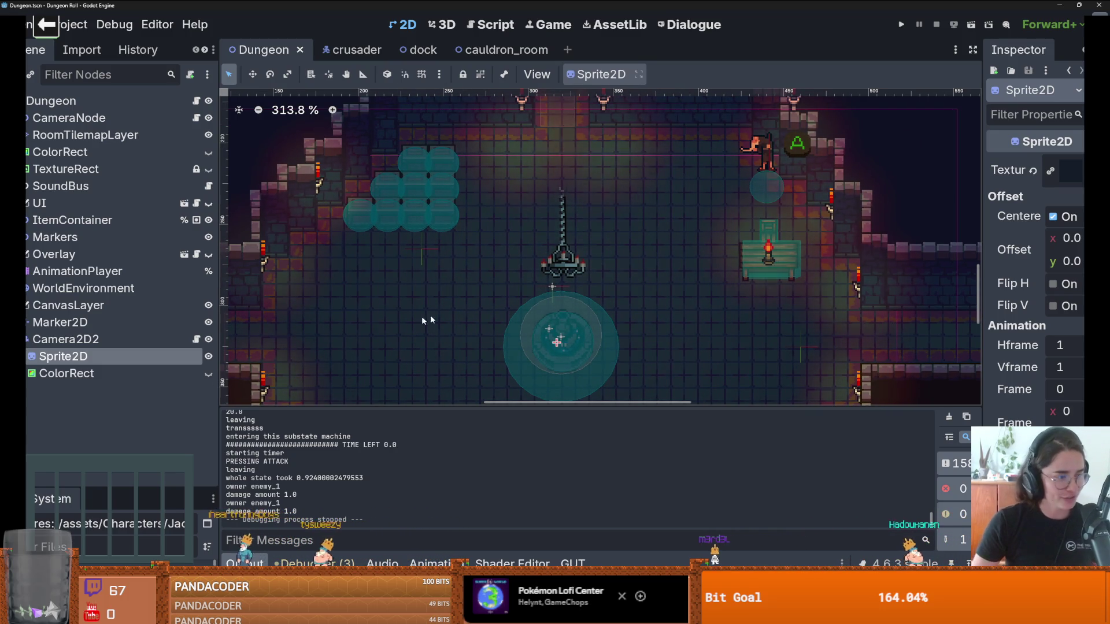
pyautogui.scroll(-5, 536, 281)
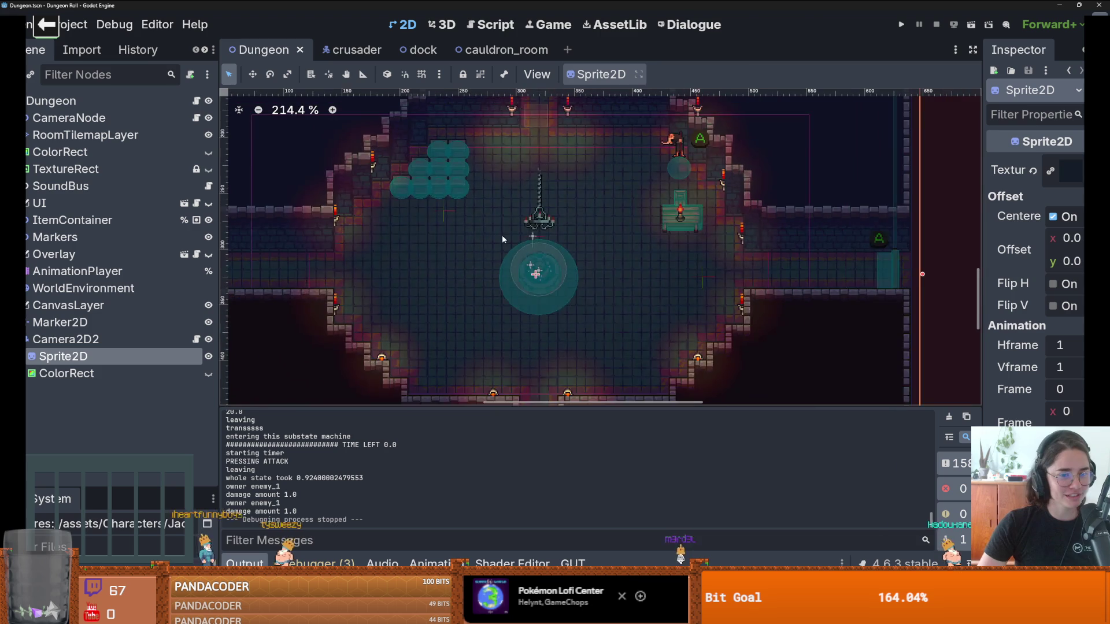
pyautogui.scroll(-2, 502, 236)
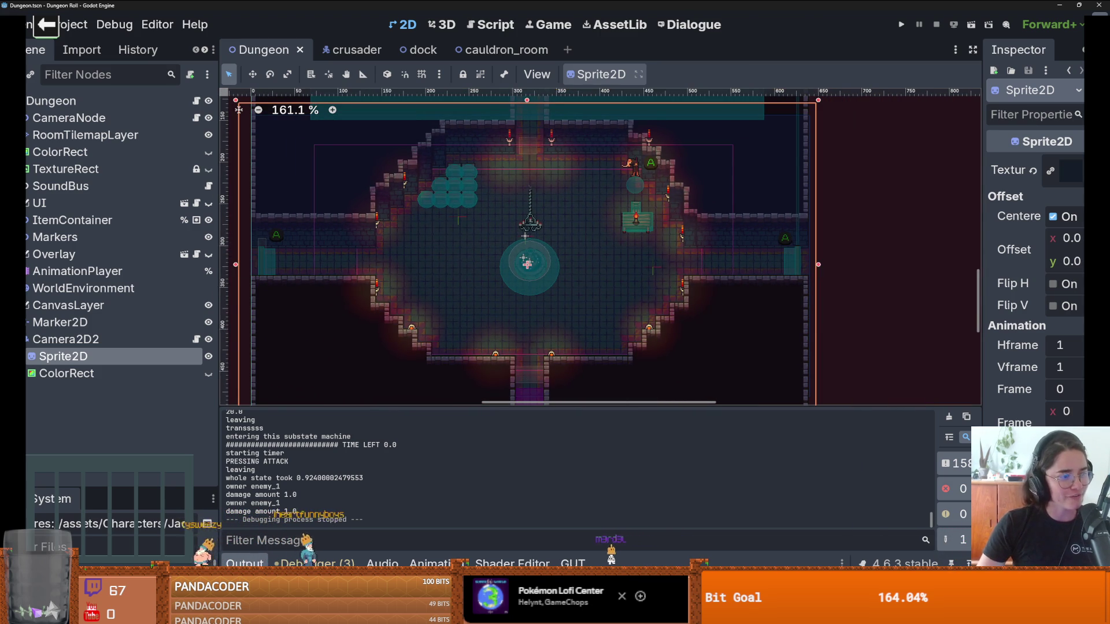
pyautogui.scroll(3, 590, 324)
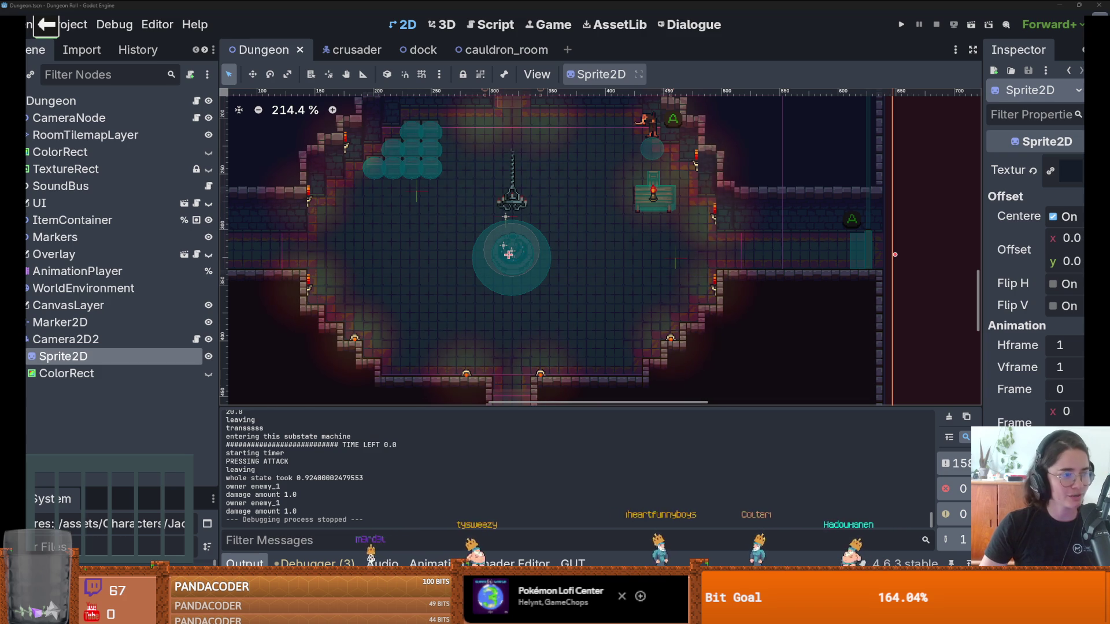
pyautogui.scroll(1, 622, 278)
pyautogui.scroll(-2, 622, 277)
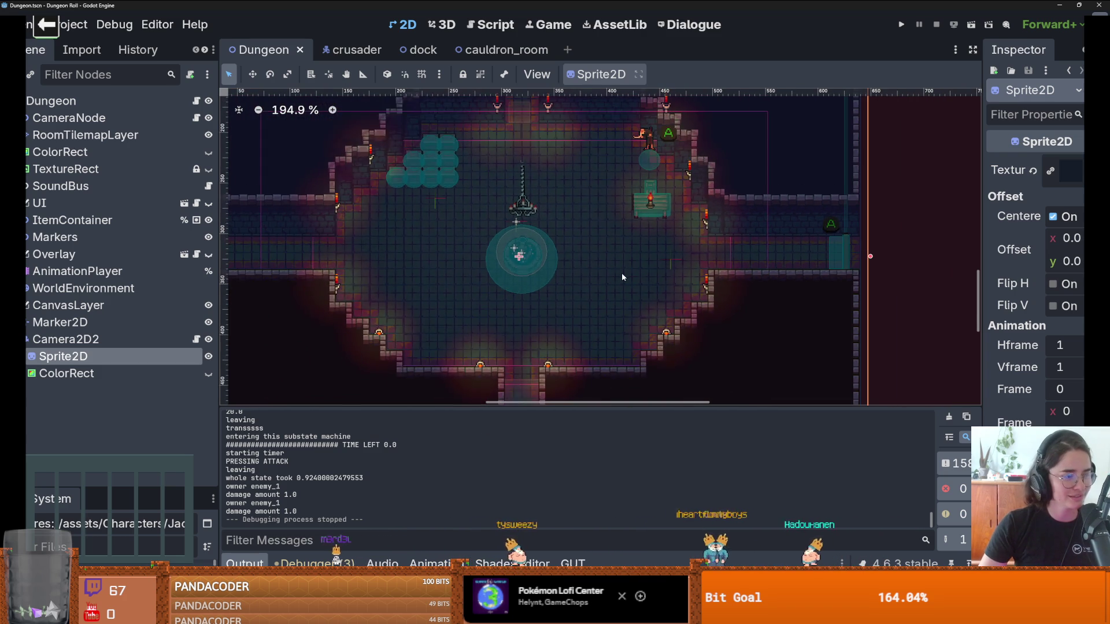
pyautogui.scroll(1, 588, 286)
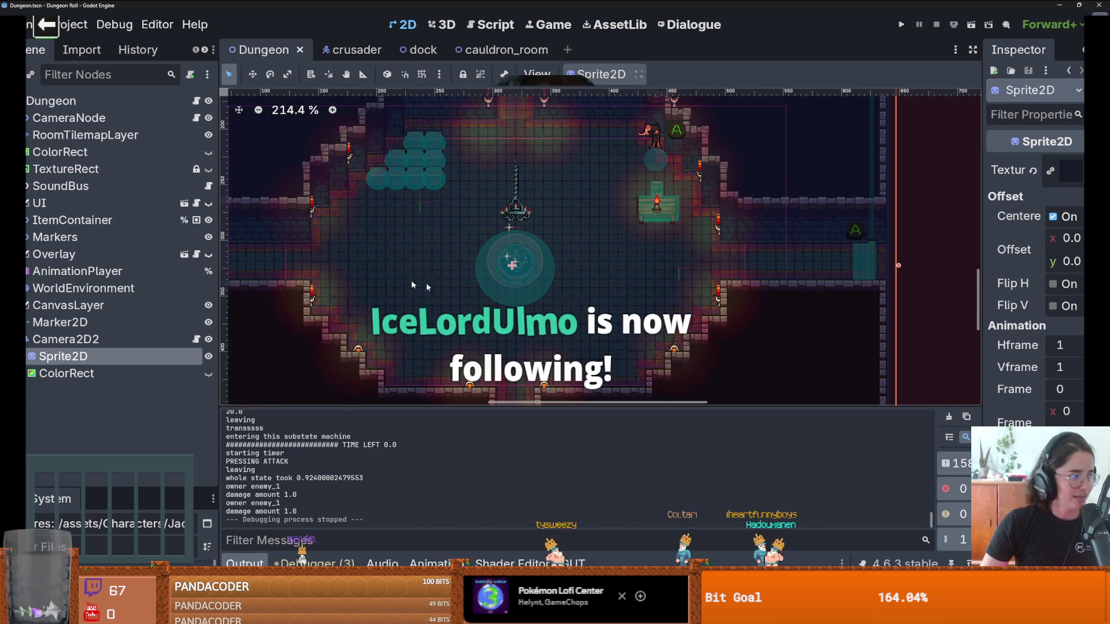
pyautogui.click(906, 26)
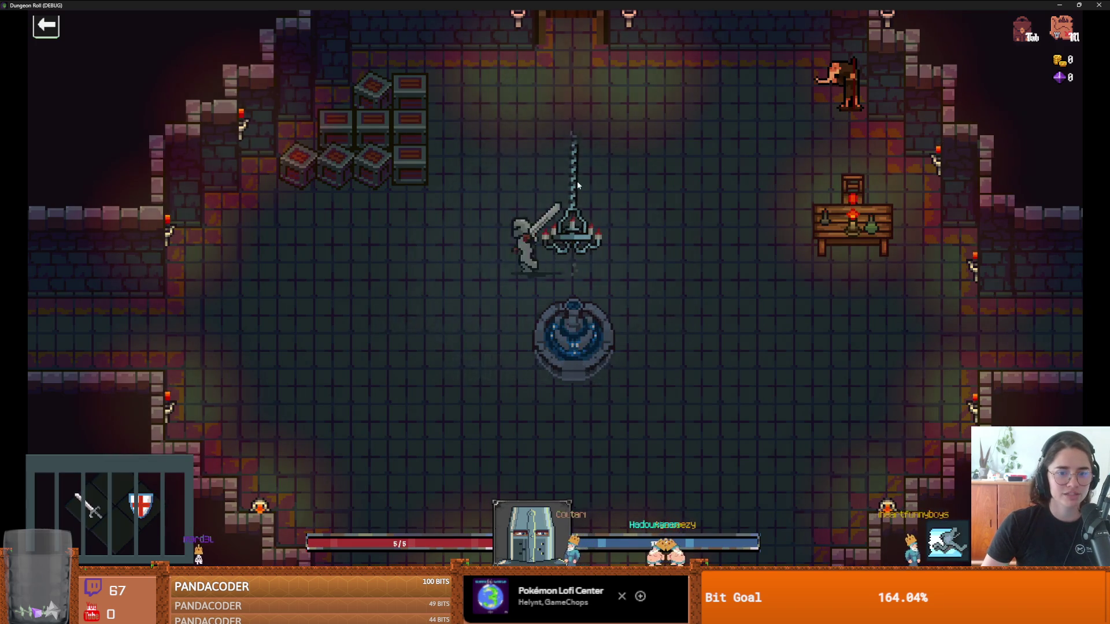
# Walk the knight through the west corridor and pick a card from the selection.
pyautogui.press('a')
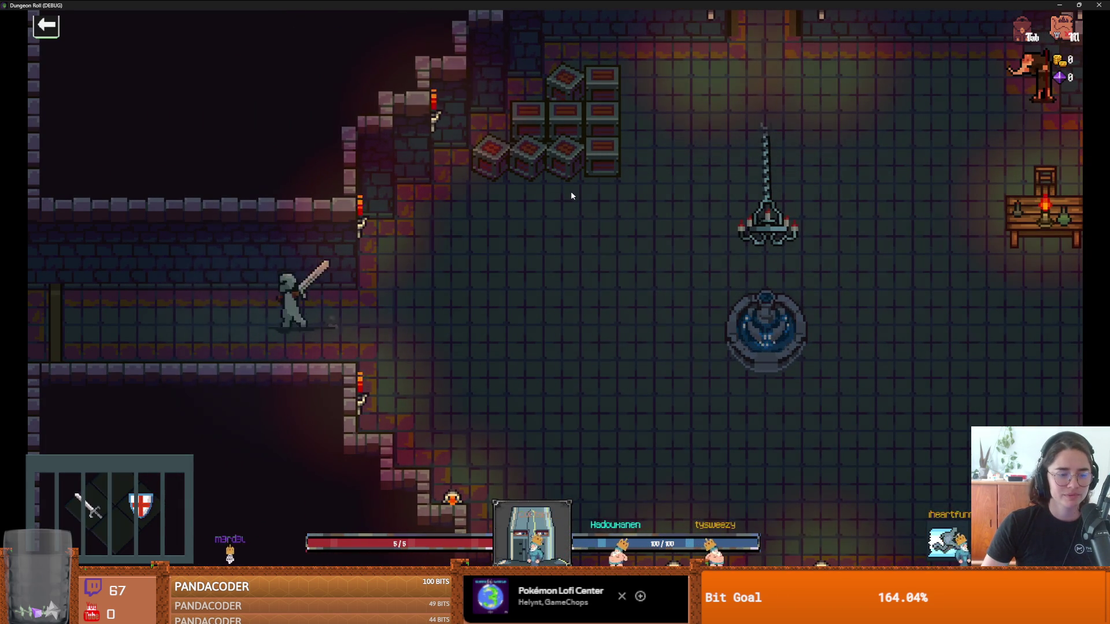
pyautogui.press('a')
pyautogui.press('e')
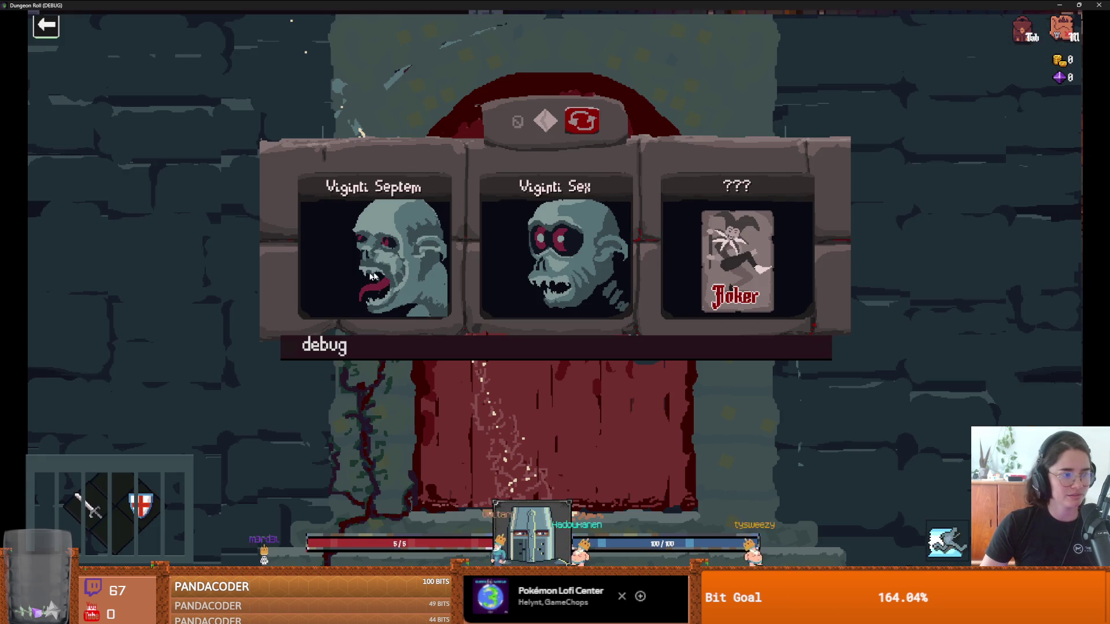
pyautogui.click(446, 266)
# Move up to the top-right skeleton and strike it twice with the sword.
pyautogui.press('a')
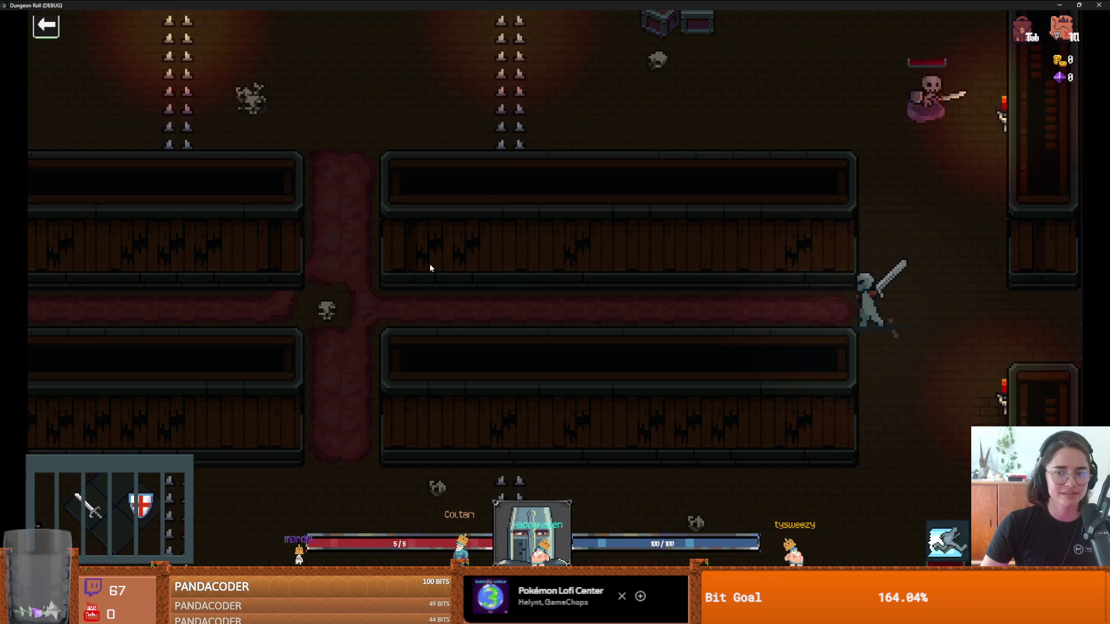
pyautogui.press('w')
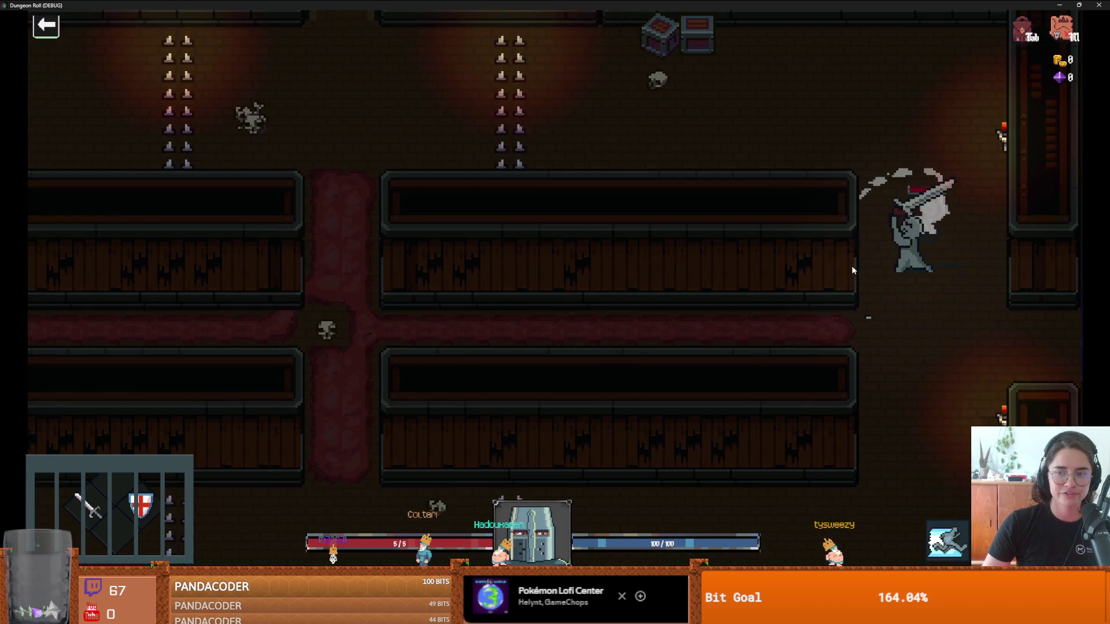
pyautogui.press('w')
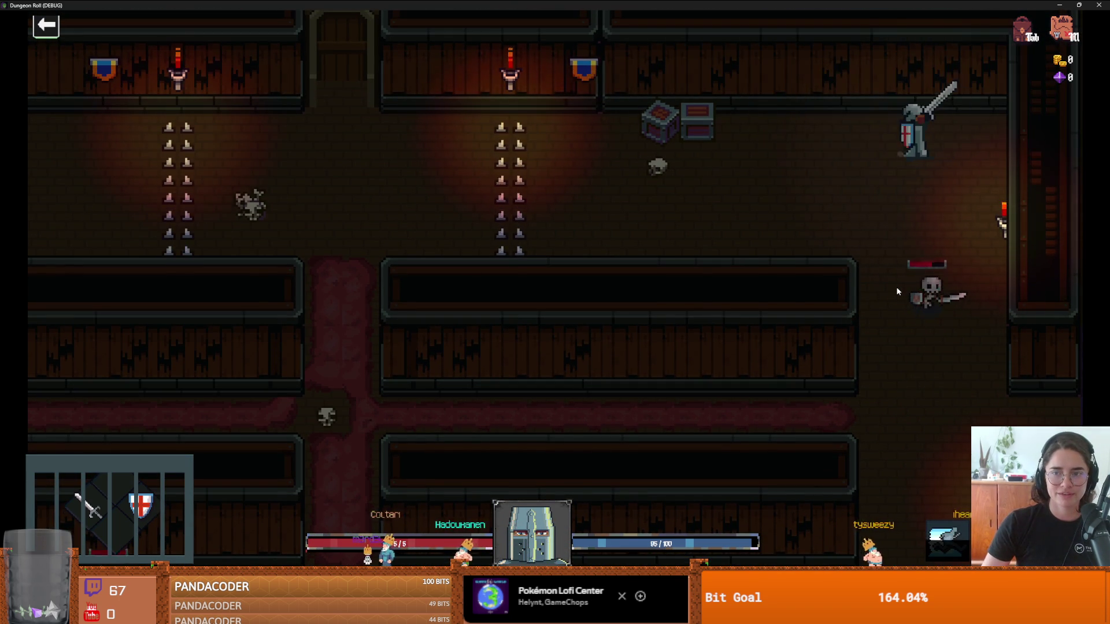
pyautogui.press('s')
pyautogui.click(977, 283)
pyautogui.click(977, 281)
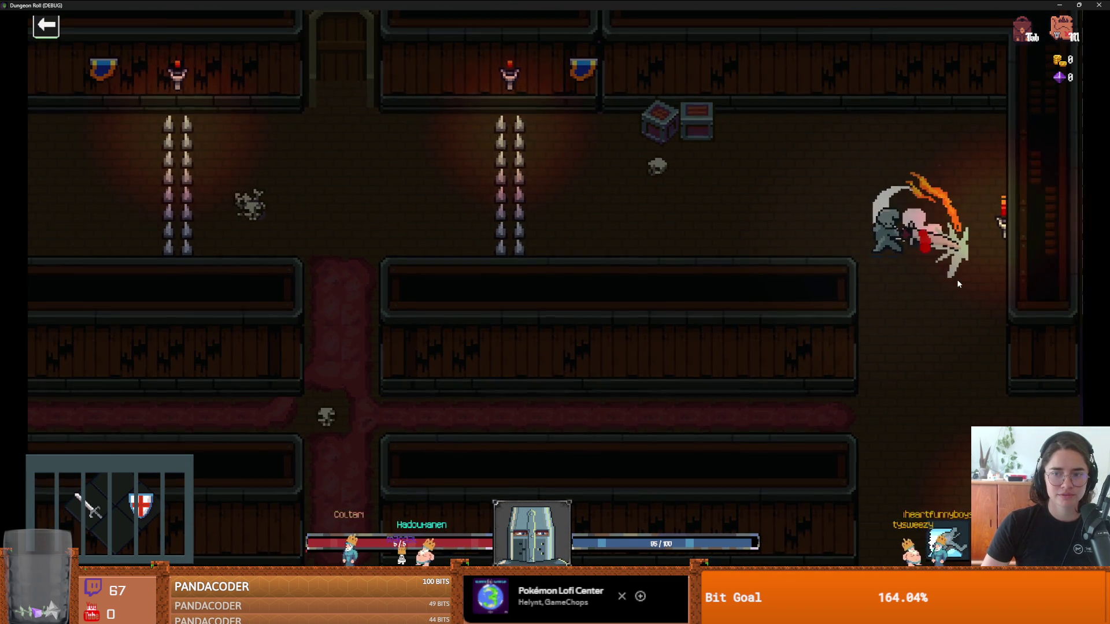
# Cross to the far left of the room and slash the goblin until it dies.
pyautogui.press('w')
pyautogui.press('a')
pyautogui.press('a')
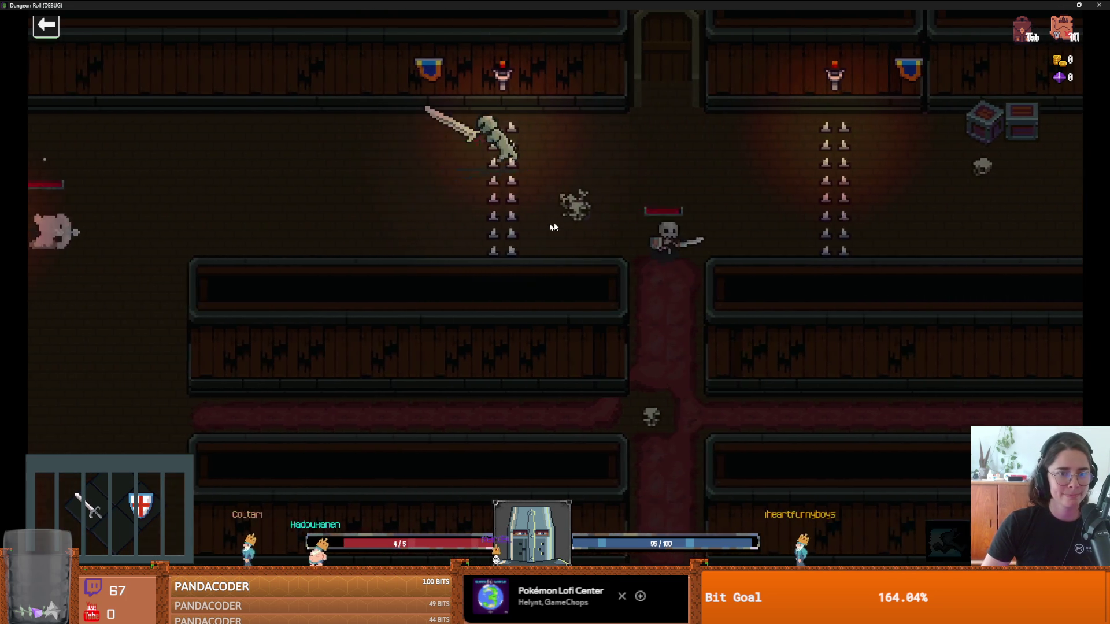
pyautogui.press('a')
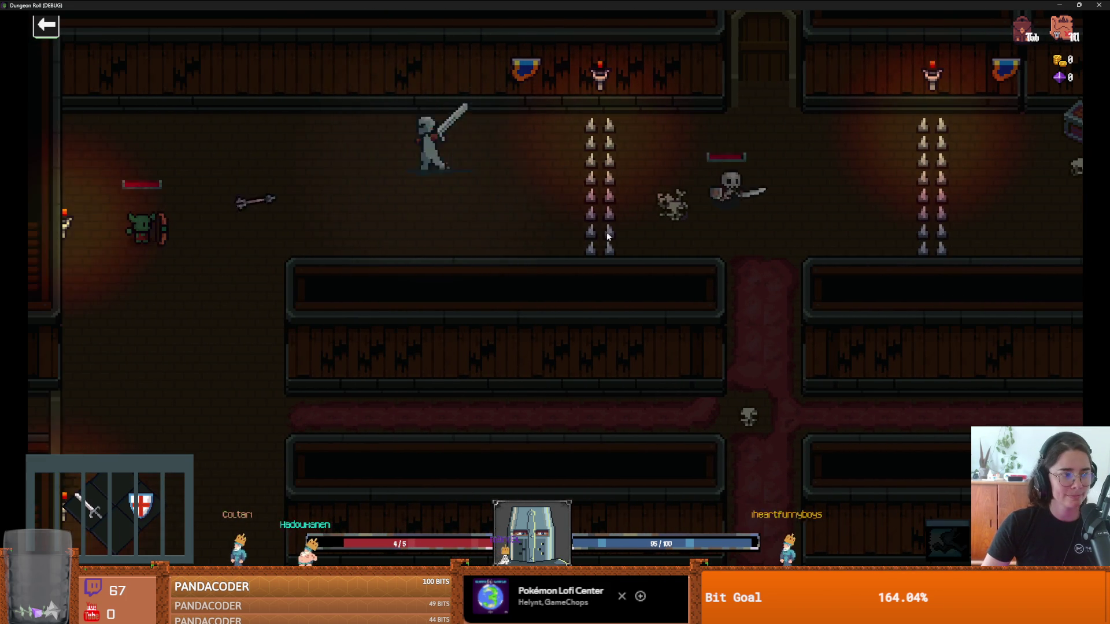
pyautogui.press('a')
pyautogui.press('s')
pyautogui.click(111, 253)
pyautogui.click(109, 245)
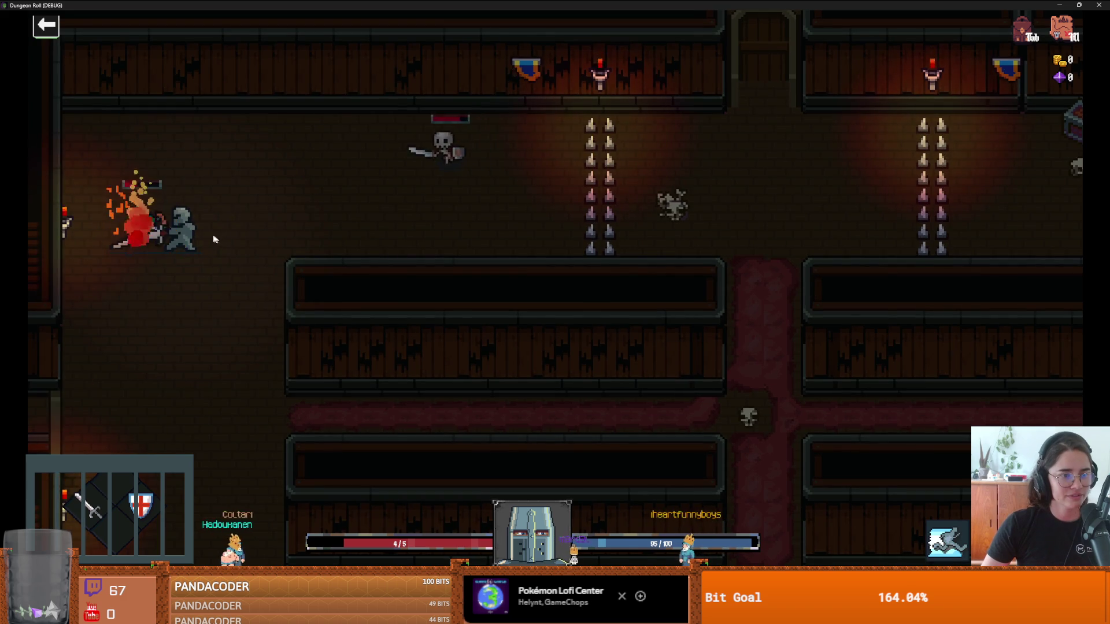
# Fight off the remaining goblin and skeleton with repeated sword swings.
pyautogui.press('w')
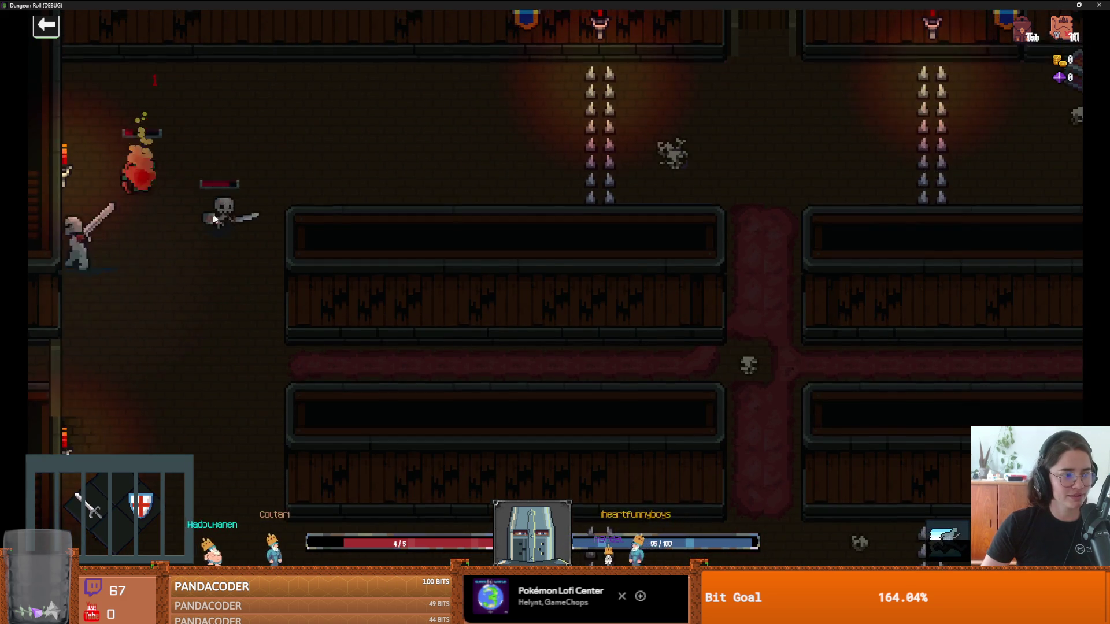
pyautogui.click(221, 240)
pyautogui.click(185, 286)
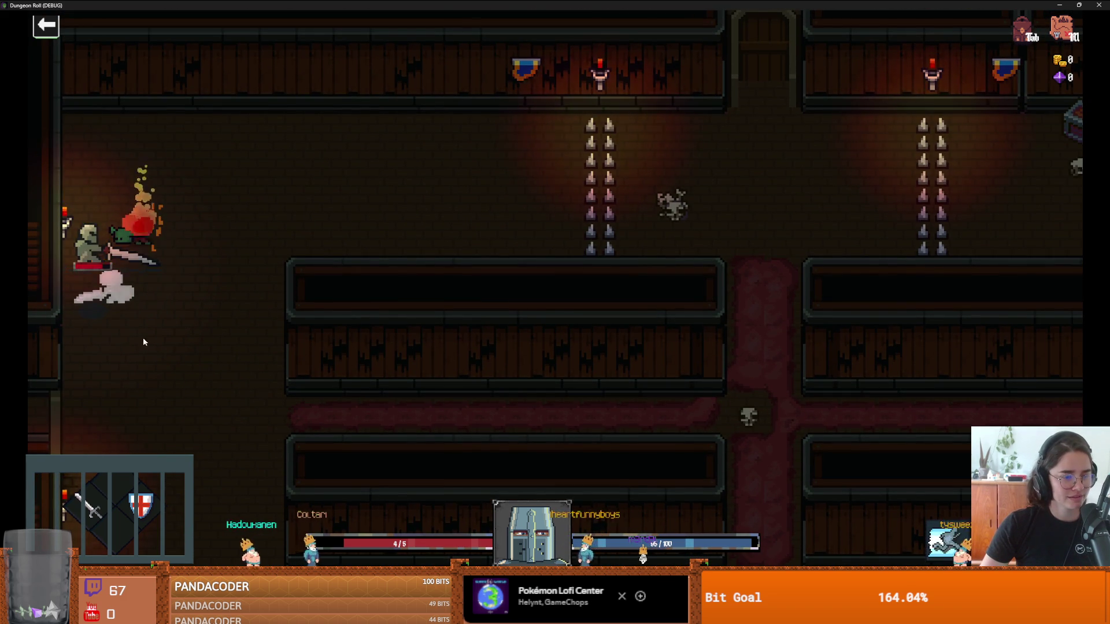
pyautogui.press('d')
pyautogui.click(72, 293)
pyautogui.click(72, 295)
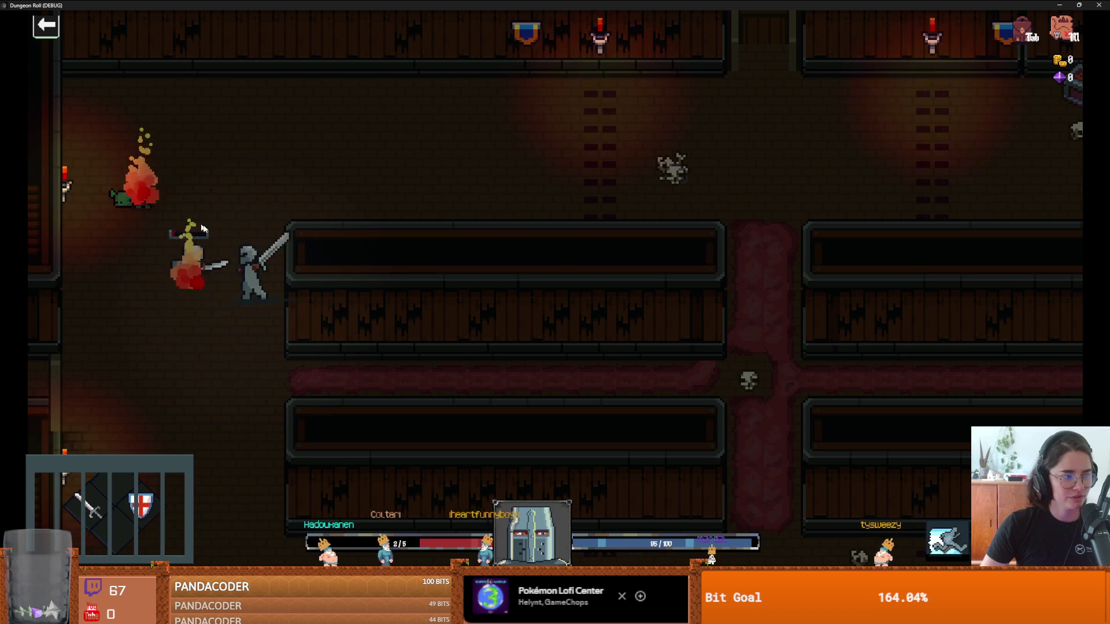
pyautogui.press('a')
pyautogui.click(252, 290)
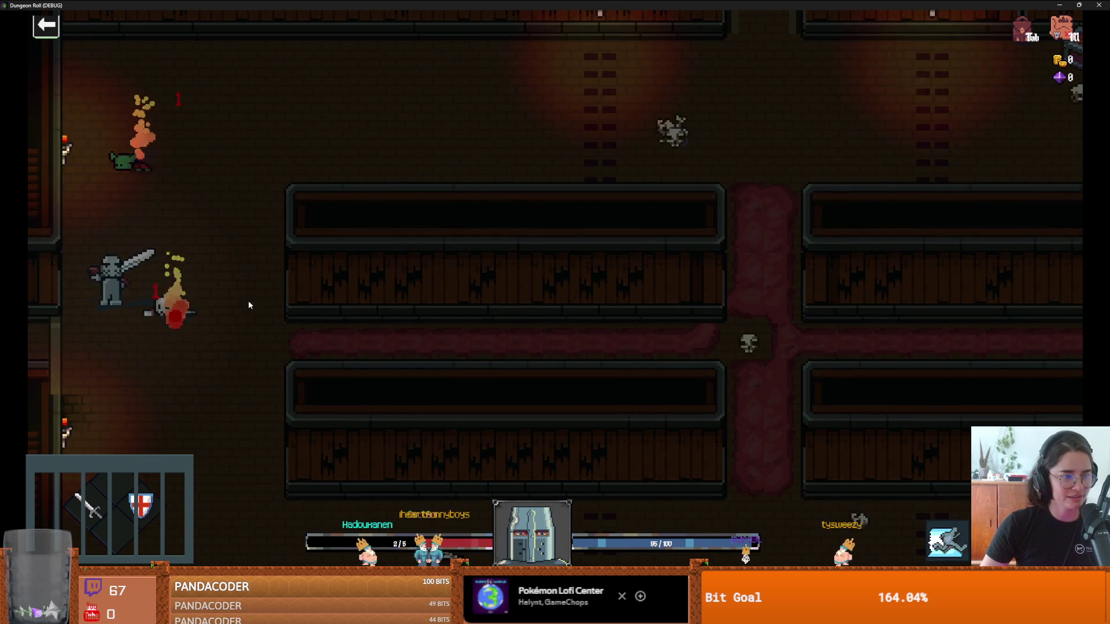
# Smash open the chest, keep moving until the knight dies, and quit from Game Over.
pyautogui.press('s')
pyautogui.press('d')
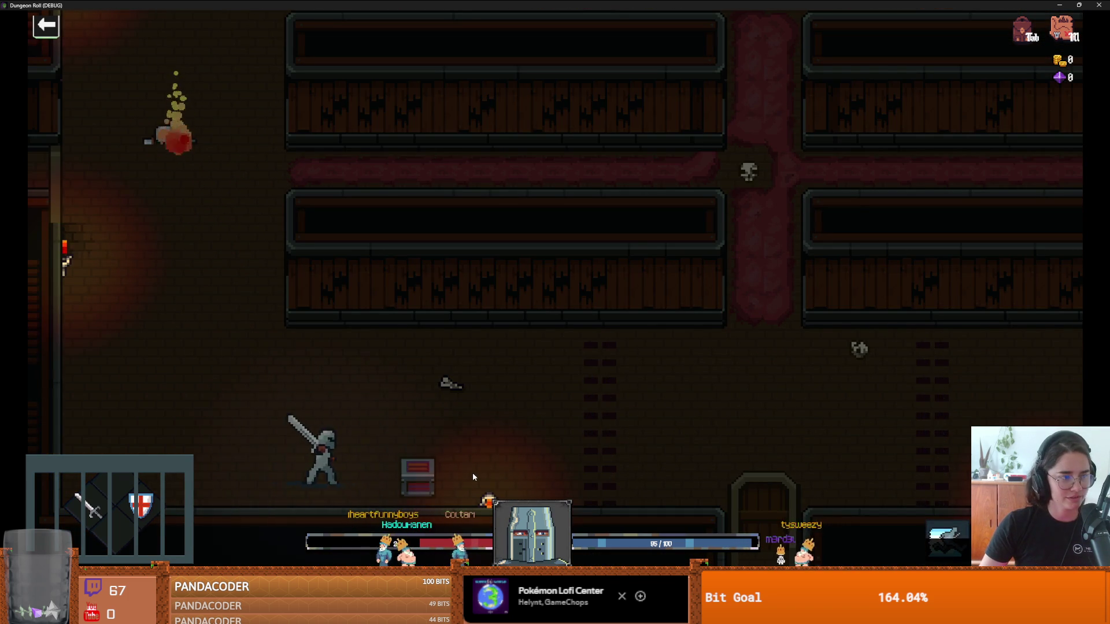
pyautogui.click(473, 474)
pyautogui.click(470, 471)
pyautogui.press('d')
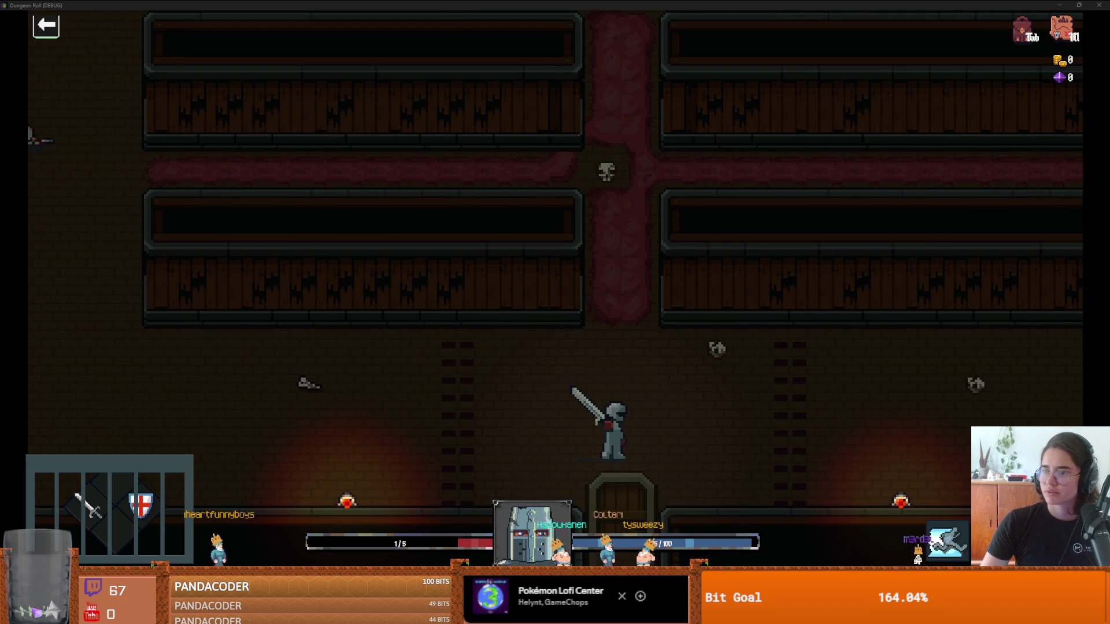
pyautogui.press('space')
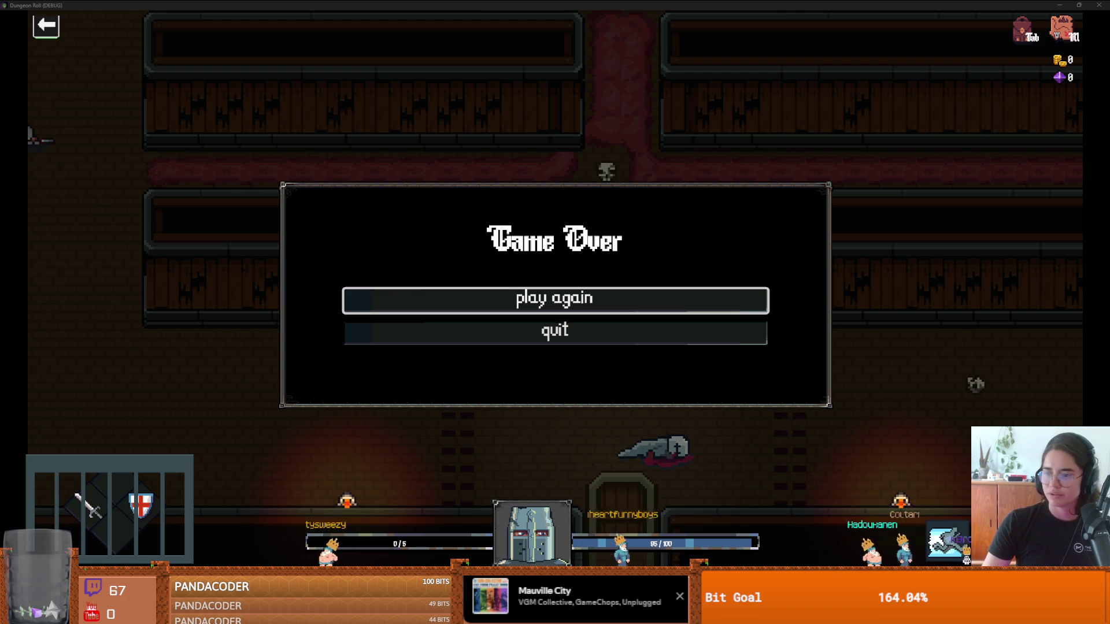
pyautogui.click(576, 331)
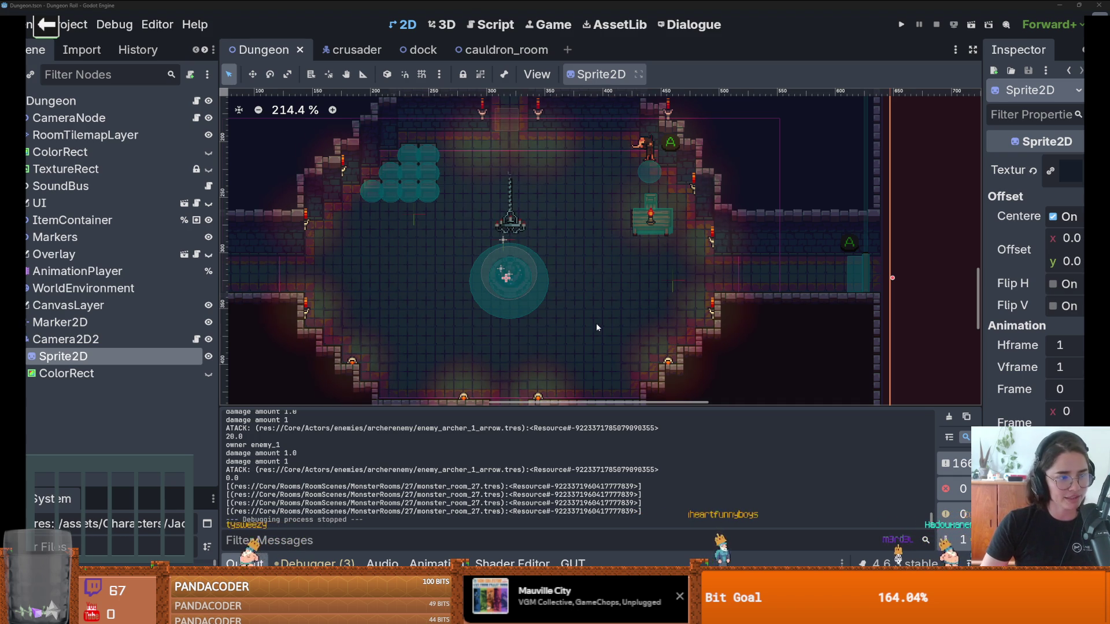
# Save the Dungeon scene with Ctrl+S and go to the KOOK Trailer 7 page.
pyautogui.scroll(-2, 573, 283)
pyautogui.hotkey('ctrl', 's')
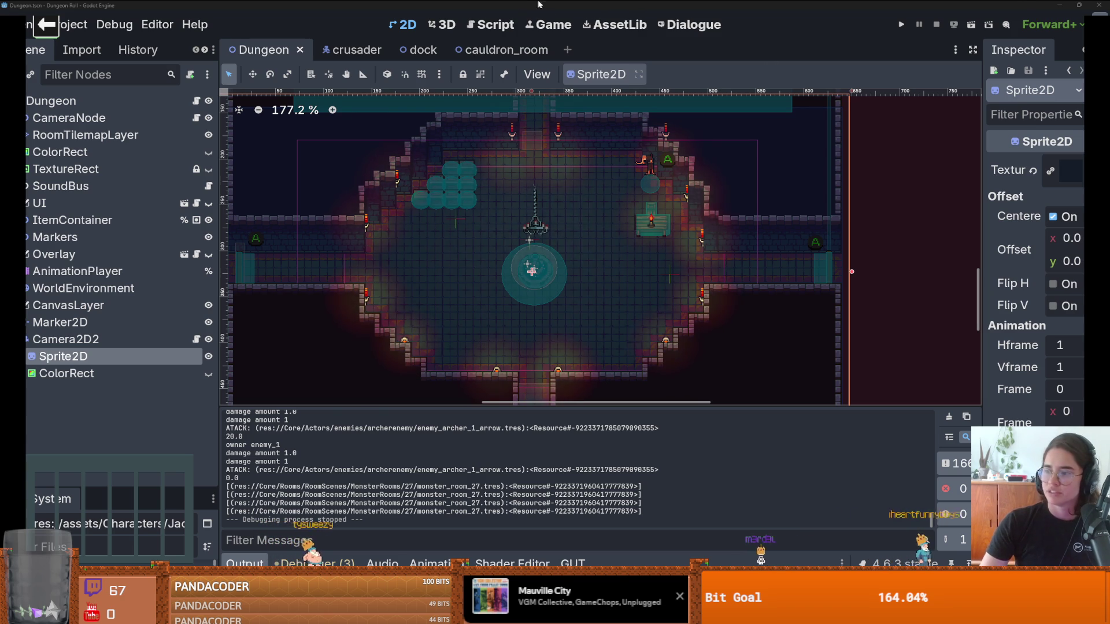
pyautogui.hotkey('alt', 'Tab')
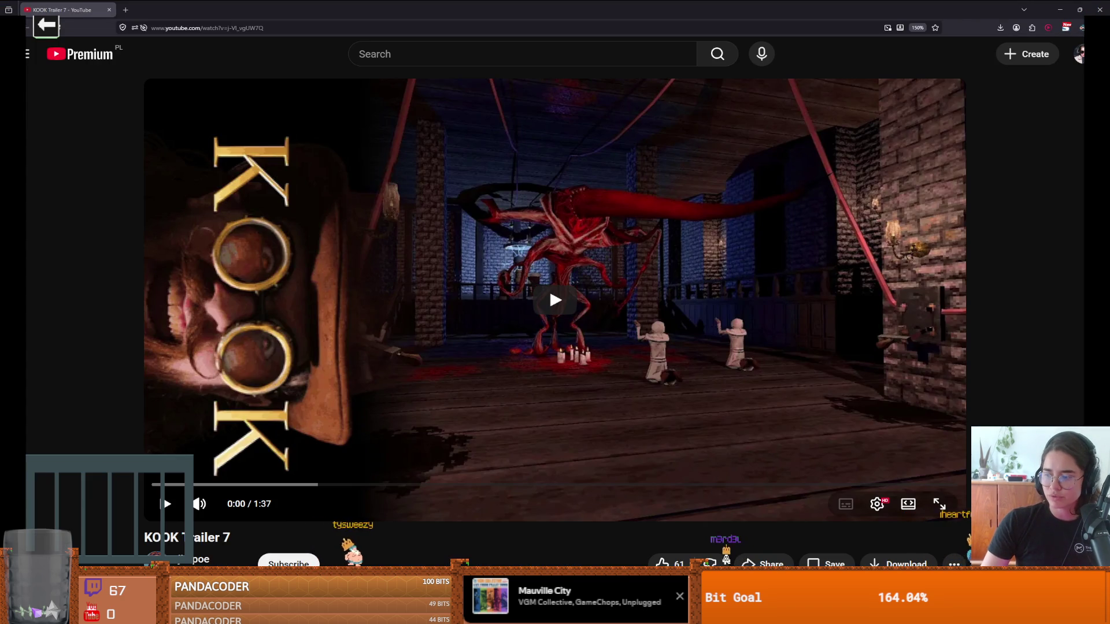
# Play KOOK Trailer 7 and pause it at 1:24 on the closing title card.
pyautogui.click(669, 312)
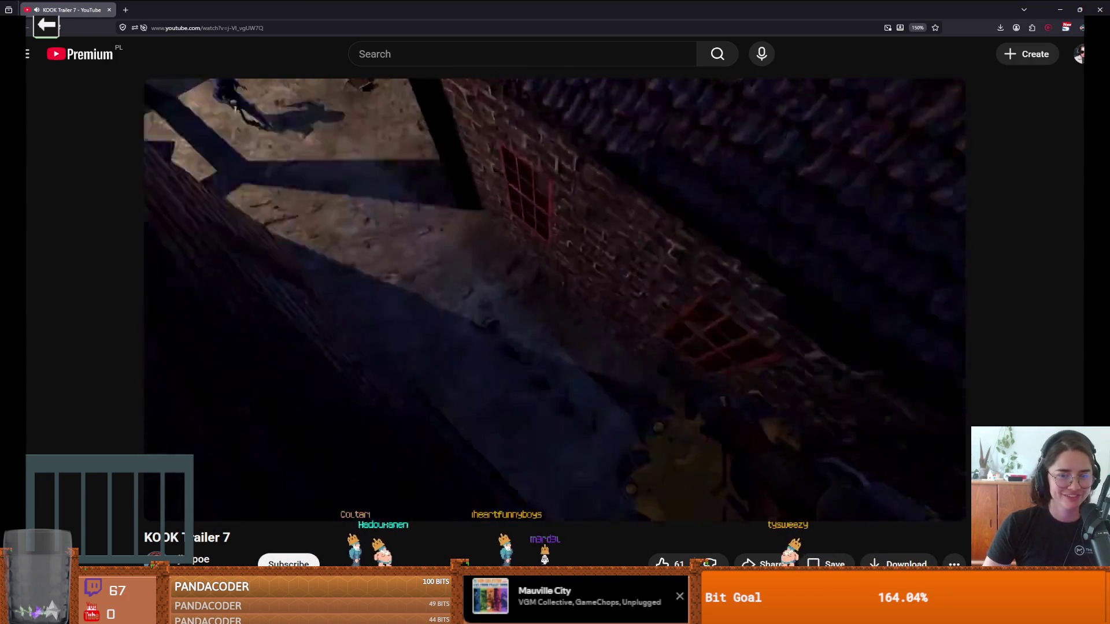
pyautogui.moveTo(584, 379)
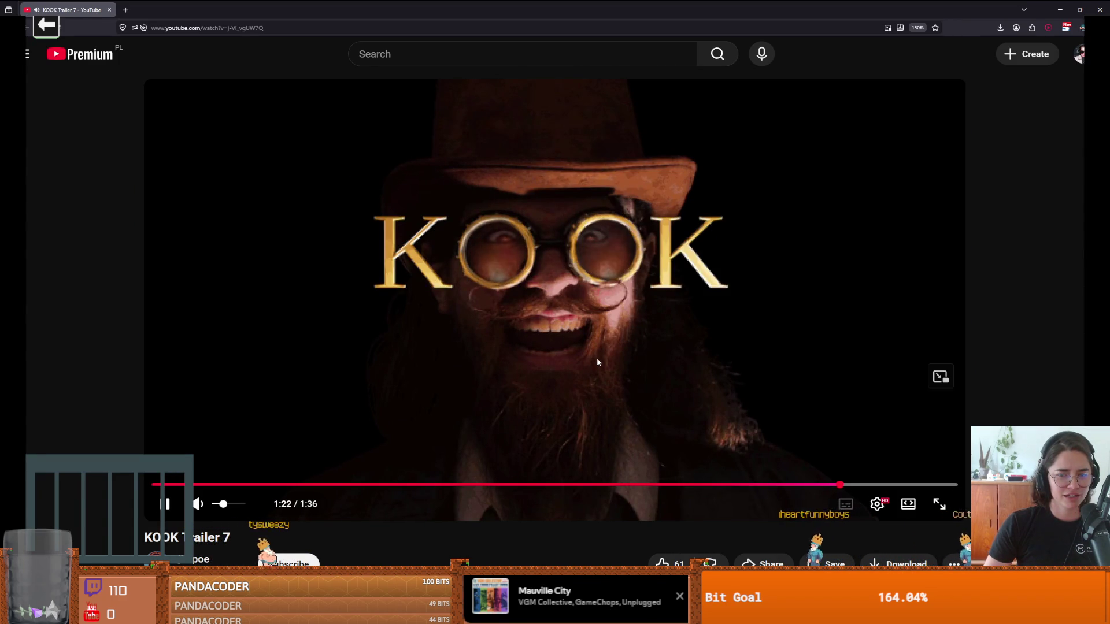
pyautogui.click(590, 364)
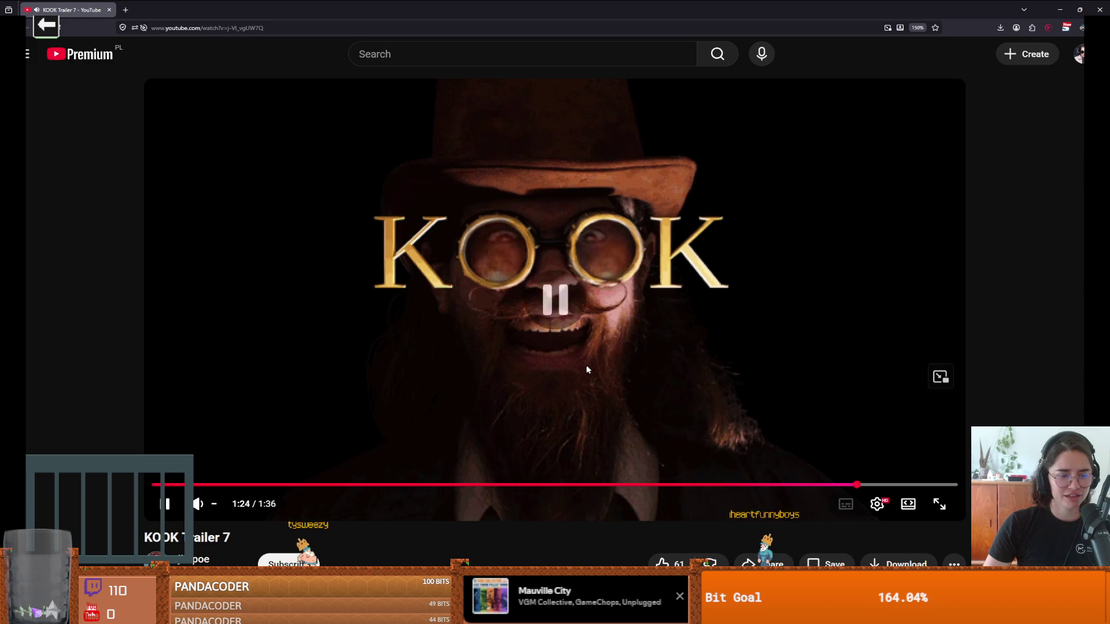
# Skim the trailer's description and comments, then bring up KOOK's Steam store page.
pyautogui.scroll(-3, 578, 382)
pyautogui.scroll(-3, 538, 441)
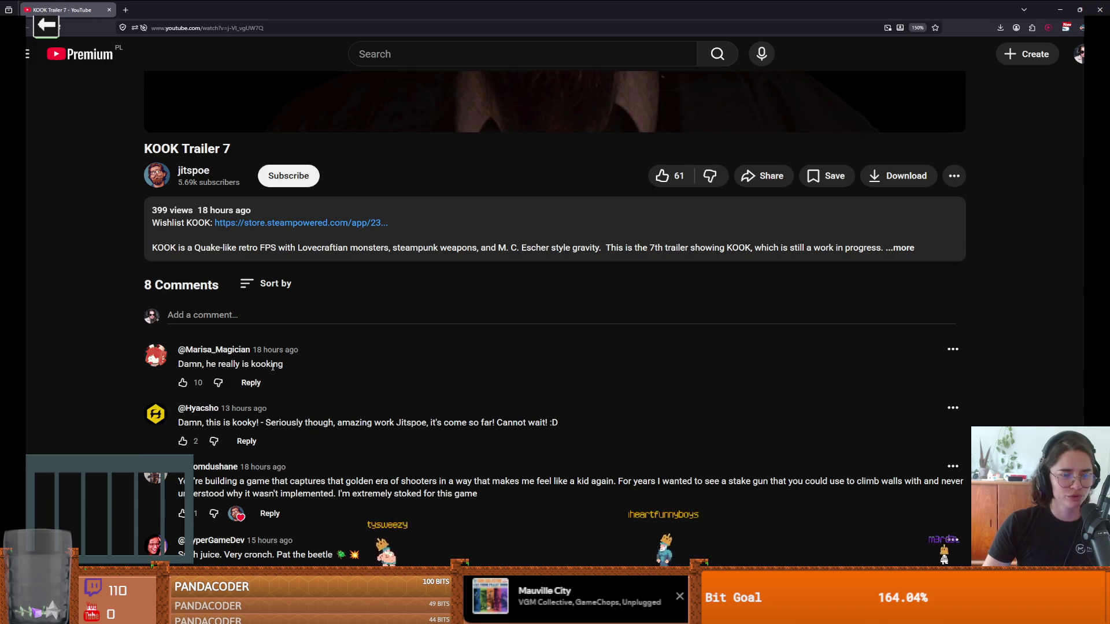
pyautogui.scroll(-1, 334, 457)
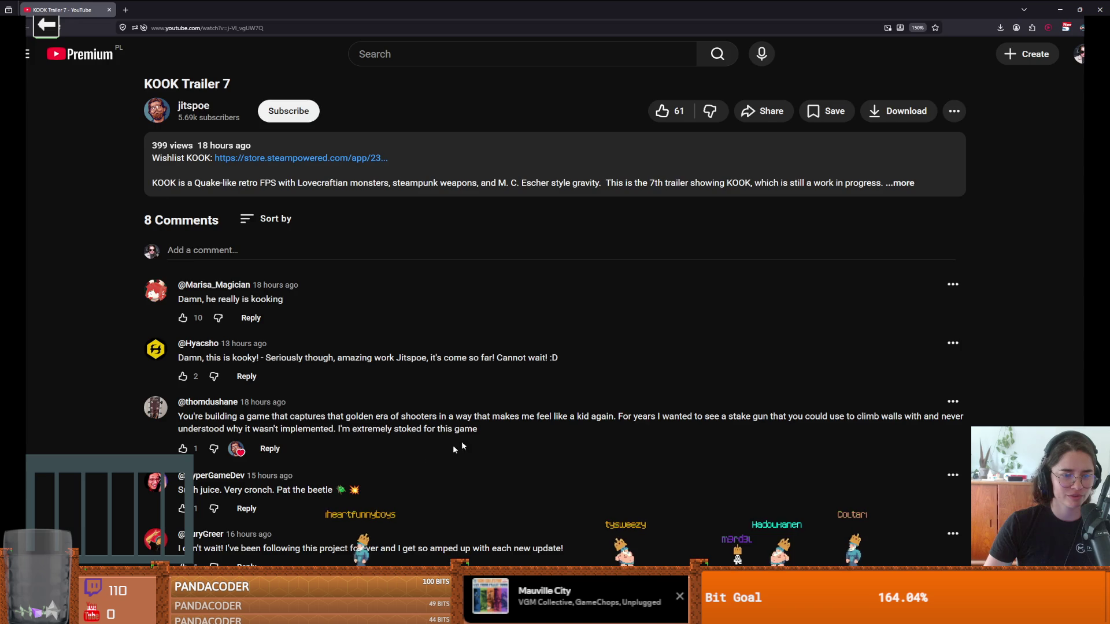
pyautogui.scroll(-1, 353, 476)
pyautogui.scroll(9, 417, 483)
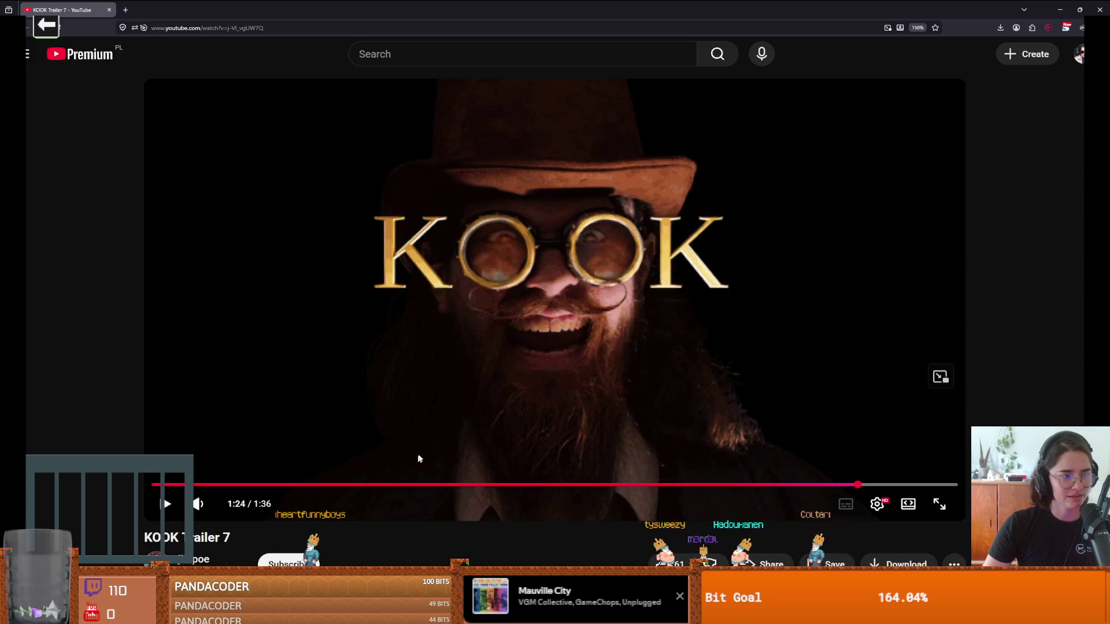
pyautogui.hotkey('alt', 'Tab')
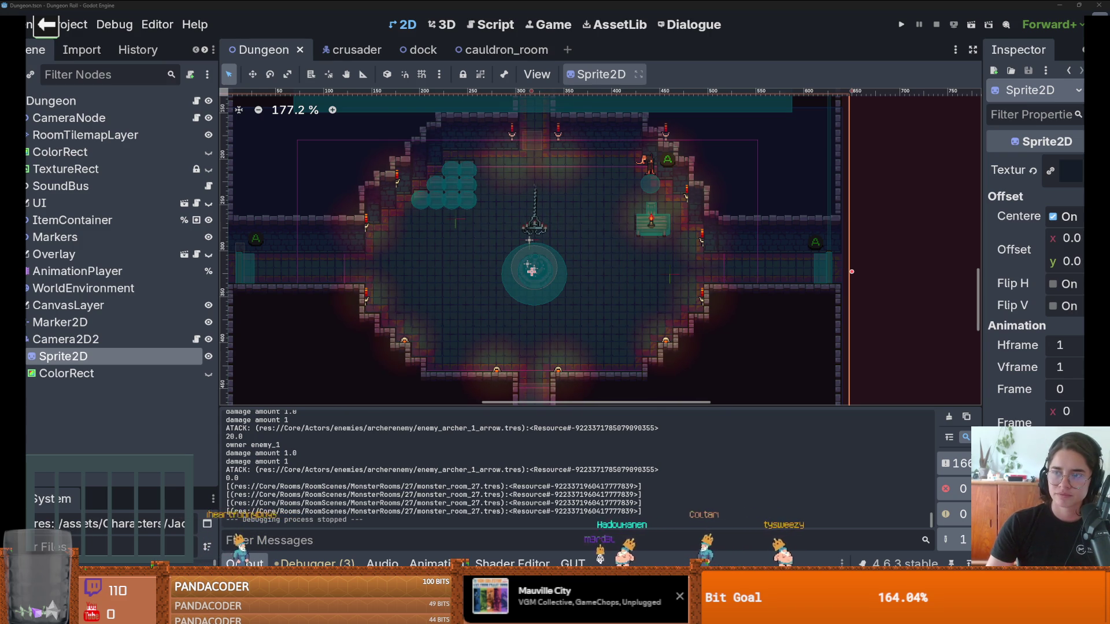
pyautogui.hotkey('alt', 'Tab')
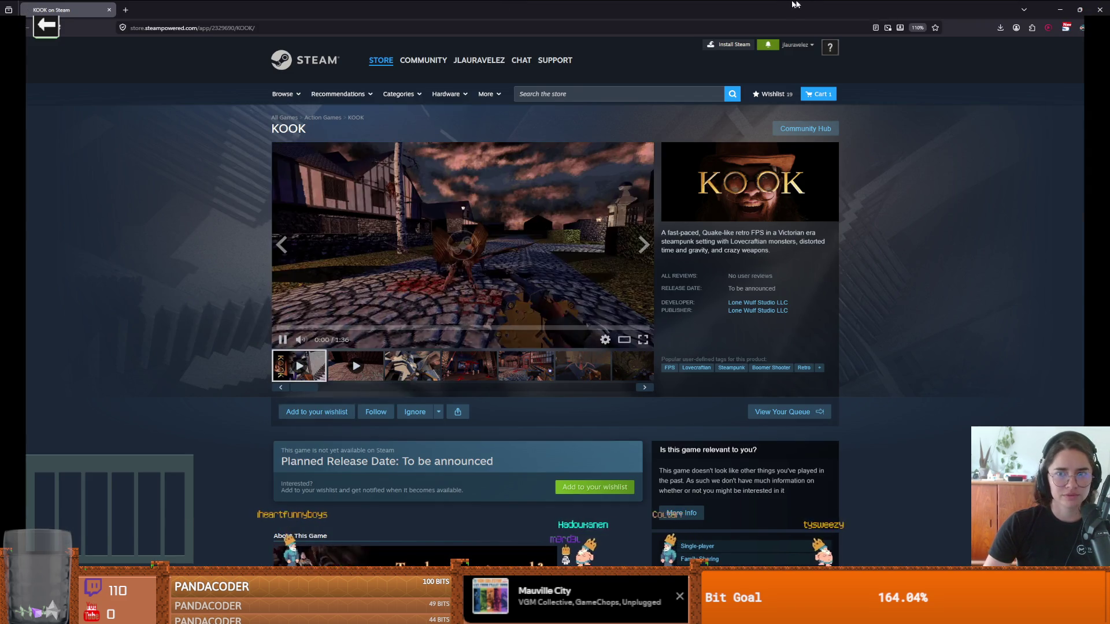
# Bring up Steam's KOOK store page, a retro FPS tagged Boomer Shooter and Lovecraftian.
pyautogui.hotkey('alt', 'Tab')
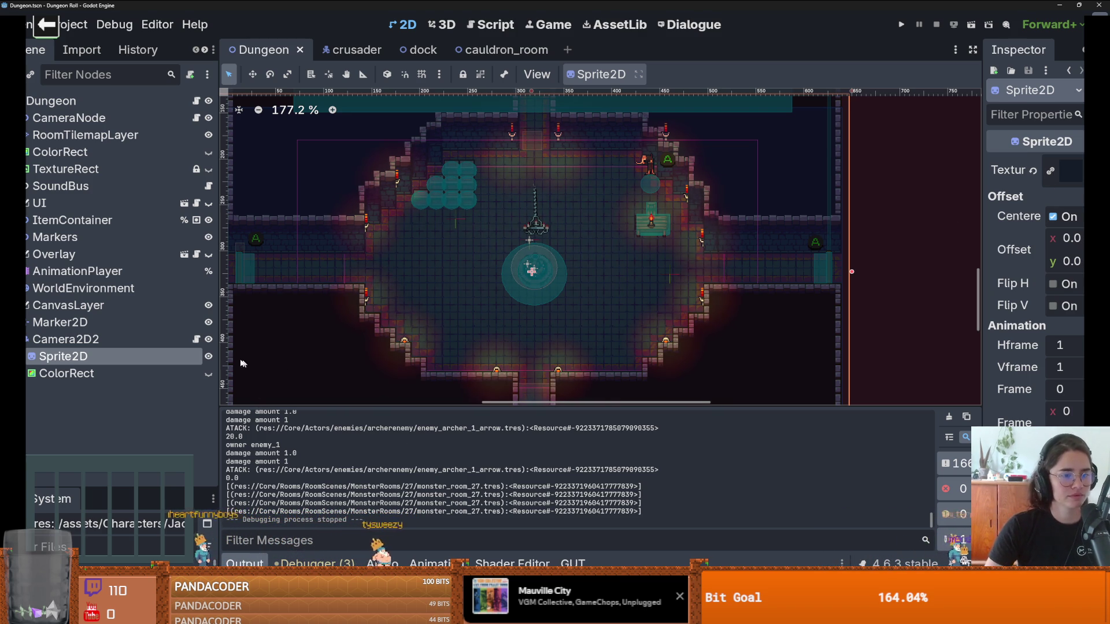
# Narrow the Scene dock to widen the viewport, then open the crusader scene.
pyautogui.moveTo(219, 356); pyautogui.dragTo(164, 356)
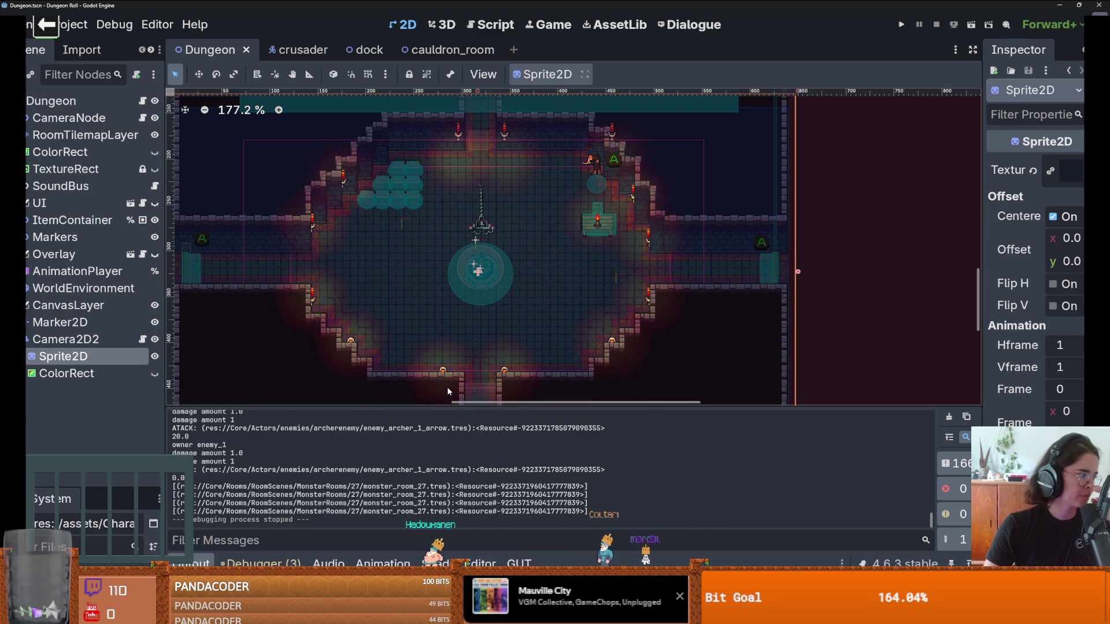
pyautogui.scroll(-1, 461, 323)
pyautogui.scroll(-2, 462, 323)
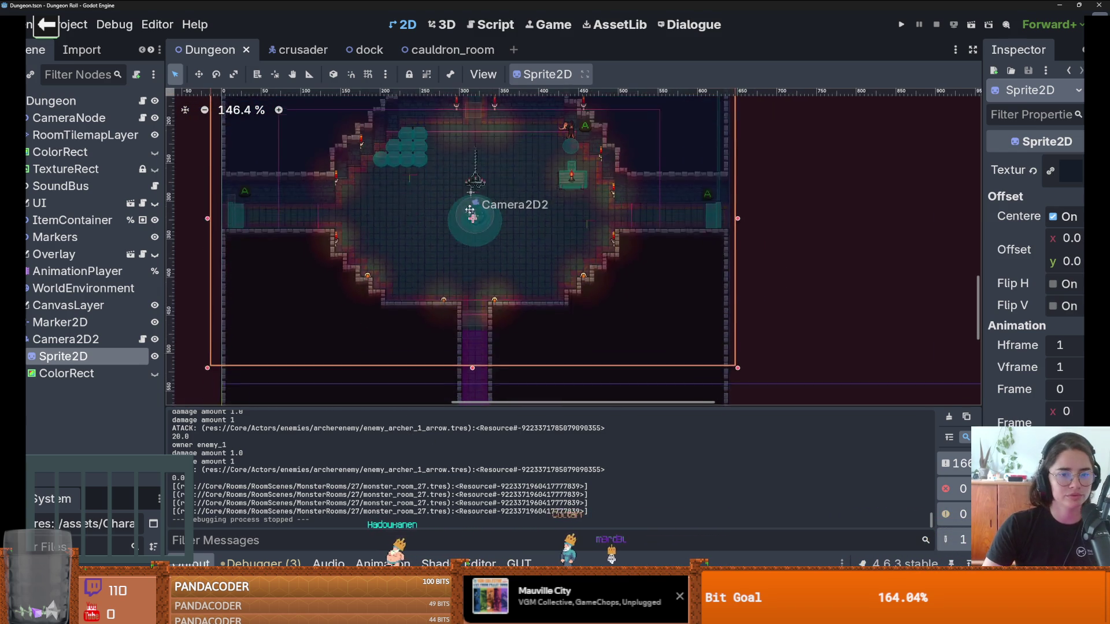
pyautogui.scroll(-1, 474, 244)
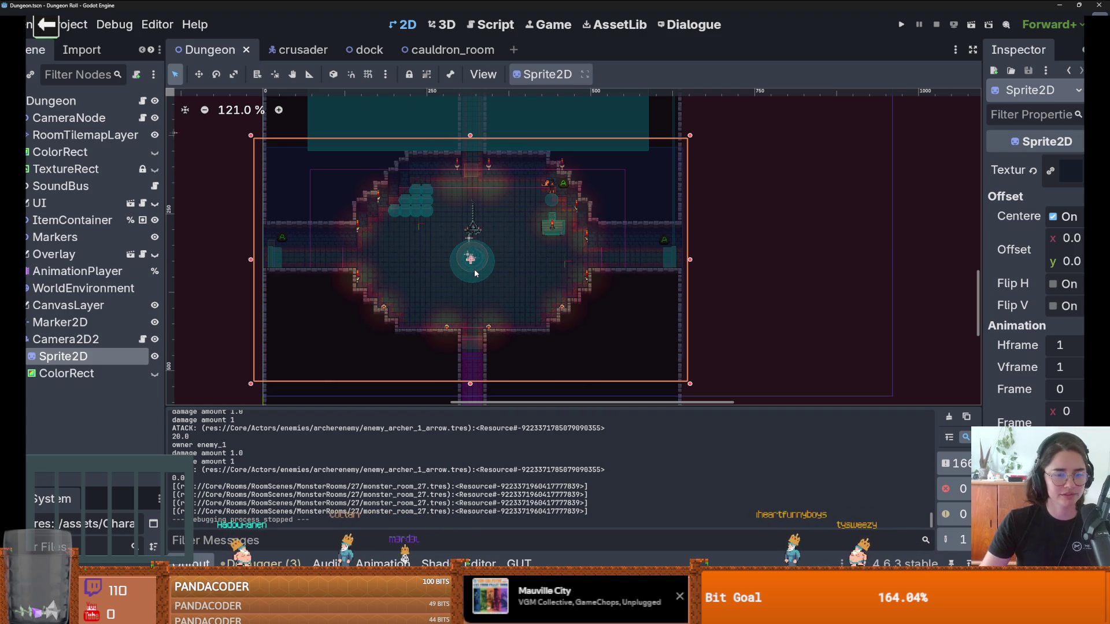
pyautogui.scroll(1, 483, 271)
pyautogui.scroll(-1, 483, 271)
pyautogui.scroll(1, 476, 265)
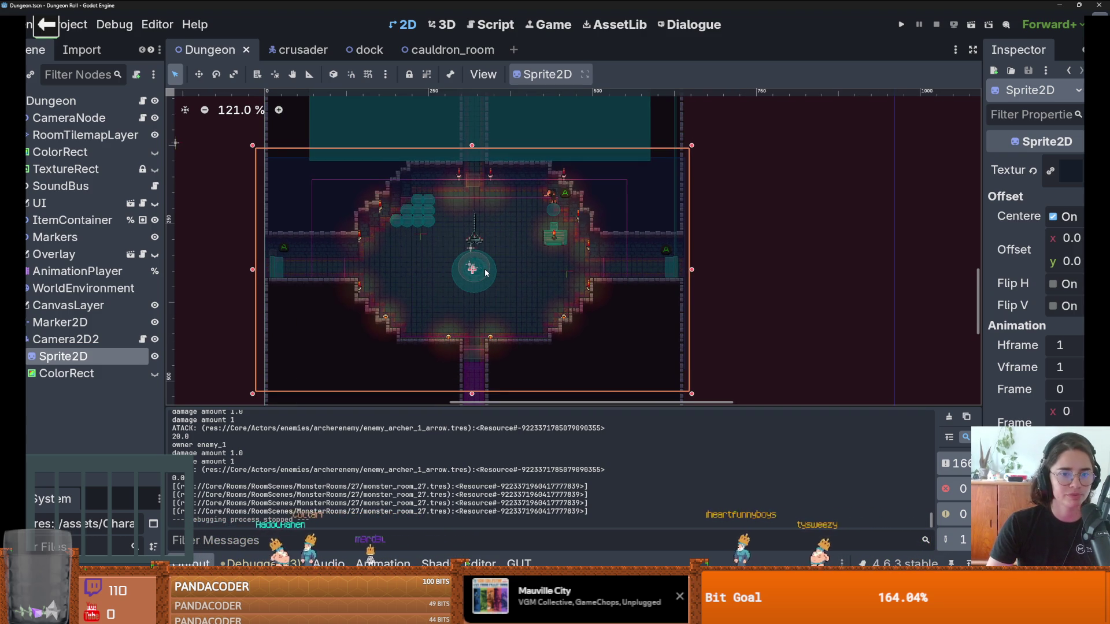
pyautogui.click(311, 53)
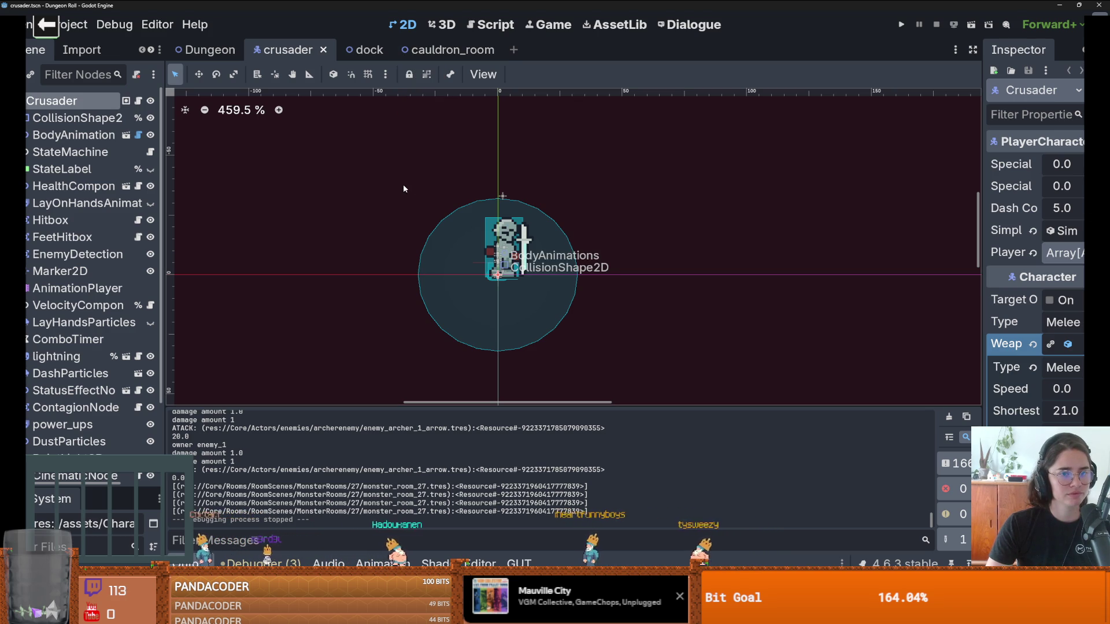
# Widen the crusader's Scene dock so long node names fit, and scroll back to the top.
pyautogui.scroll(-3, 87, 340)
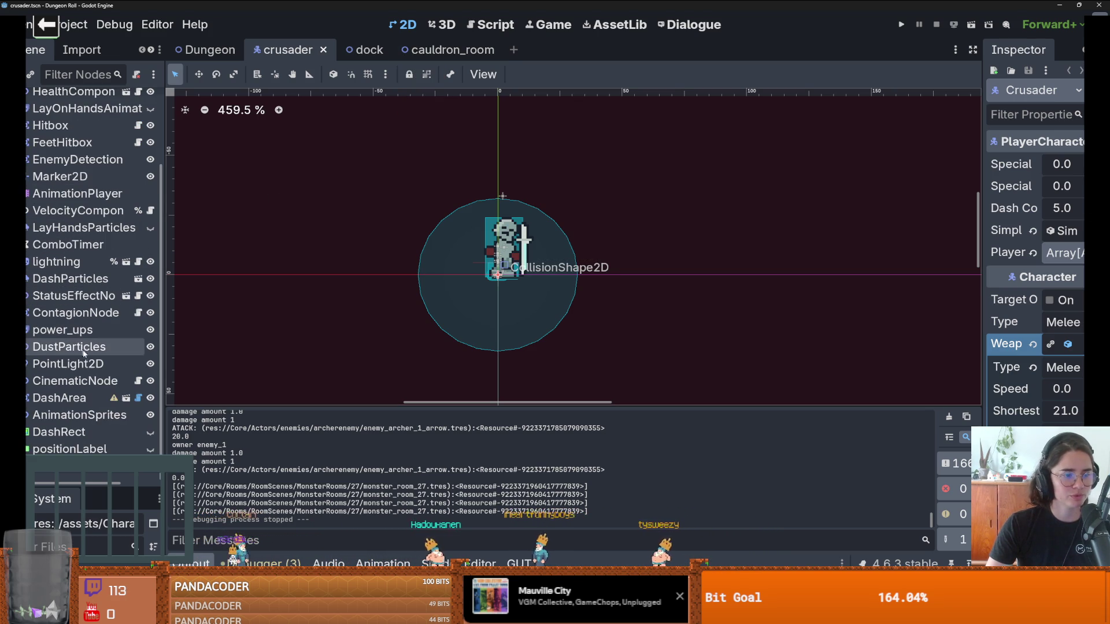
pyautogui.moveTo(166, 358); pyautogui.dragTo(203, 355)
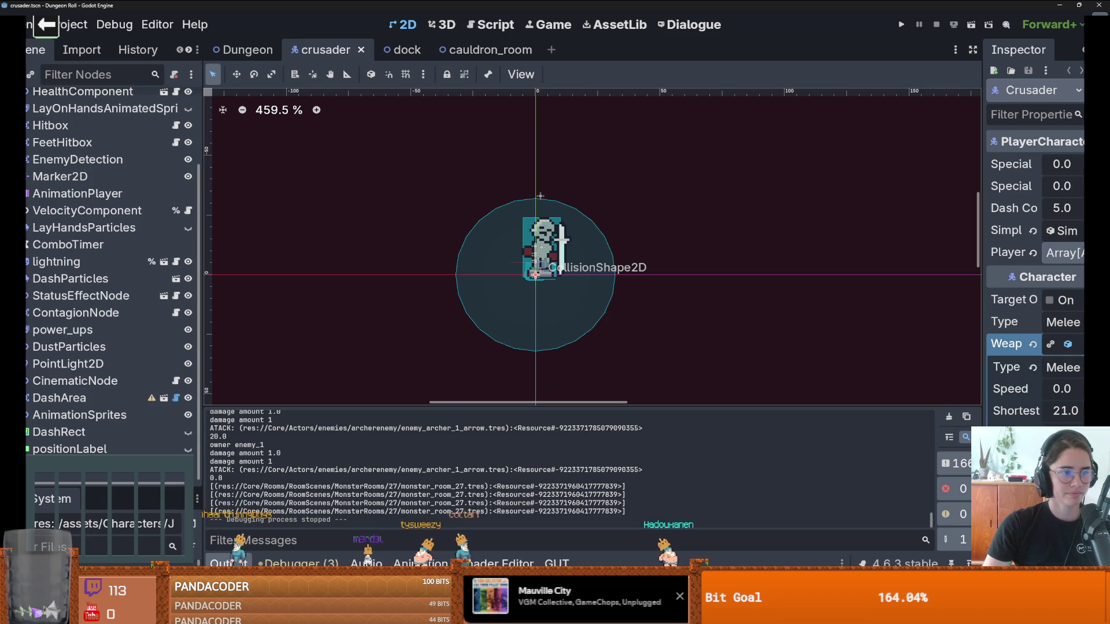
pyautogui.scroll(5, 70, 173)
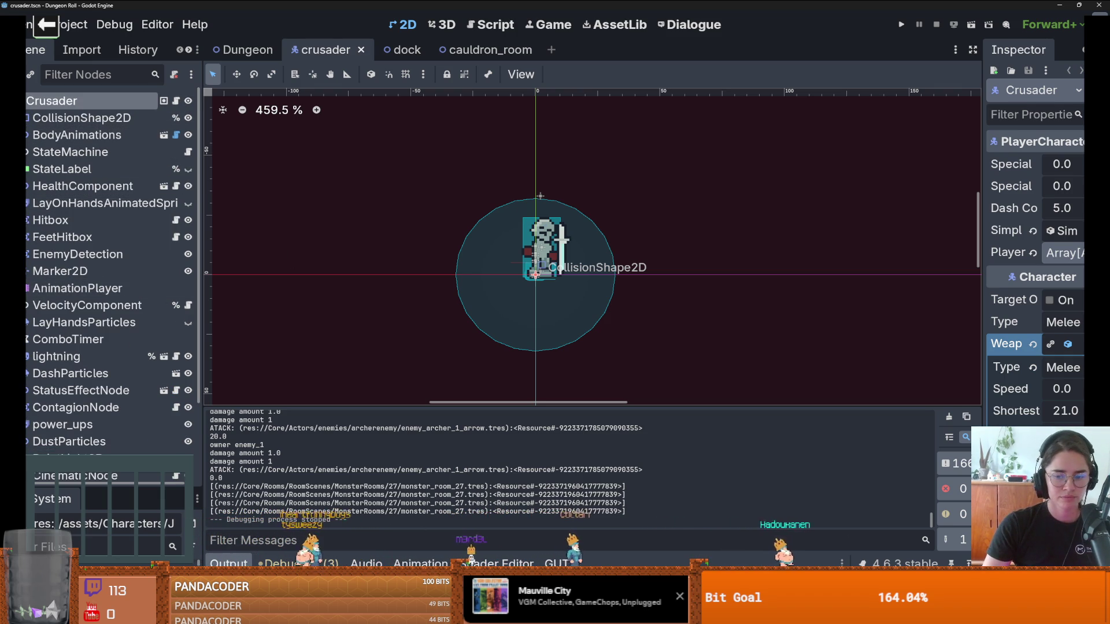
pyautogui.hotkey('alt', 'Tab')
# Open the Excalidraw to-do text for editing with the caret right after 'danger'.
pyautogui.click(608, 272)
pyautogui.doubleClick(610, 272)
pyautogui.click(654, 273)
pyautogui.press('Escape')
pyautogui.doubleClick(793, 273)
pyautogui.click(794, 273)
# Finish the line as 'lower danger from tile danger' and enlarge Godot's file browser.
pyautogui.write('from enemy f')
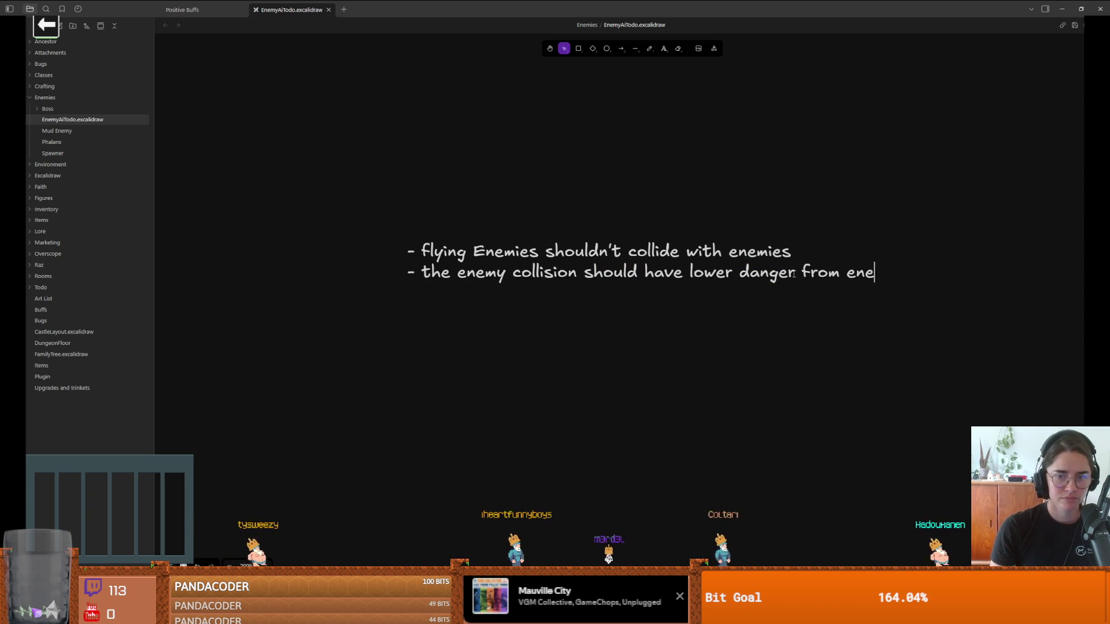
pyautogui.press('BackSpace')
pyautogui.write('danger')
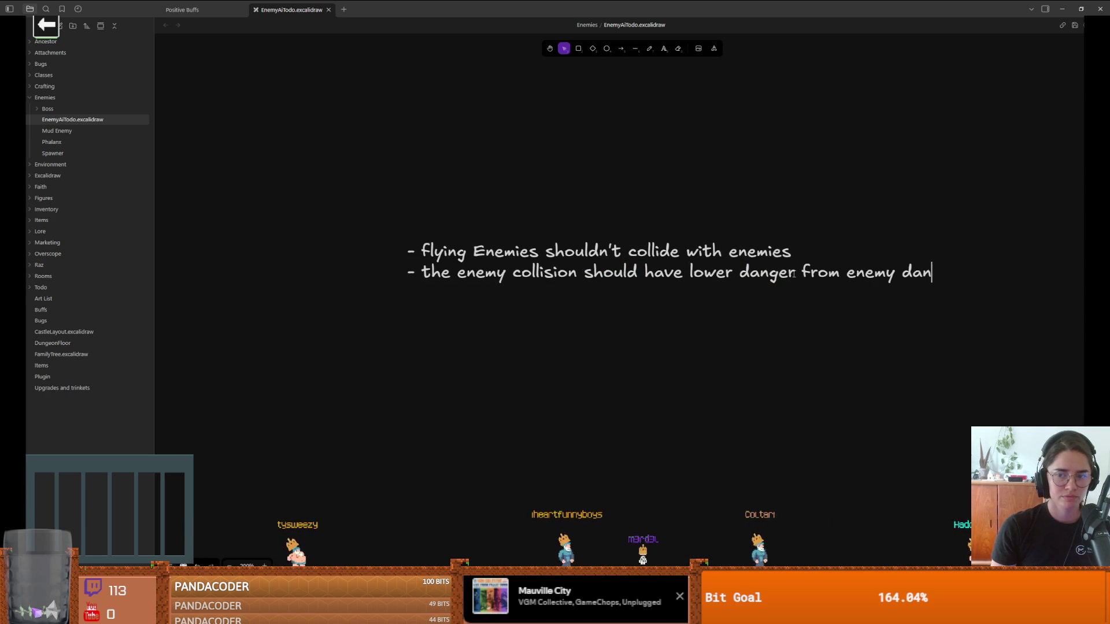
pyautogui.press('BackSpace')
pyautogui.press('BackSpace')
pyautogui.press('BackSpace')
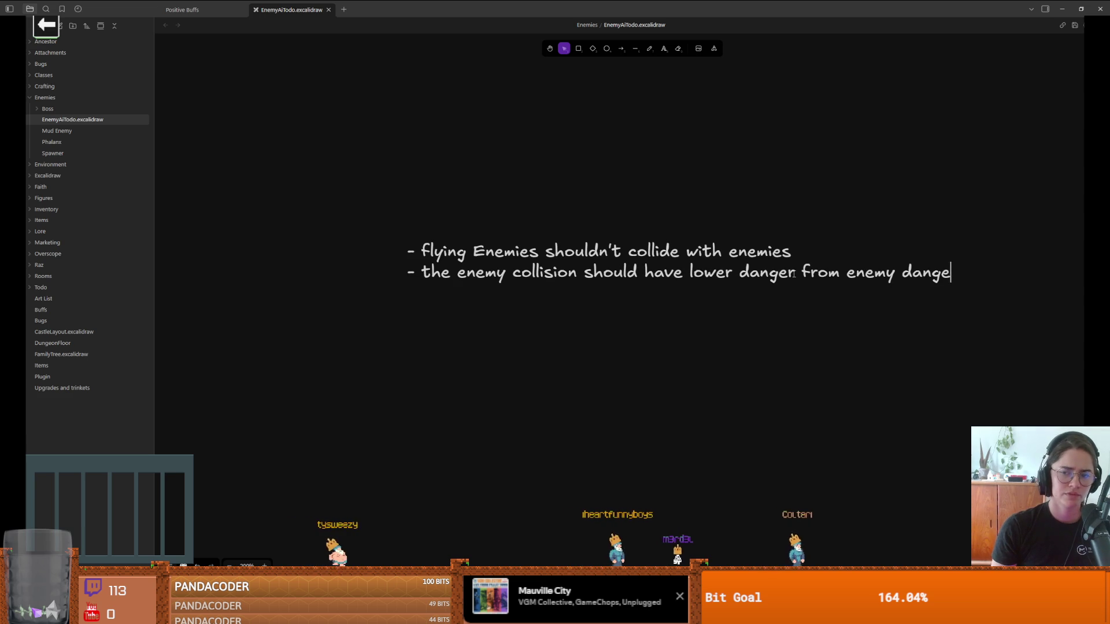
pyautogui.press('BackSpace')
pyautogui.press('BackSpace')
pyautogui.press('BackSpace')
pyautogui.write('tile d')
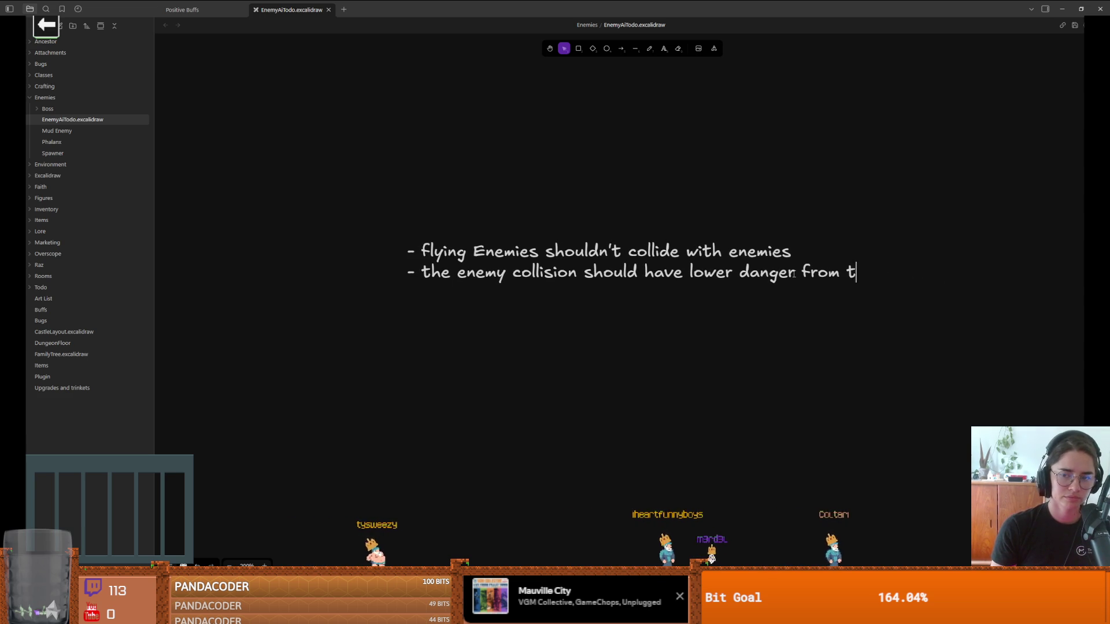
pyautogui.write('anger')
pyautogui.hotkey('alt', 'Tab')
pyautogui.moveTo(62, 466); pyautogui.dragTo(63, 228)
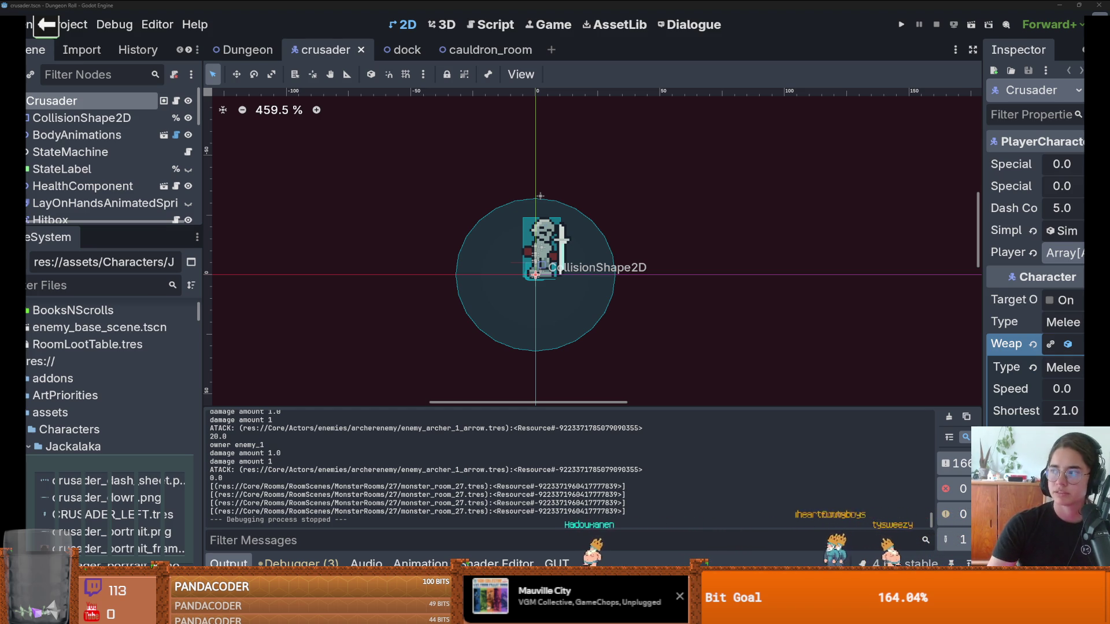
# Look something up in Firefox, then save the crusader scene back in Godot.
pyautogui.hotkey('alt', 'Tab')
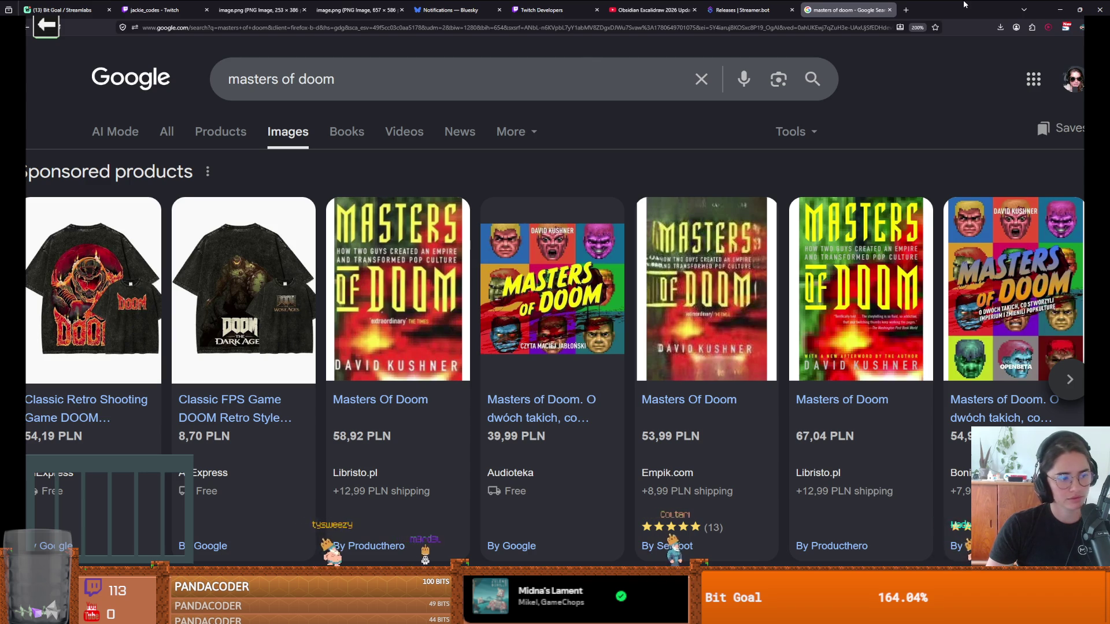
pyautogui.hotkey('alt', 'Tab')
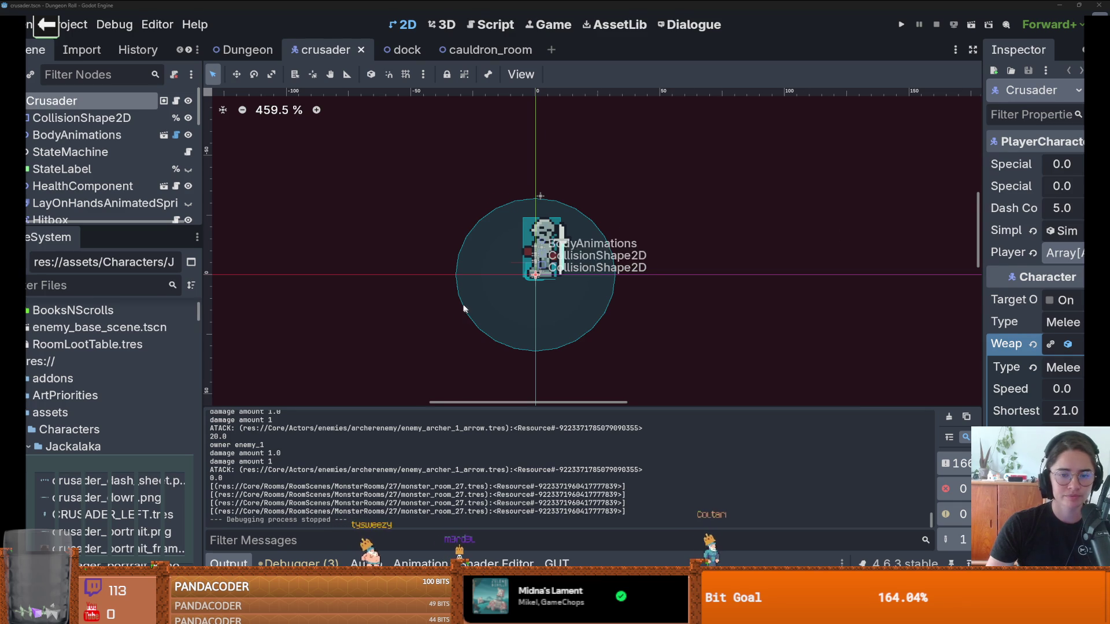
pyautogui.scroll(1, 407, 312)
pyautogui.hotkey('ctrl', 's')
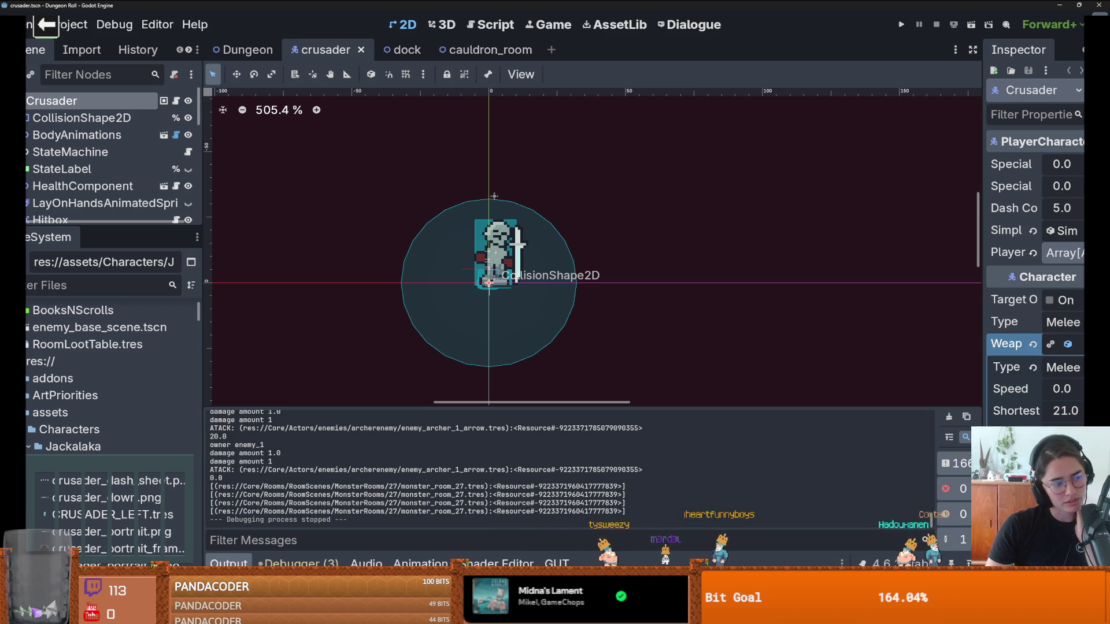
pyautogui.scroll(1, 289, 251)
# Save the crusader scene again, enlarge the FileSystem panel, and move to GitHub Desktop's repository list.
pyautogui.hotkey('ctrl', 's')
pyautogui.moveTo(110, 228); pyautogui.dragTo(109, 369)
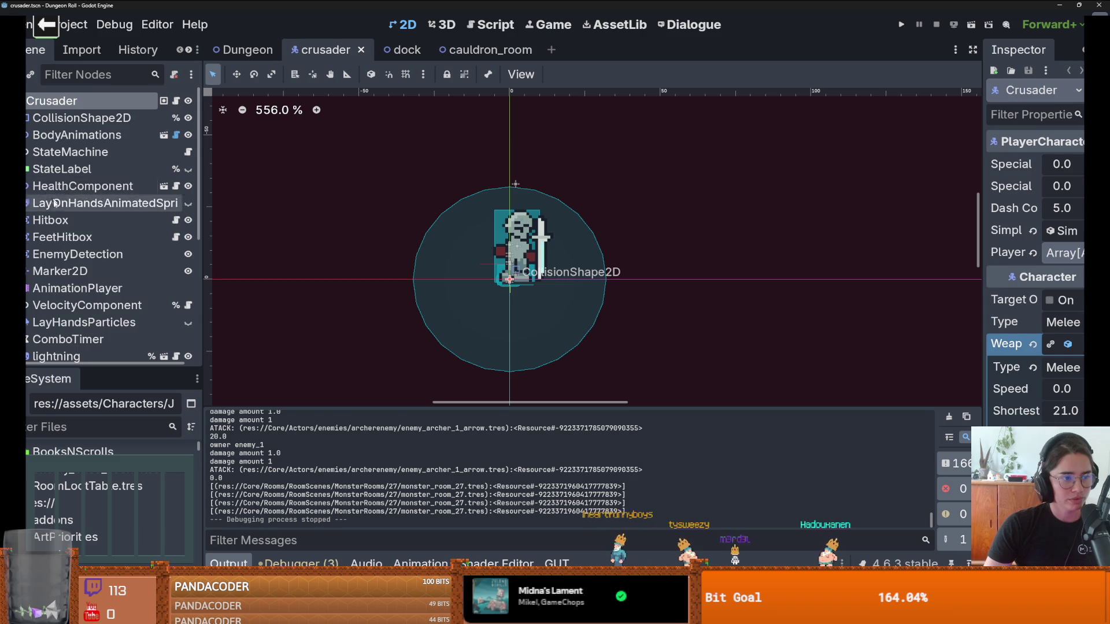
pyautogui.scroll(-2, 68, 265)
pyautogui.scroll(-4, 69, 264)
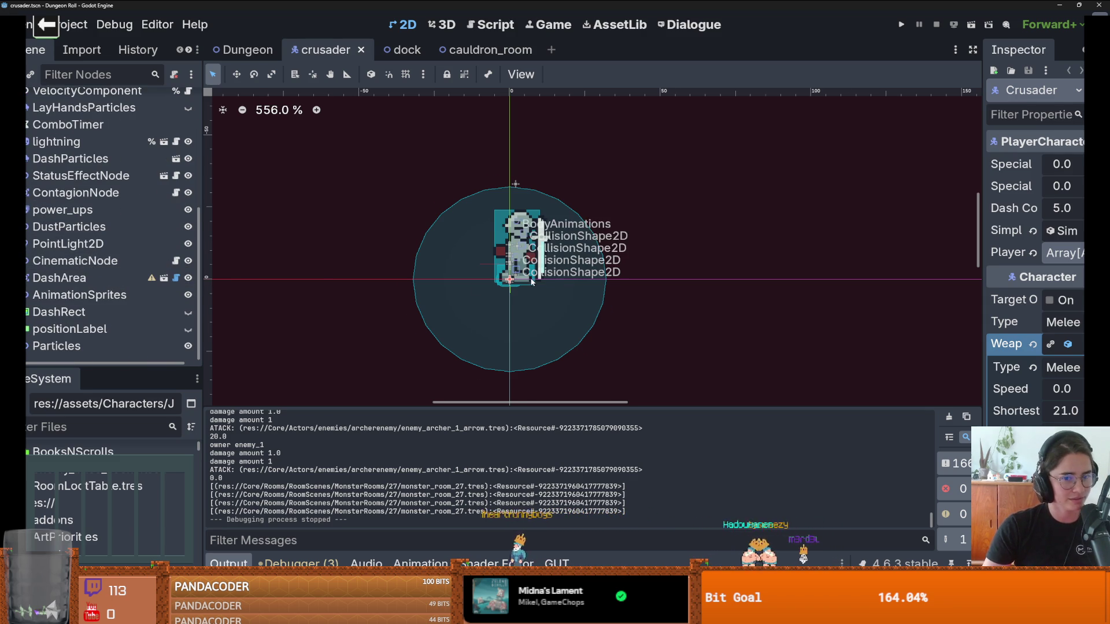
pyautogui.scroll(1, 535, 282)
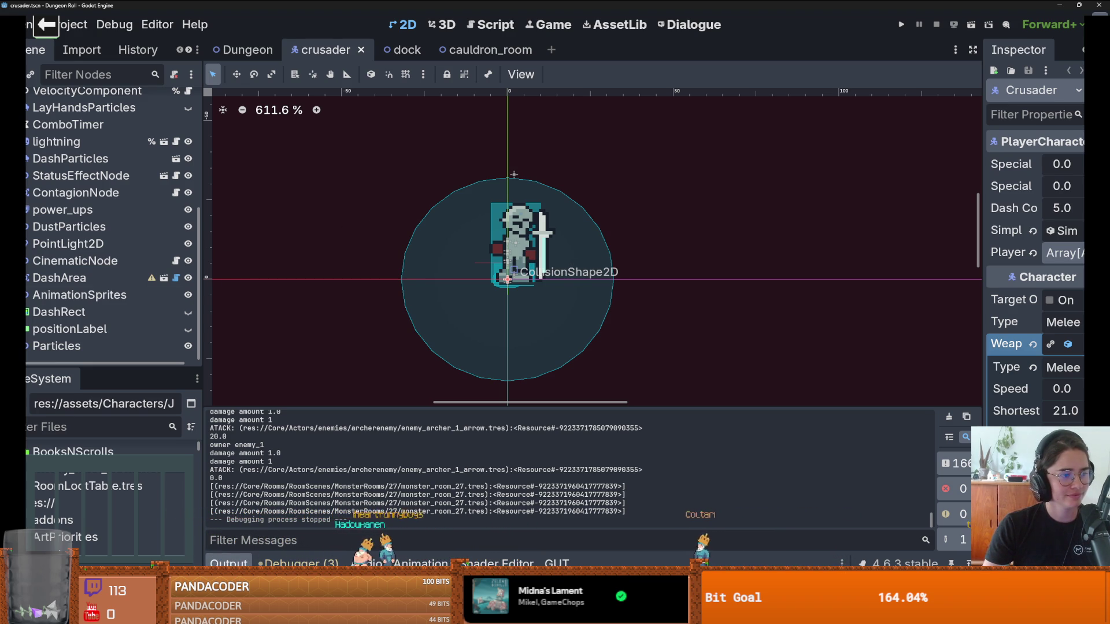
pyautogui.scroll(1, 565, 315)
pyautogui.moveTo(97, 381); pyautogui.dragTo(97, 198)
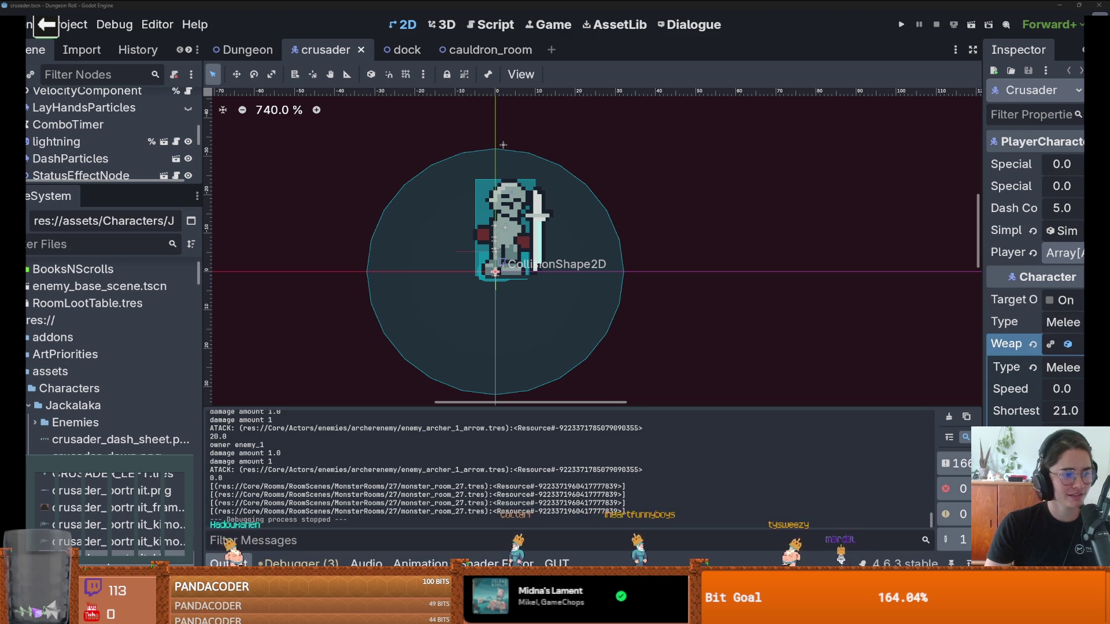
pyautogui.hotkey('alt', 'Tab')
pyautogui.click(84, 26)
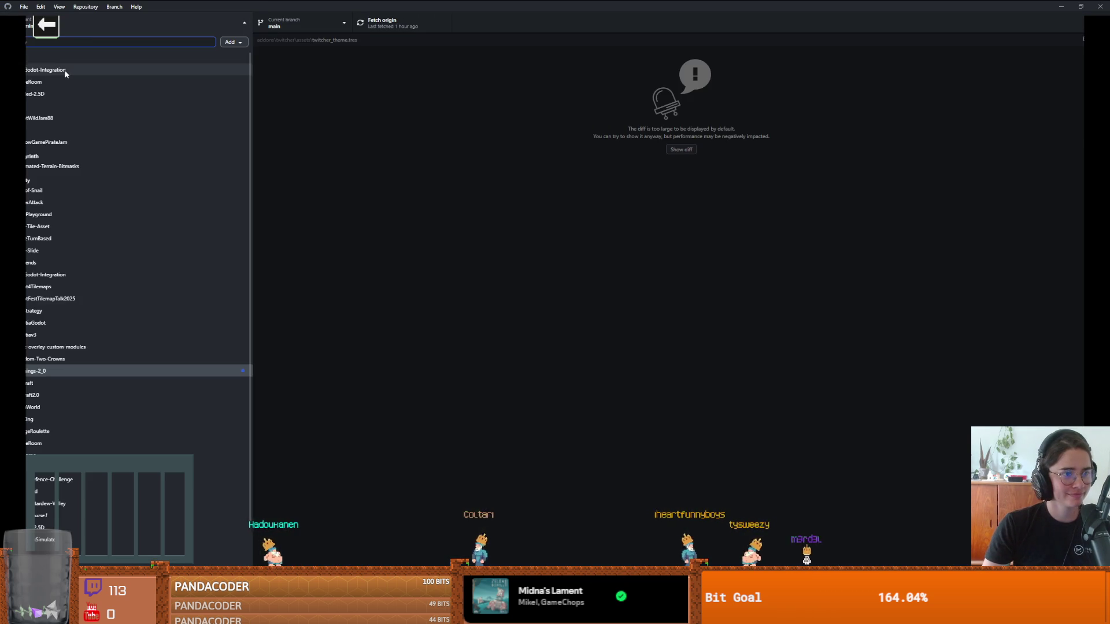
# Switch to the game repository and review the CharacterOverlay.tscn and Dungeon.tscn changes.
pyautogui.click(58, 82)
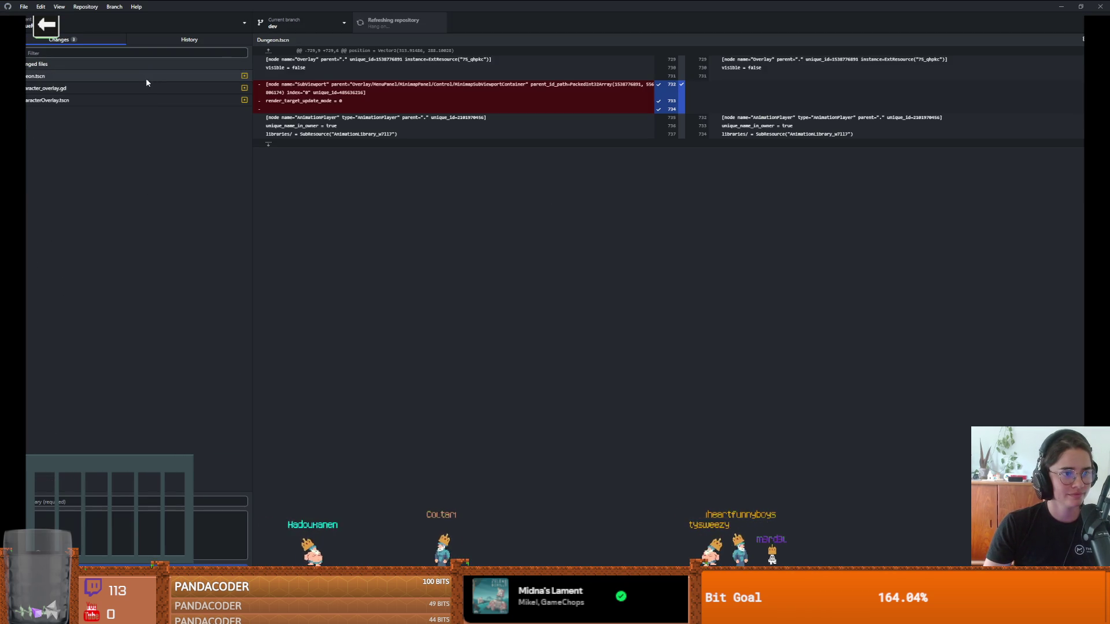
pyautogui.click(143, 88)
pyautogui.click(139, 100)
pyautogui.click(144, 75)
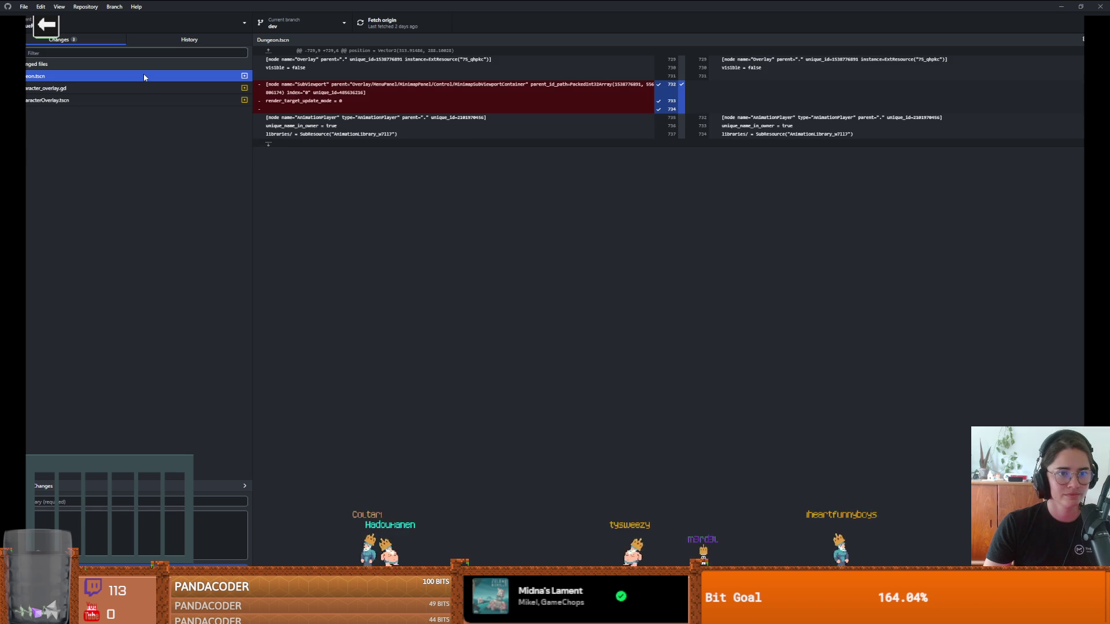
pyautogui.hotkey('alt', 'Tab')
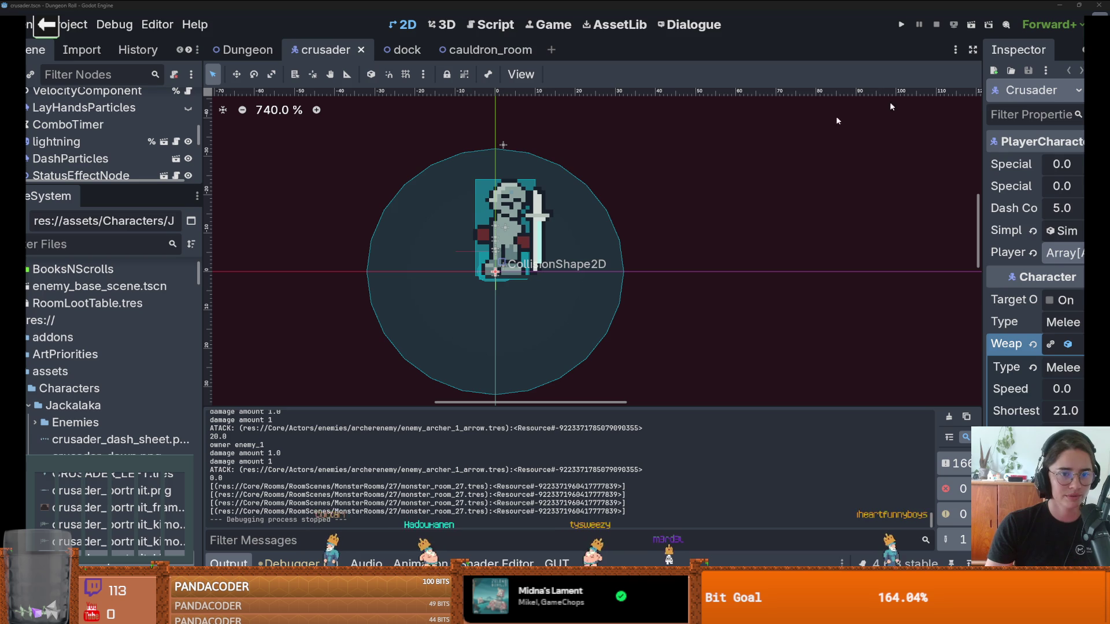
# Filter files for 'enemy', open enemy_base_scene.tscn, and open PathfindingComponent as its own scene.
pyautogui.click(66, 244)
pyautogui.write('enemy')
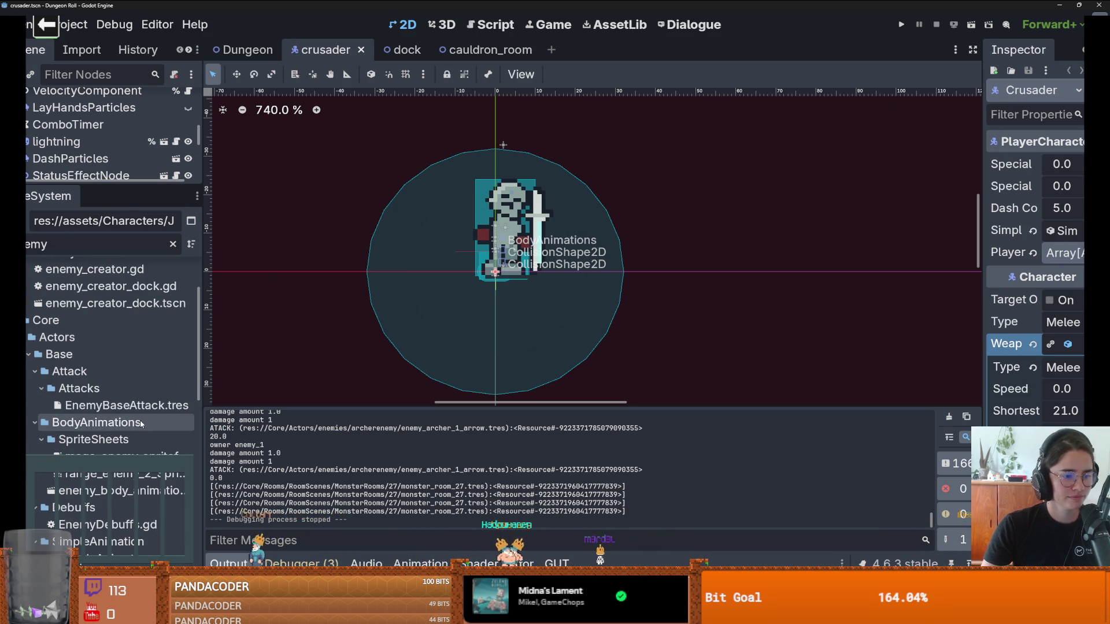
pyautogui.scroll(3, 141, 424)
pyautogui.doubleClick(143, 289)
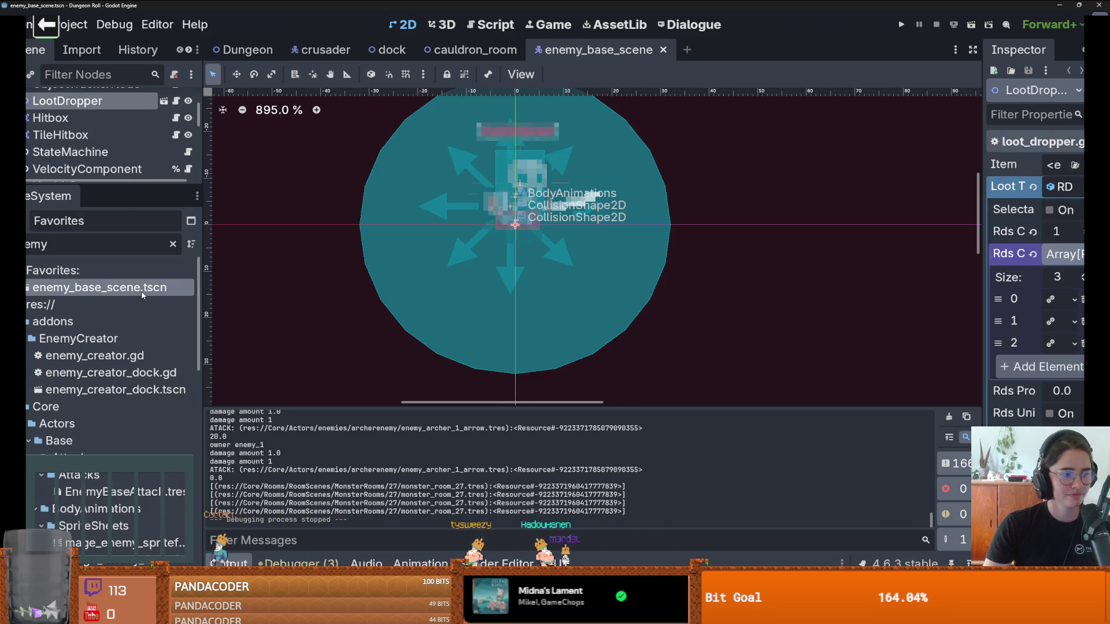
pyautogui.moveTo(104, 185); pyautogui.dragTo(103, 457)
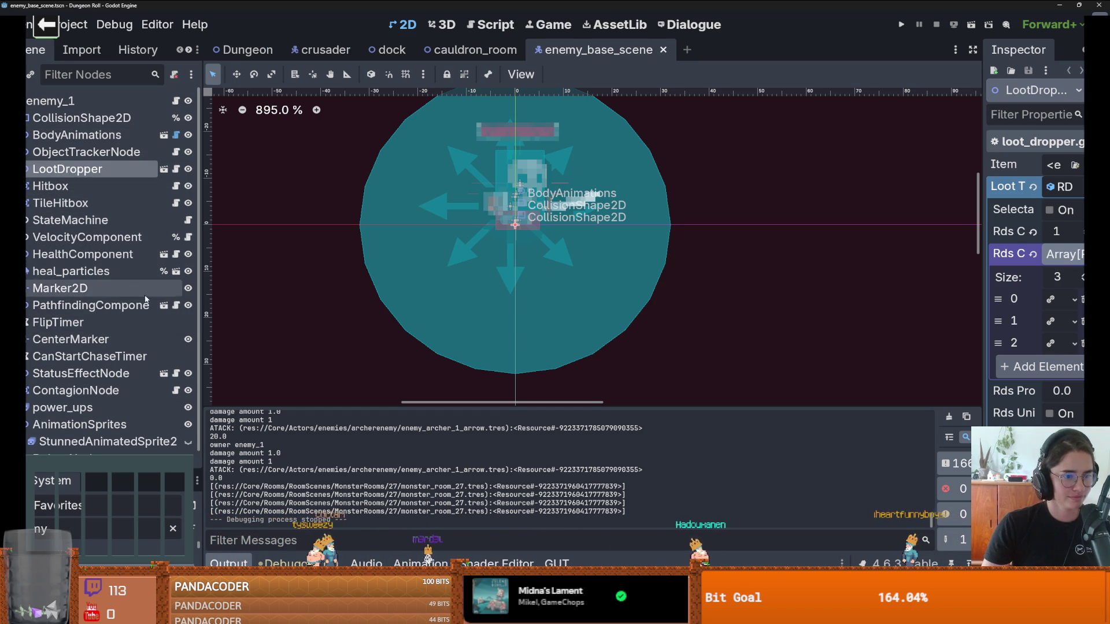
pyautogui.click(164, 306)
pyautogui.hotkey('ctrl', 's')
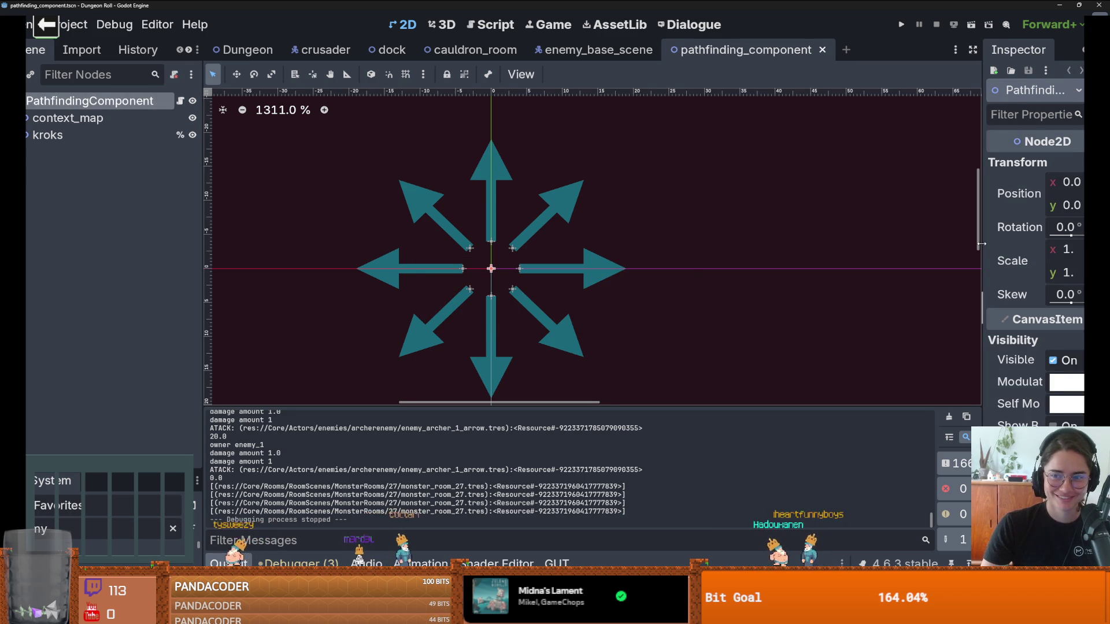
# Widen the inspector and inspect ray 0 of the expanded context_map.
pyautogui.moveTo(982, 244); pyautogui.dragTo(704, 221)
pyautogui.click(27, 118)
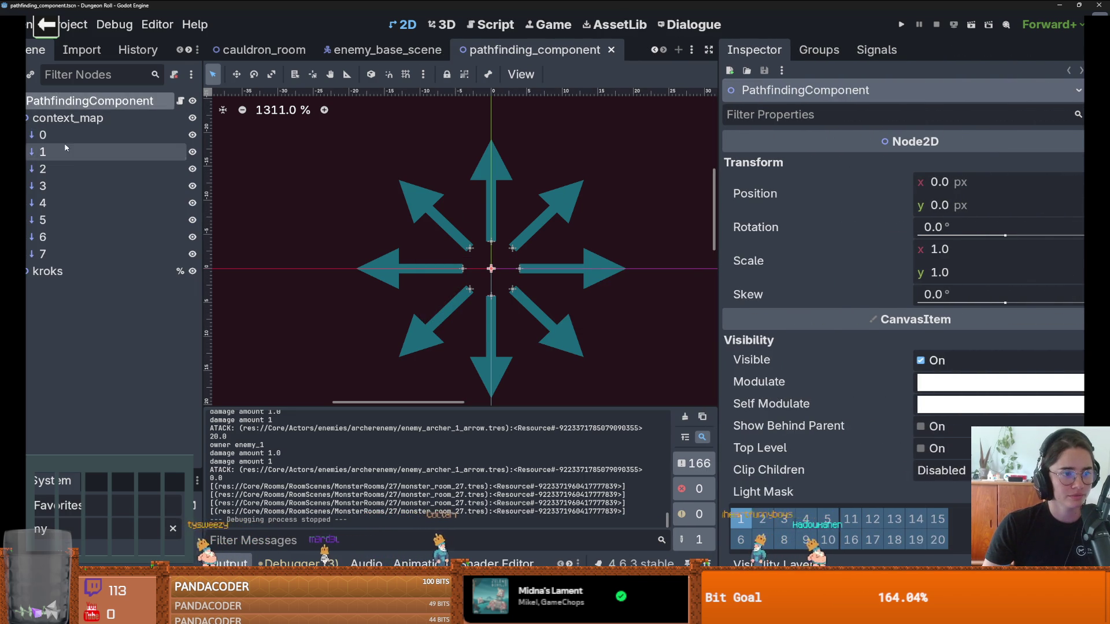
pyautogui.click(43, 135)
pyautogui.scroll(-1, 470, 262)
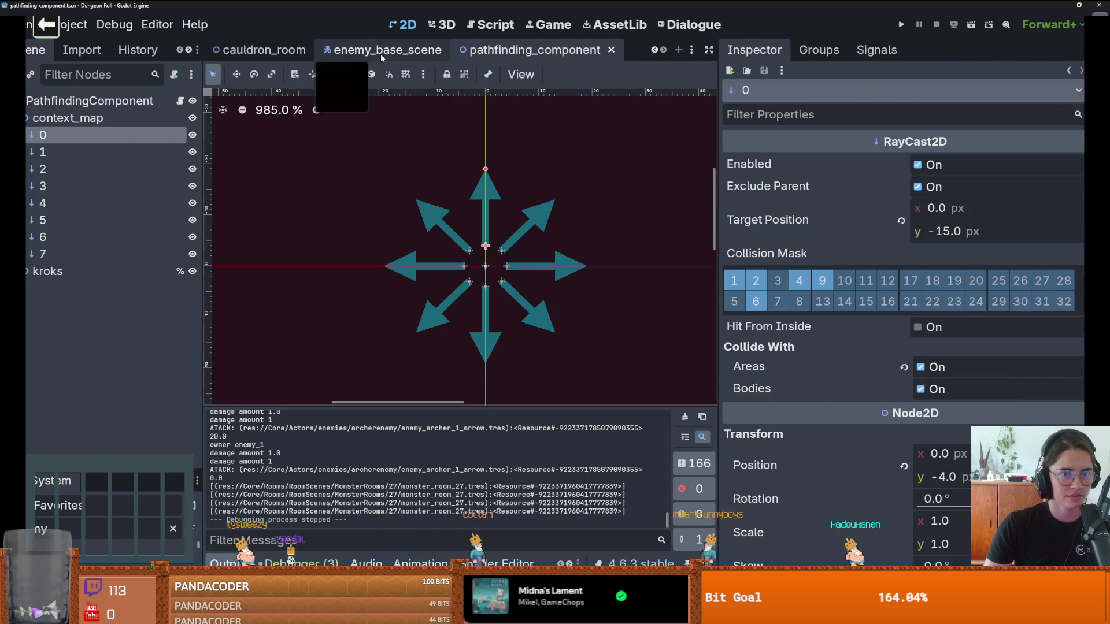
# Switch to the pathfinding_component scene and open its pathfinding_component.gd script.
pyautogui.click(384, 50)
pyautogui.scroll(2, 428, 277)
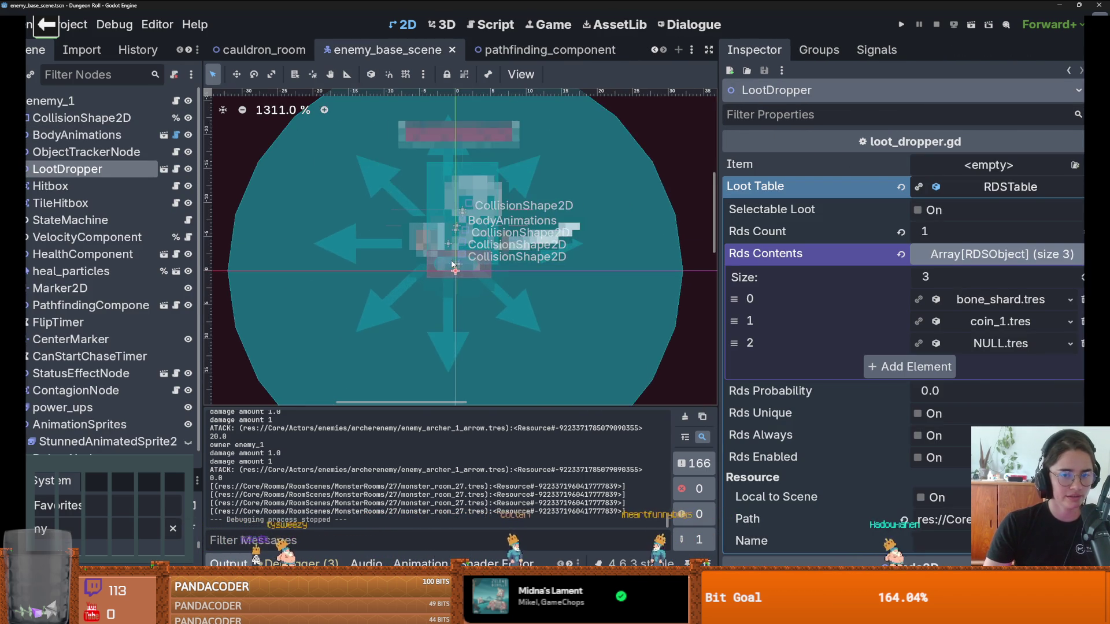
pyautogui.scroll(-1, 423, 282)
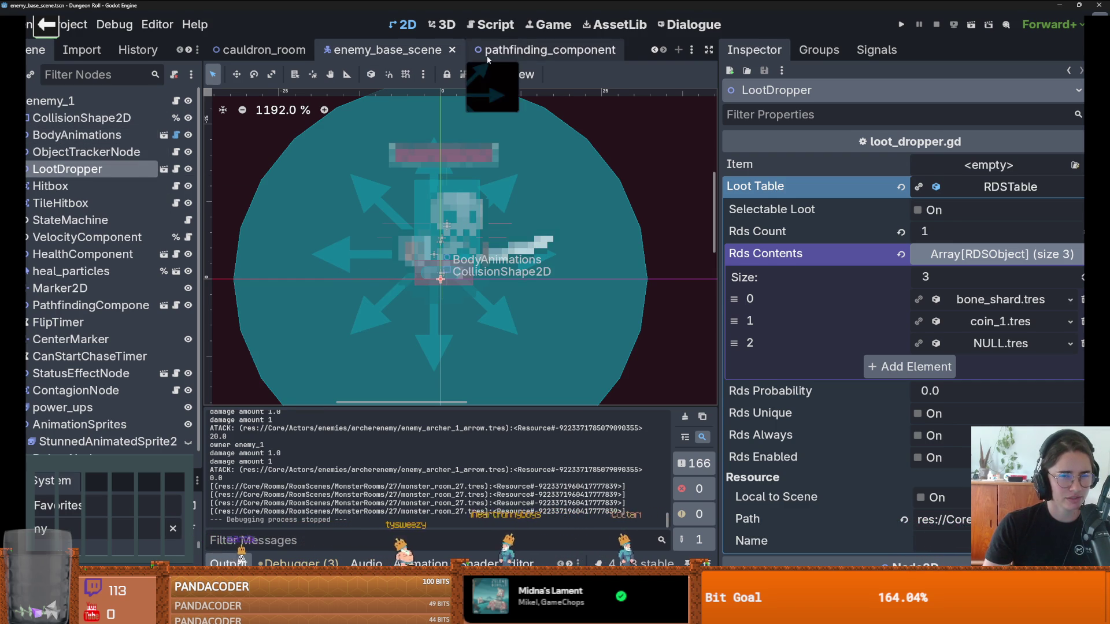
pyautogui.click(535, 50)
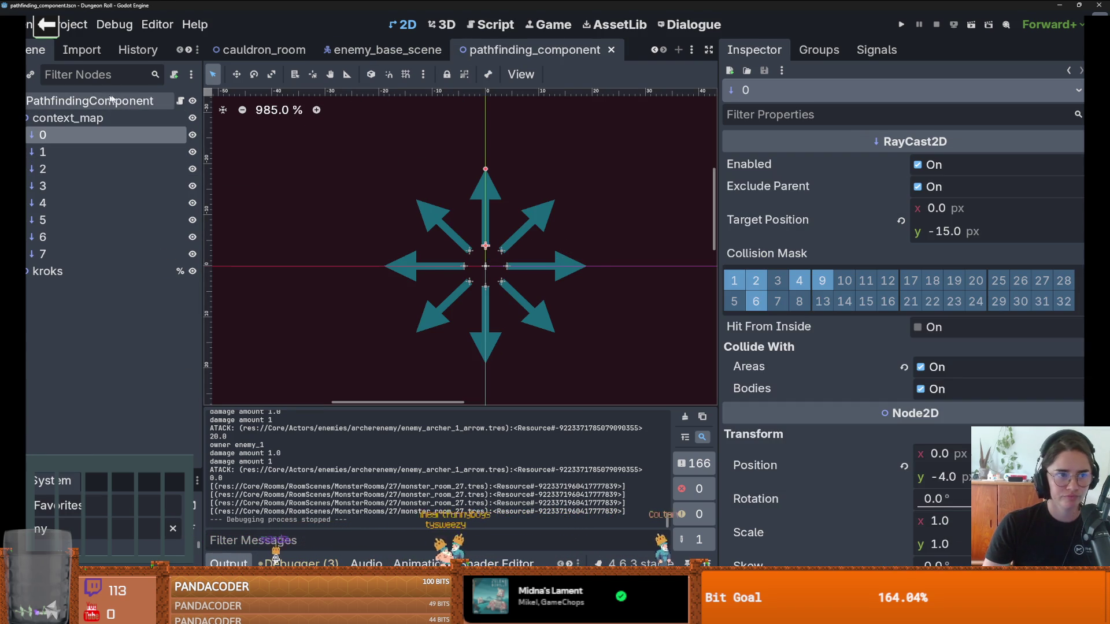
pyautogui.click(180, 101)
pyautogui.scroll(4, 550, 254)
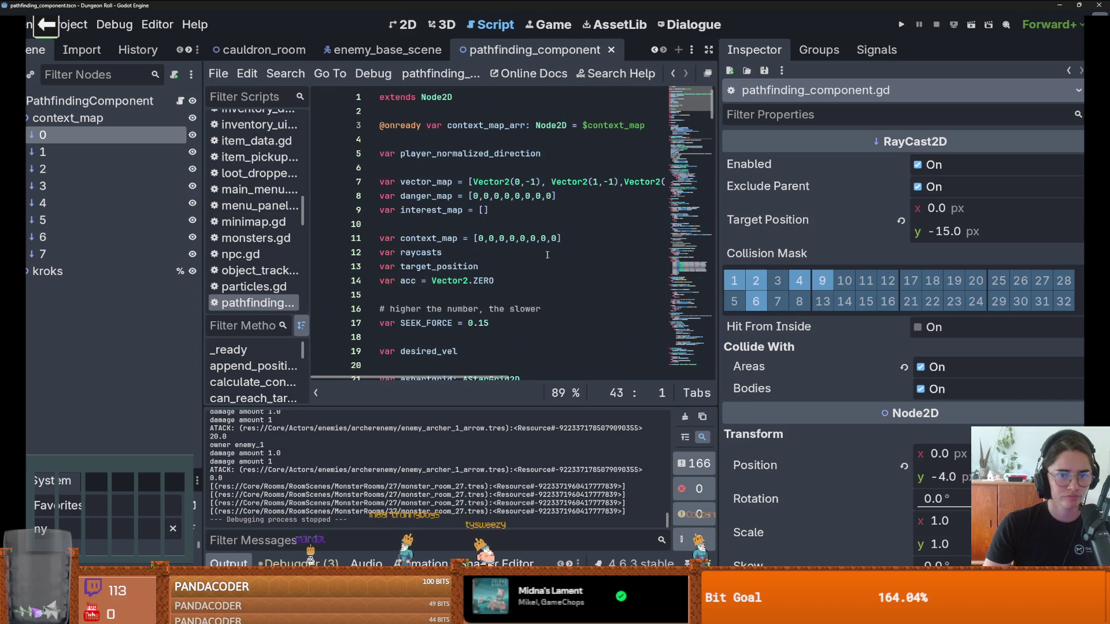
# Review the script's SEEK_FORCE constant, raycasts usages and the hardcoded ray length 15.
pyautogui.doubleClick(434, 281)
pyautogui.scroll(1, 462, 283)
pyautogui.scroll(-5, 521, 303)
pyautogui.scroll(-3, 520, 302)
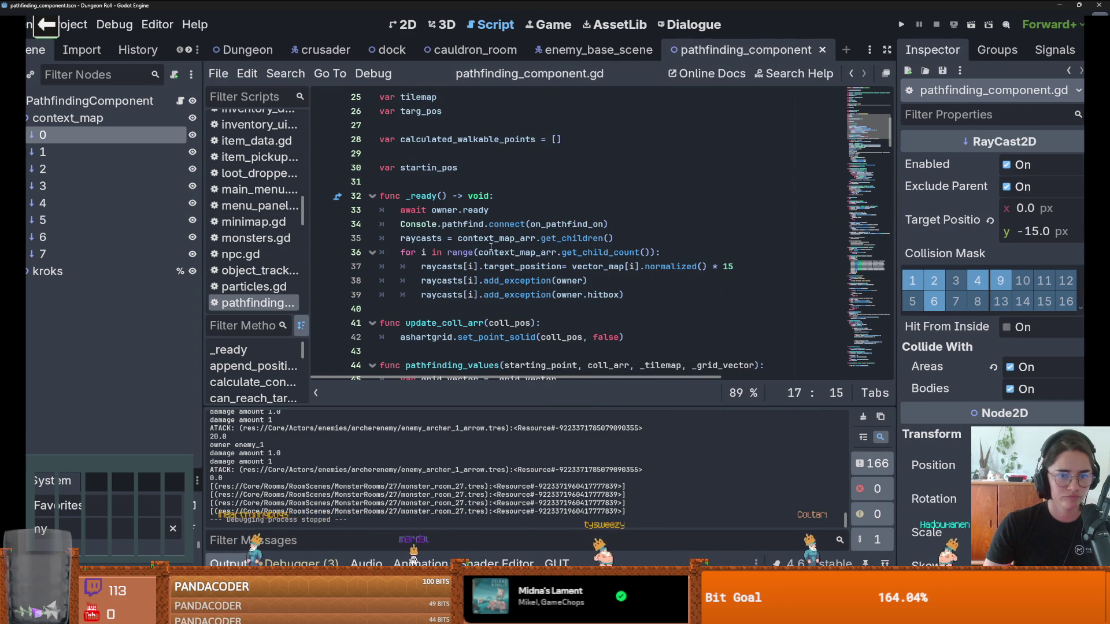
pyautogui.scroll(-1, 521, 231)
pyautogui.click(416, 196)
pyautogui.doubleClick(416, 196)
pyautogui.scroll(-1, 434, 214)
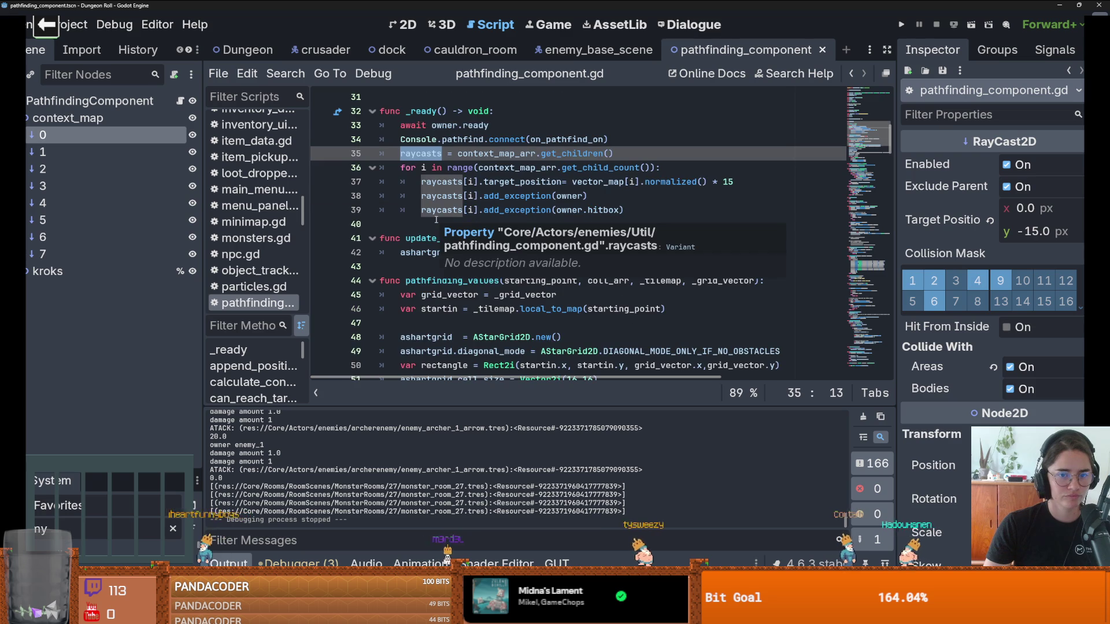
pyautogui.doubleClick(728, 182)
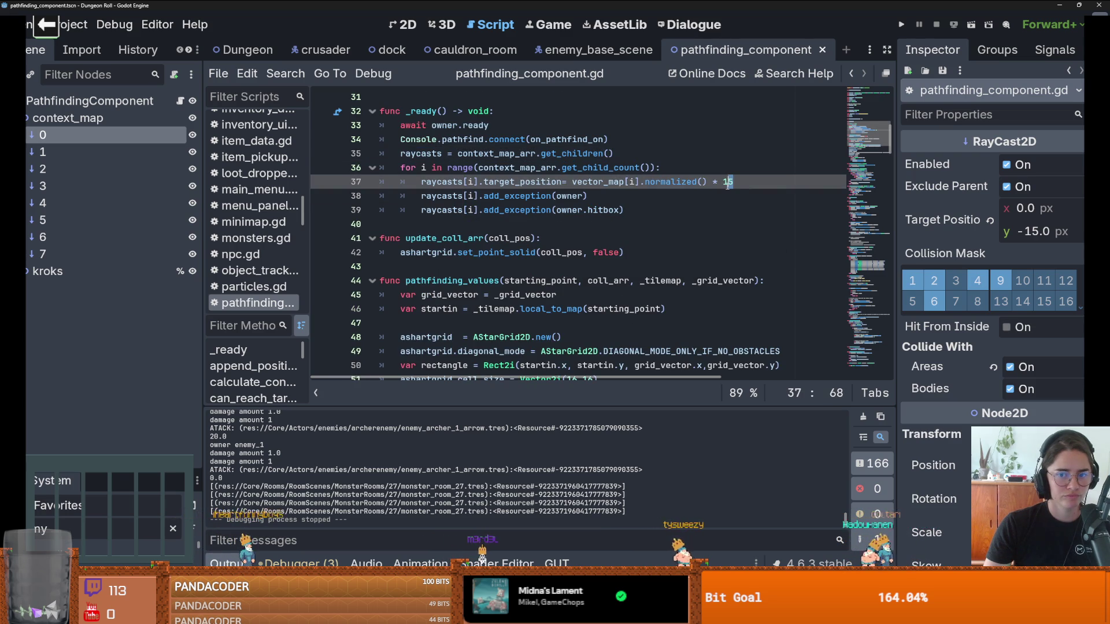
pyautogui.scroll(2, 524, 206)
pyautogui.click(405, 181)
pyautogui.press('Return')
pyautogui.press('Return')
pyautogui.press('Up')
pyautogui.write('@export var raycast_length : int = 15')
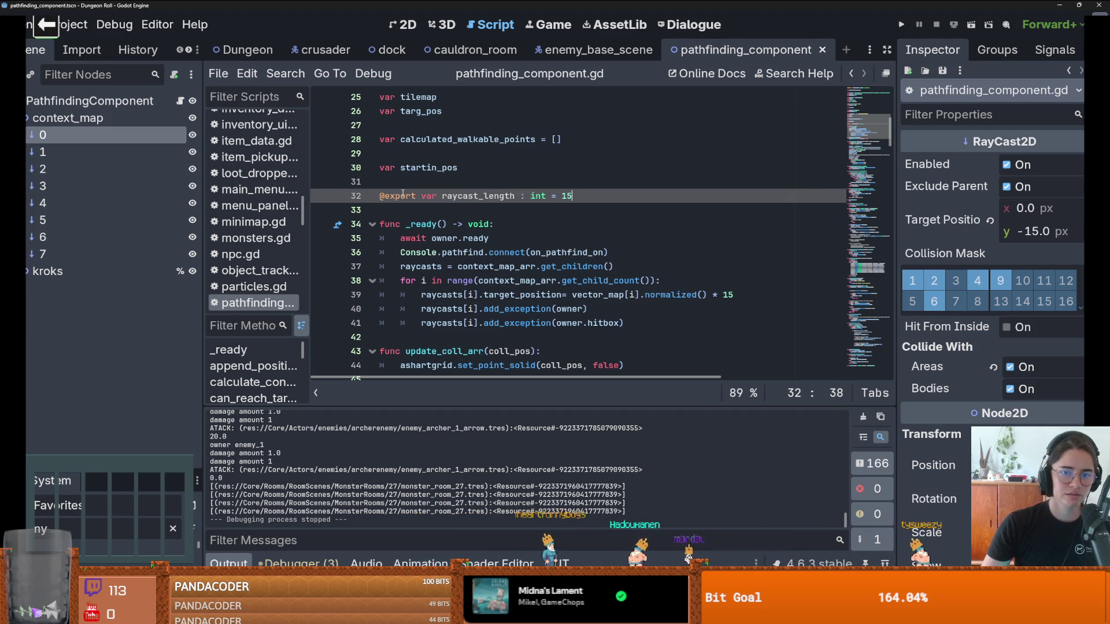
pyautogui.hotkey('ctrl', 's')
pyautogui.click(67, 117)
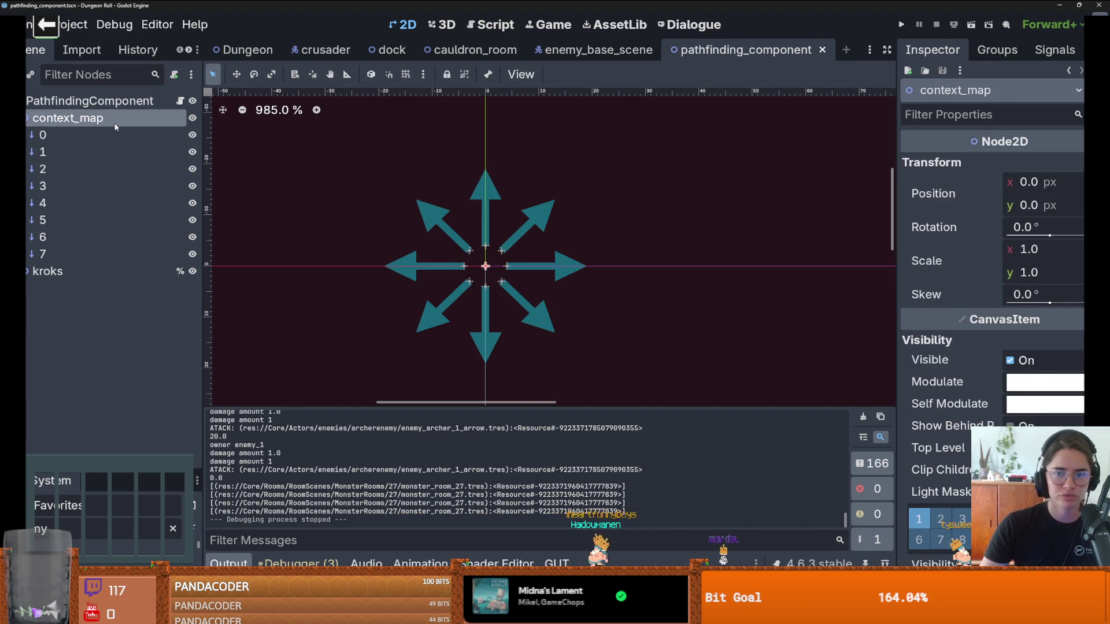
pyautogui.click(113, 137)
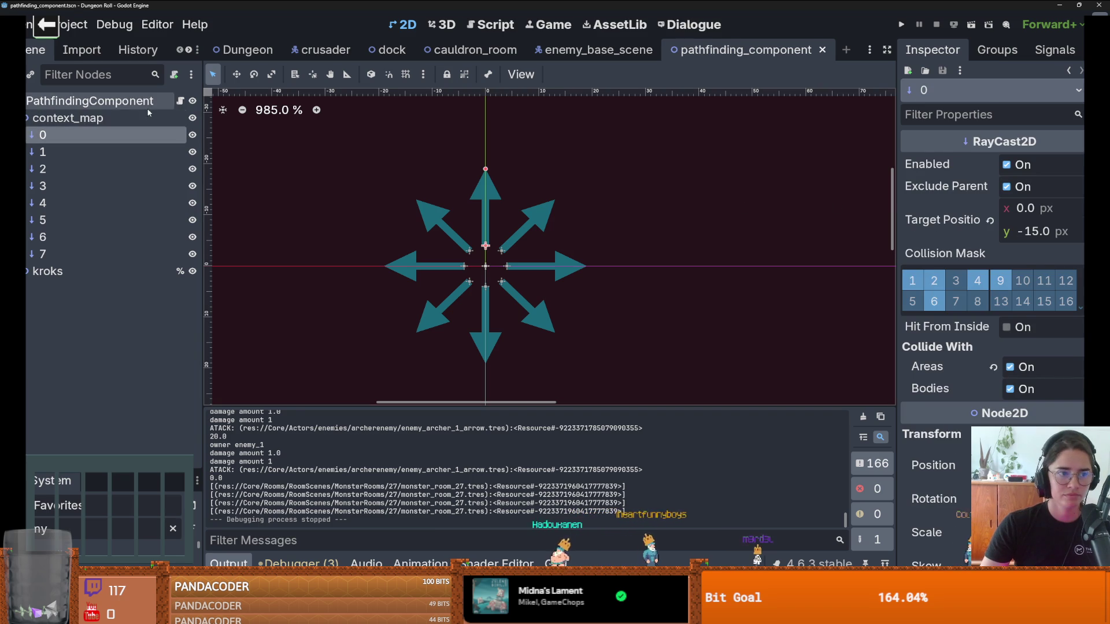
# Set the PathfindingComponent's Raycast Length to 10 and save the scene.
pyautogui.click(86, 101)
pyautogui.write('10')
pyautogui.press('Return')
pyautogui.hotkey('ctrl', 's')
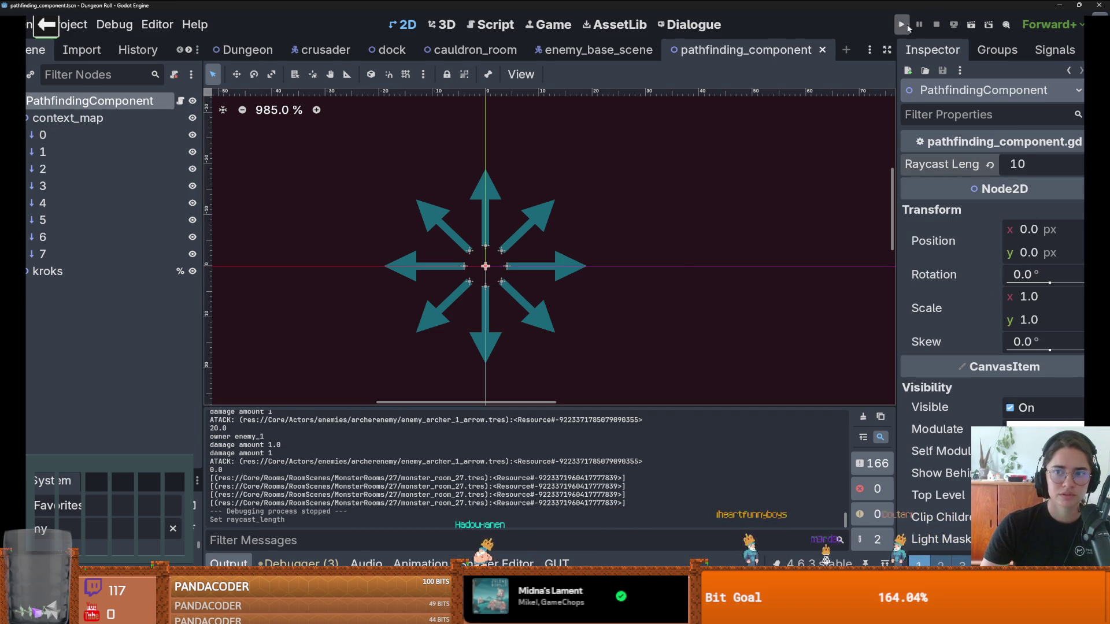
# Run the game, walk the knight to the top door and choose the Viginti Septem door.
pyautogui.click(903, 25)
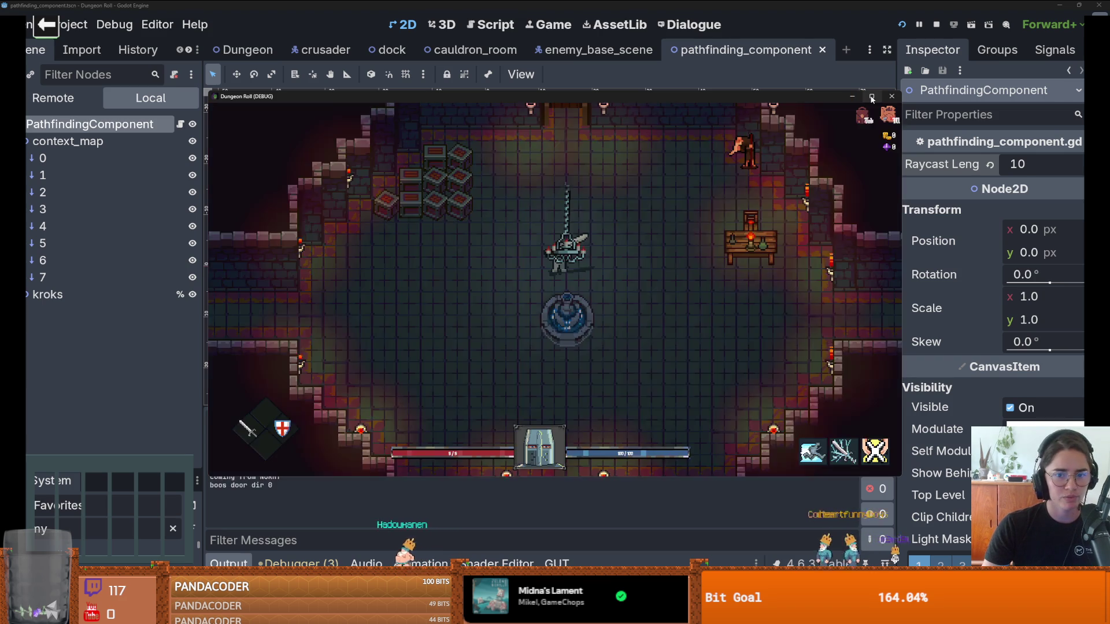
pyautogui.click(872, 96)
pyautogui.press('w')
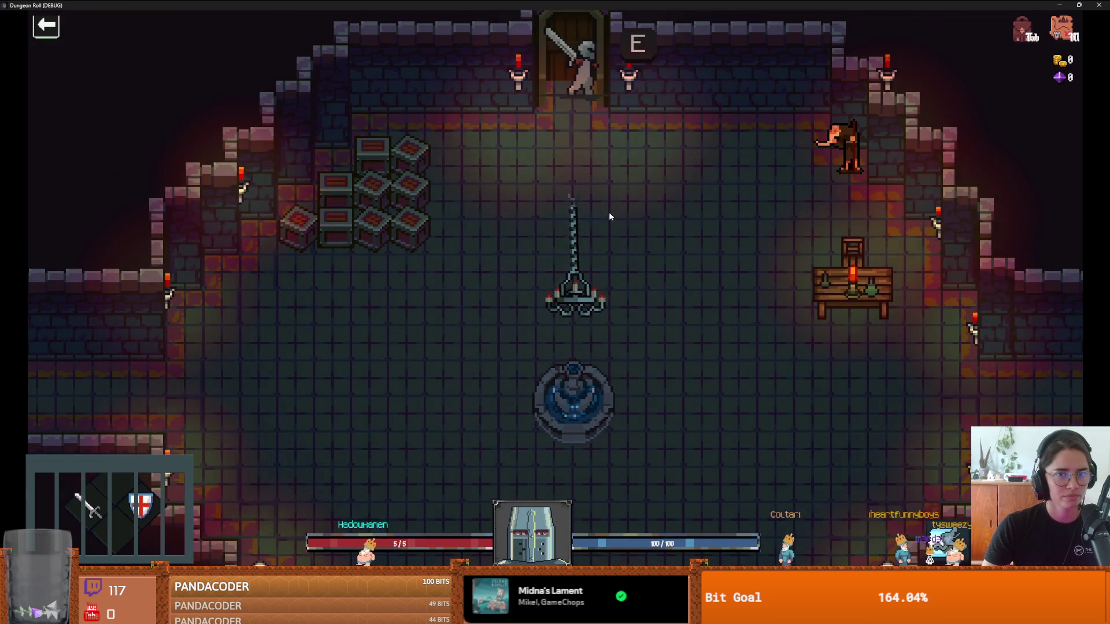
pyautogui.press('e')
pyautogui.moveTo(1006, 5); pyautogui.dragTo(718, 202)
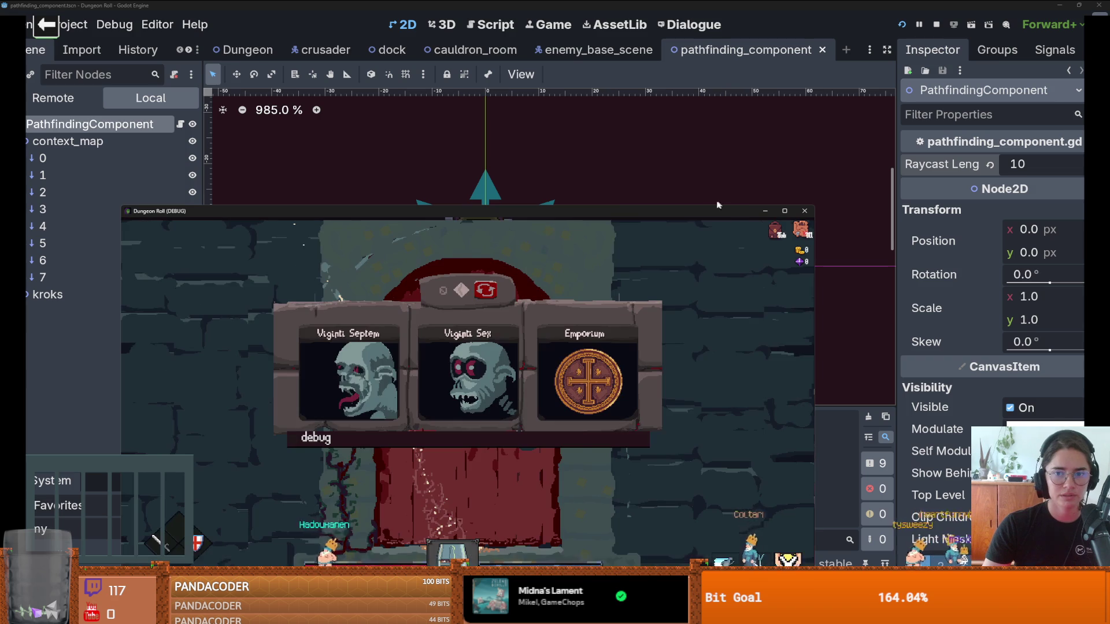
pyautogui.click(367, 339)
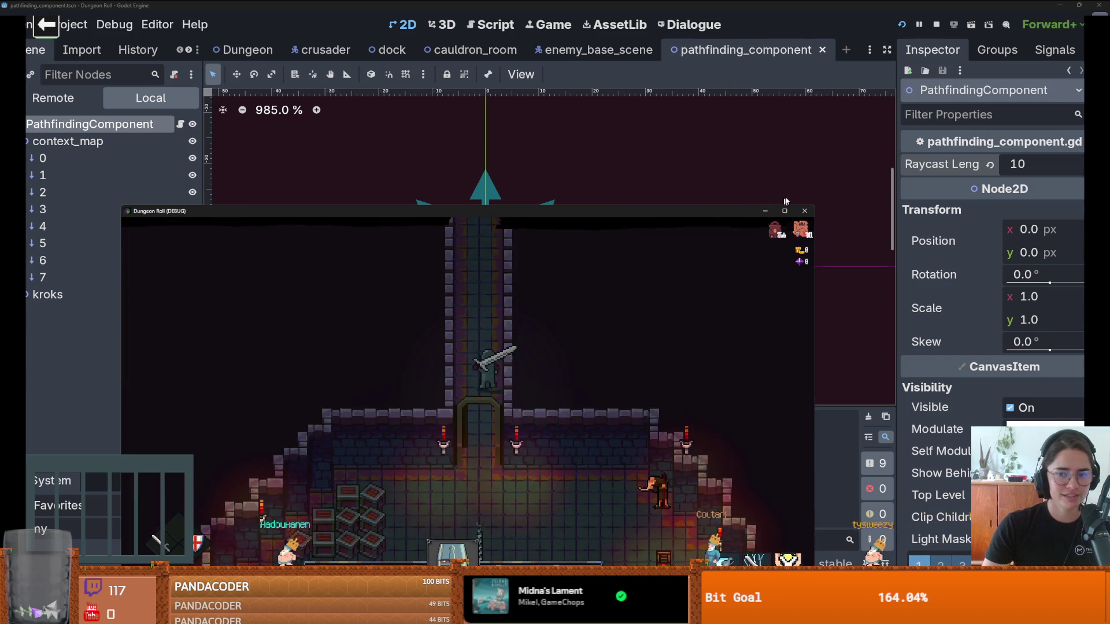
# Walk the knight through the next room and along the red-carpet corridor.
pyautogui.click(785, 210)
pyautogui.press('w')
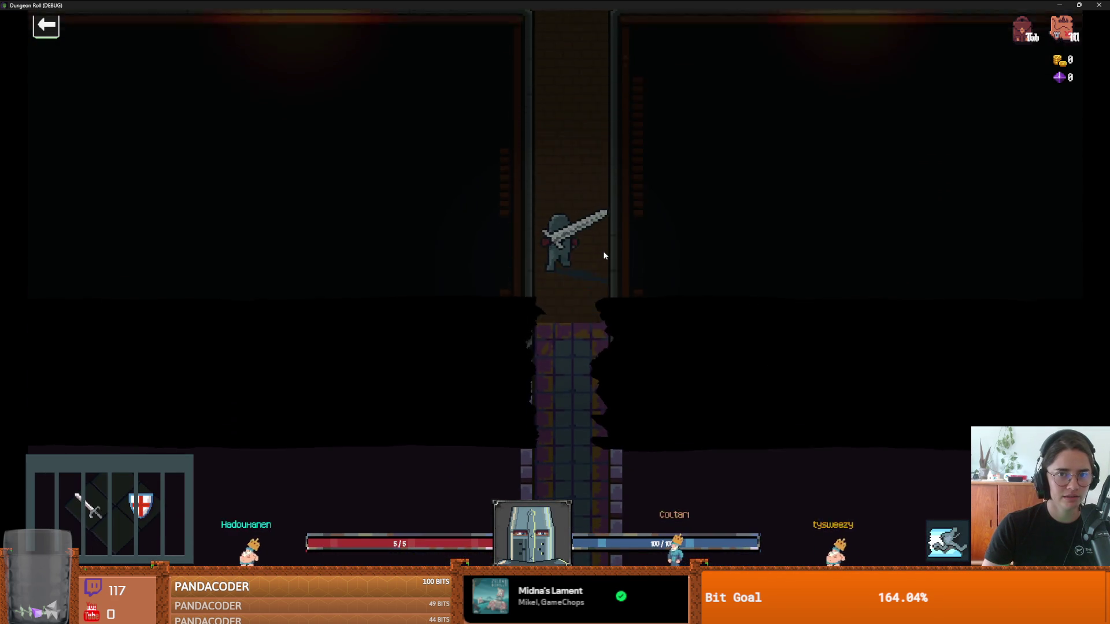
pyautogui.press('w')
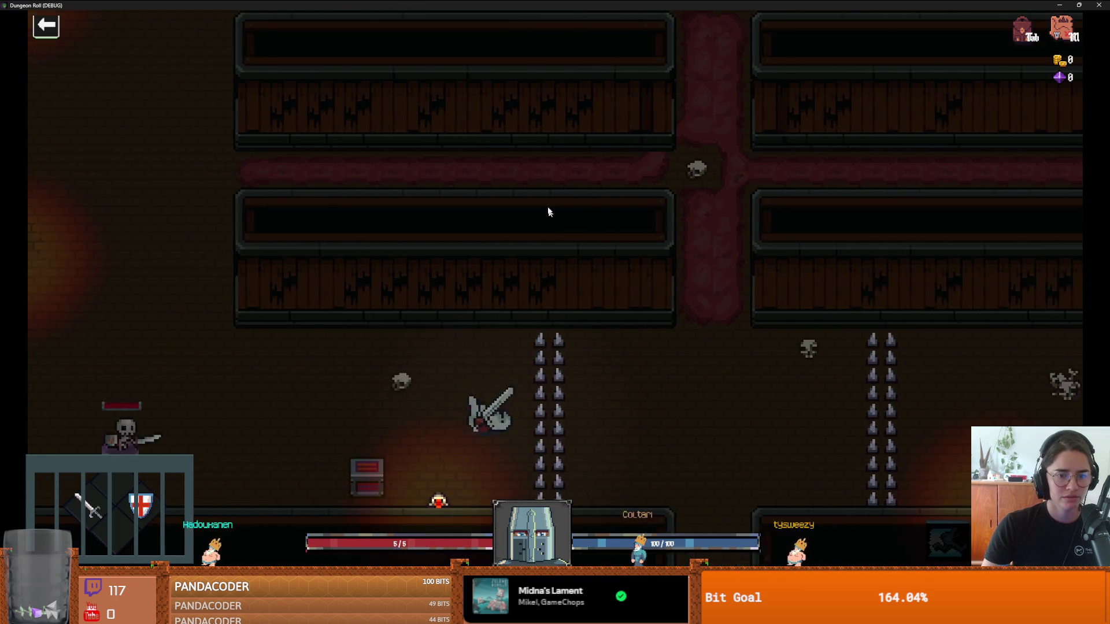
pyautogui.press('a')
pyautogui.press('a')
pyautogui.press('w')
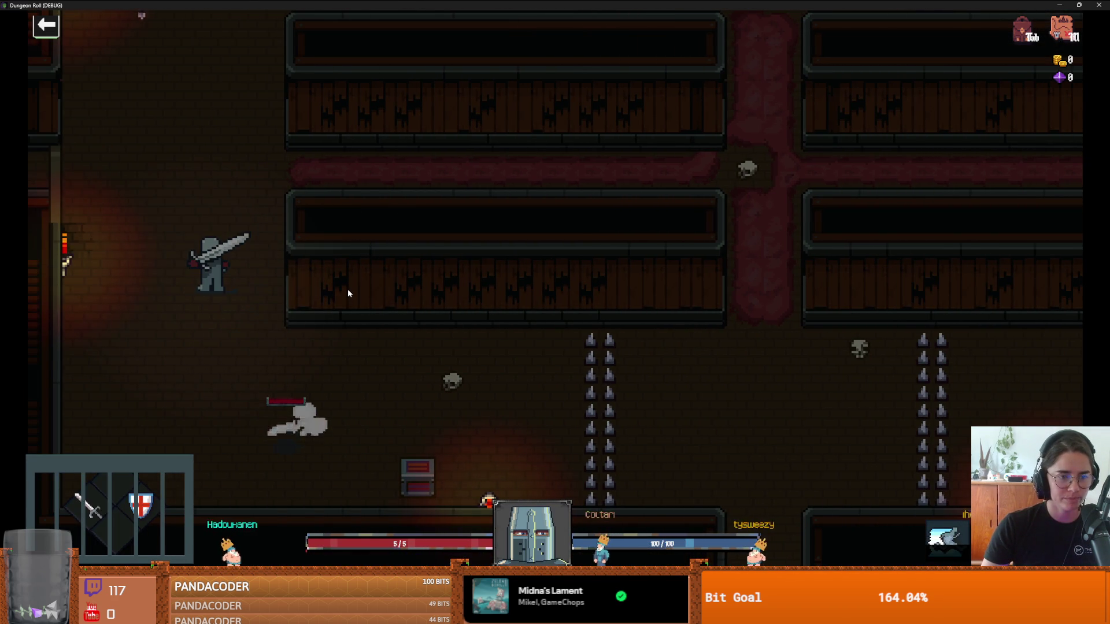
pyautogui.press('d')
pyautogui.press('w')
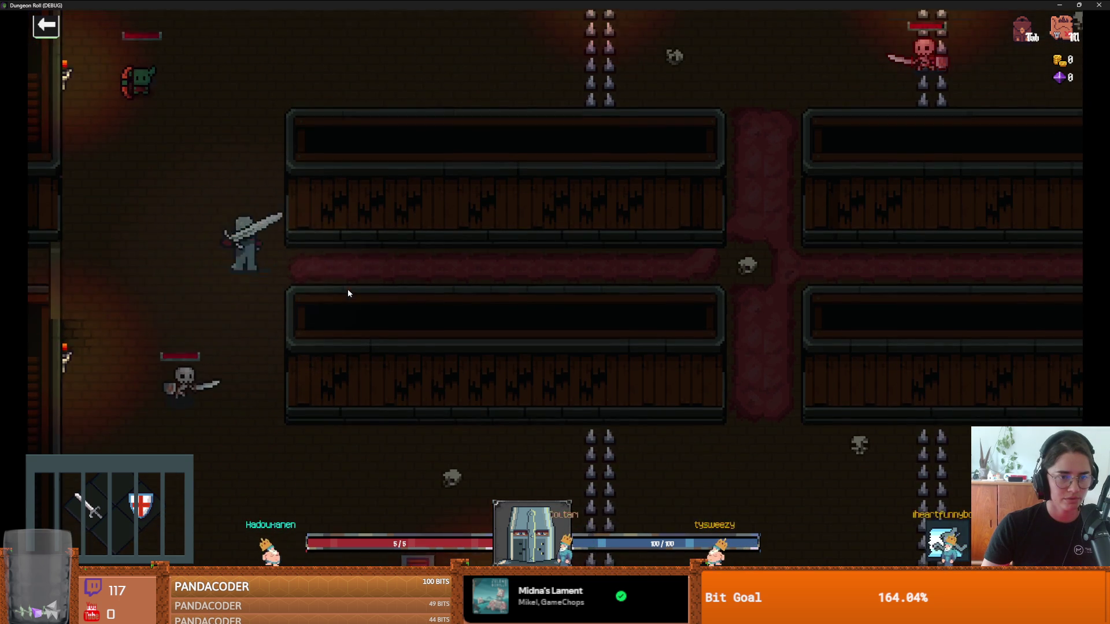
pyautogui.press('d')
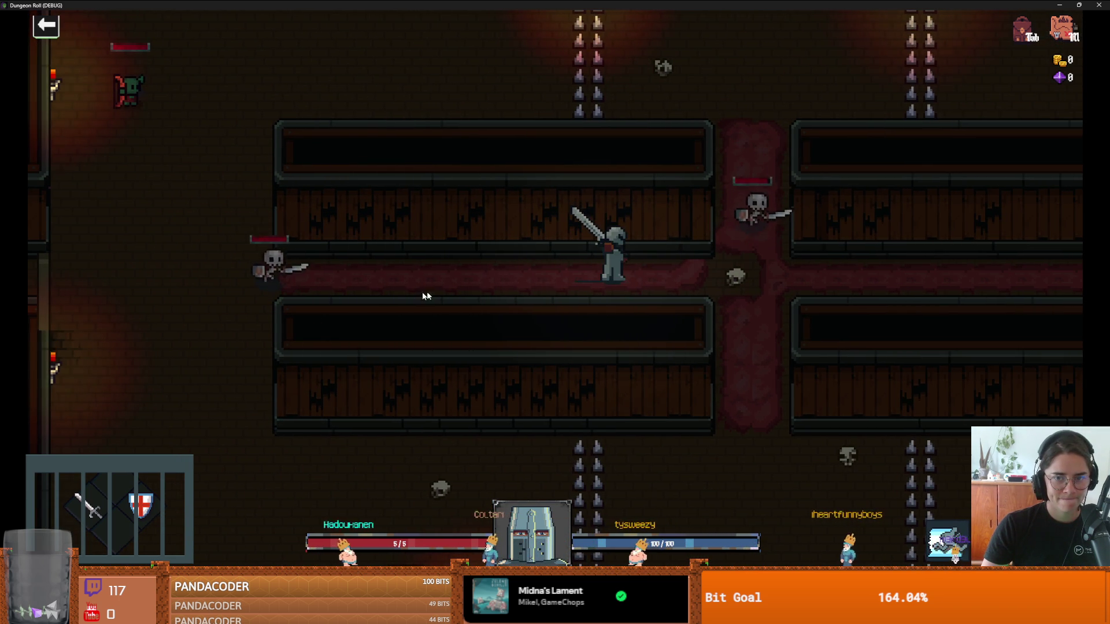
pyautogui.press('super+Down')
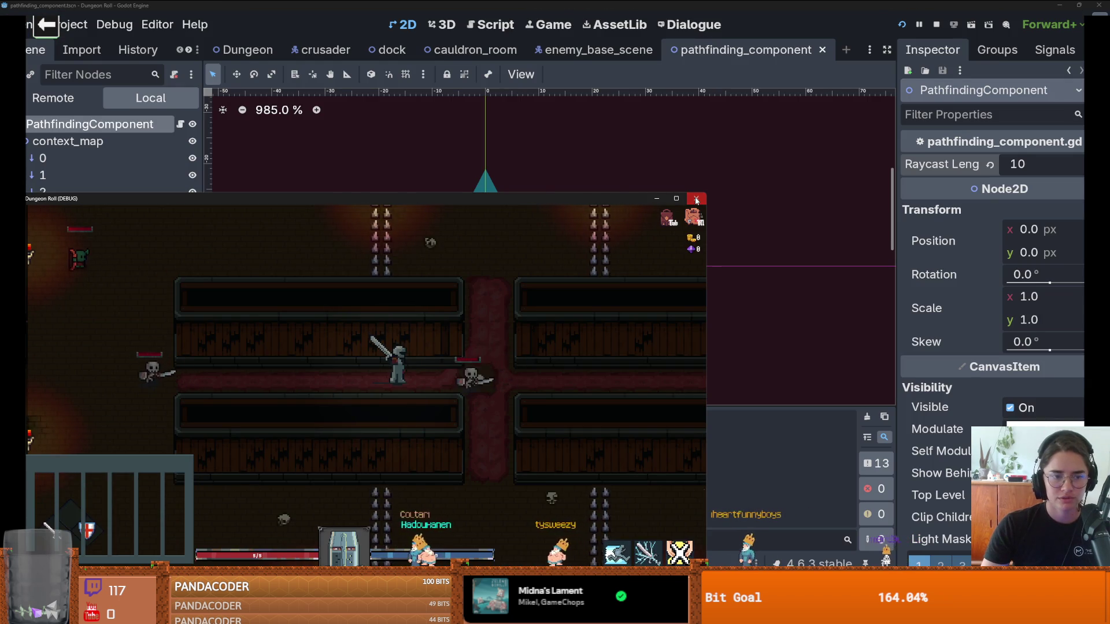
# Stop the game, relaunch it with F5, and stop it again.
pyautogui.hotkey('alt', 'F4')
pyautogui.press('F5')
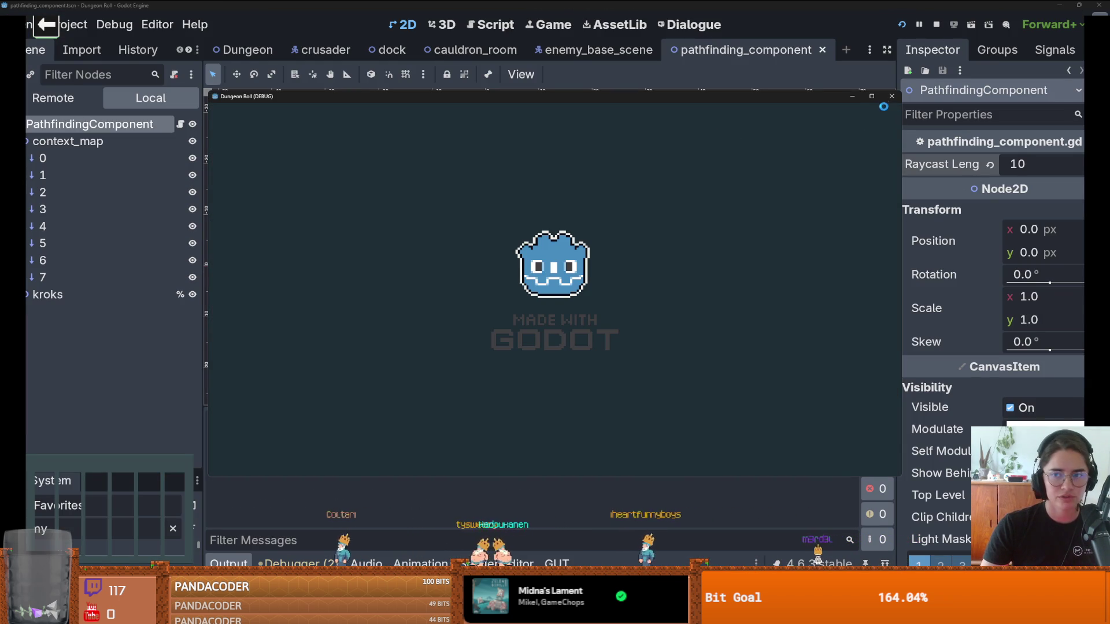
pyautogui.hotkey('alt', 'F4')
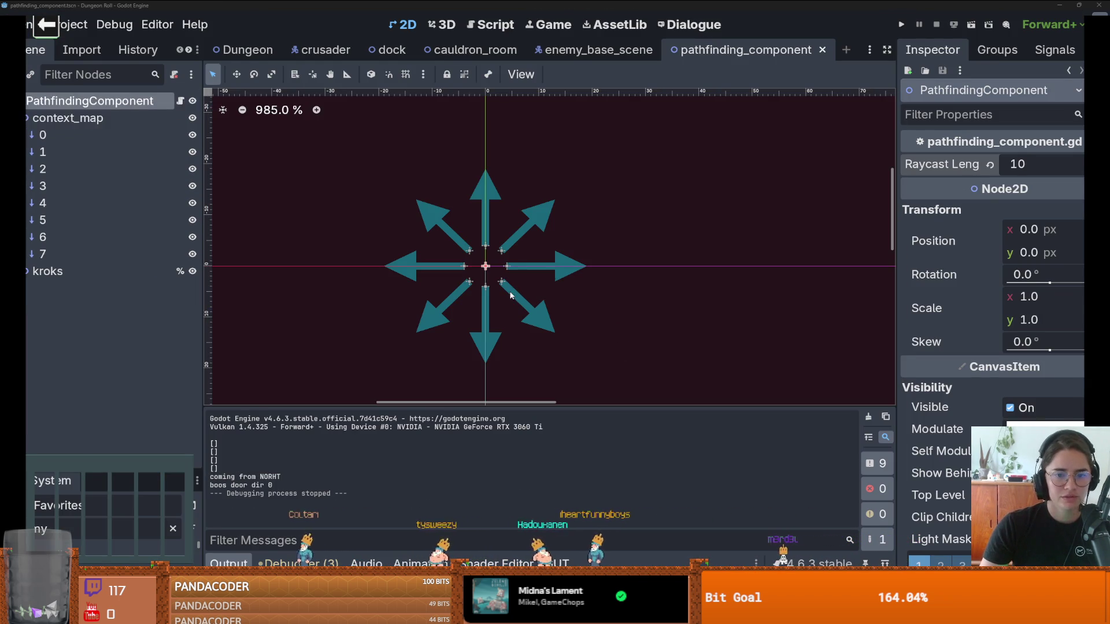
# In Aseprite, reopen wall_1.png and wall_2.png from recent files as single images, not animations.
pyautogui.hotkey('alt', 'Tab')
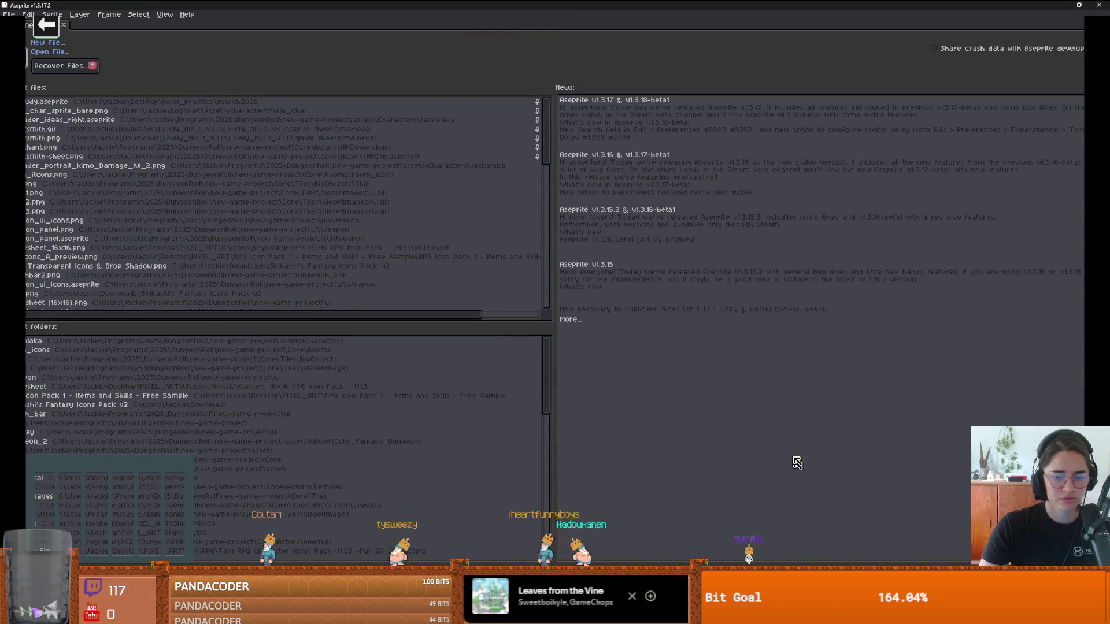
pyautogui.click(59, 196)
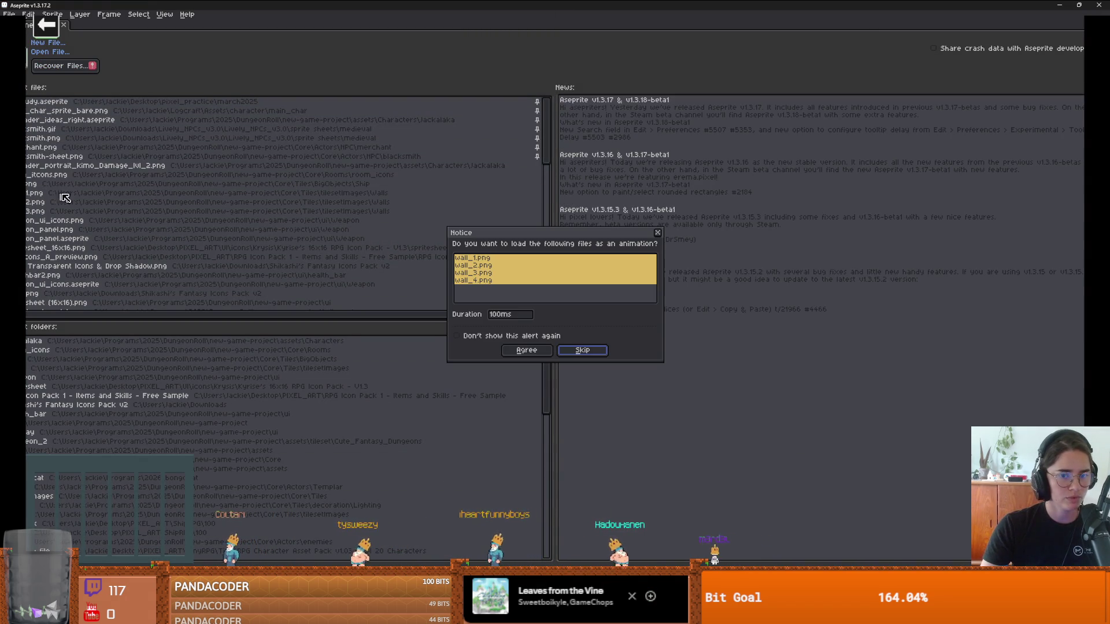
pyautogui.click(526, 351)
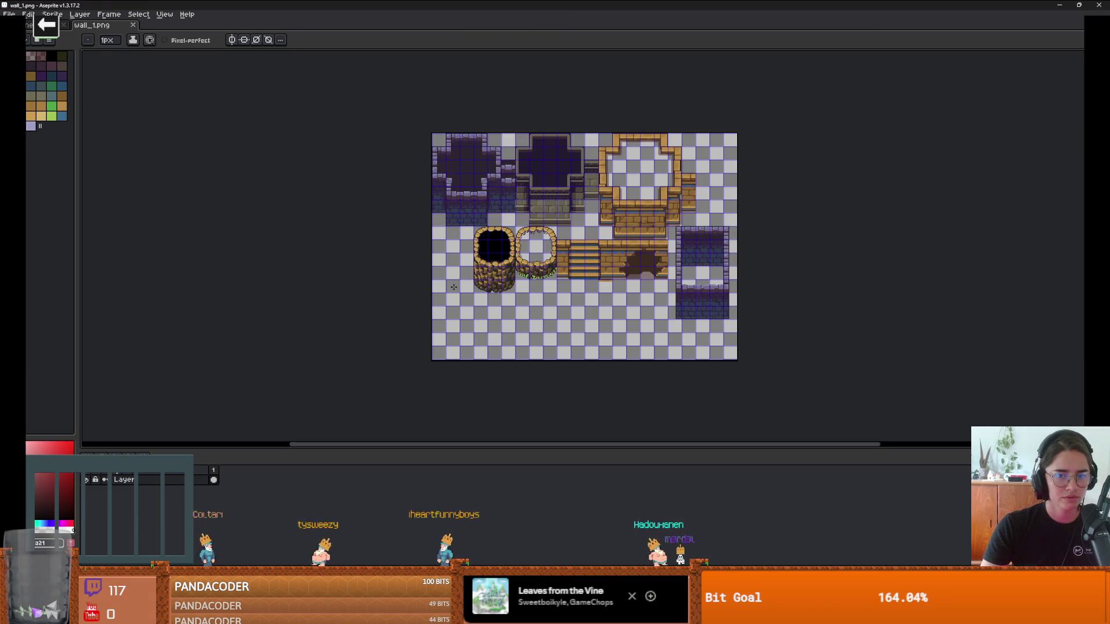
pyautogui.hotkey('alt', 'f')
pyautogui.moveTo(52, 52)
pyautogui.click(215, 150)
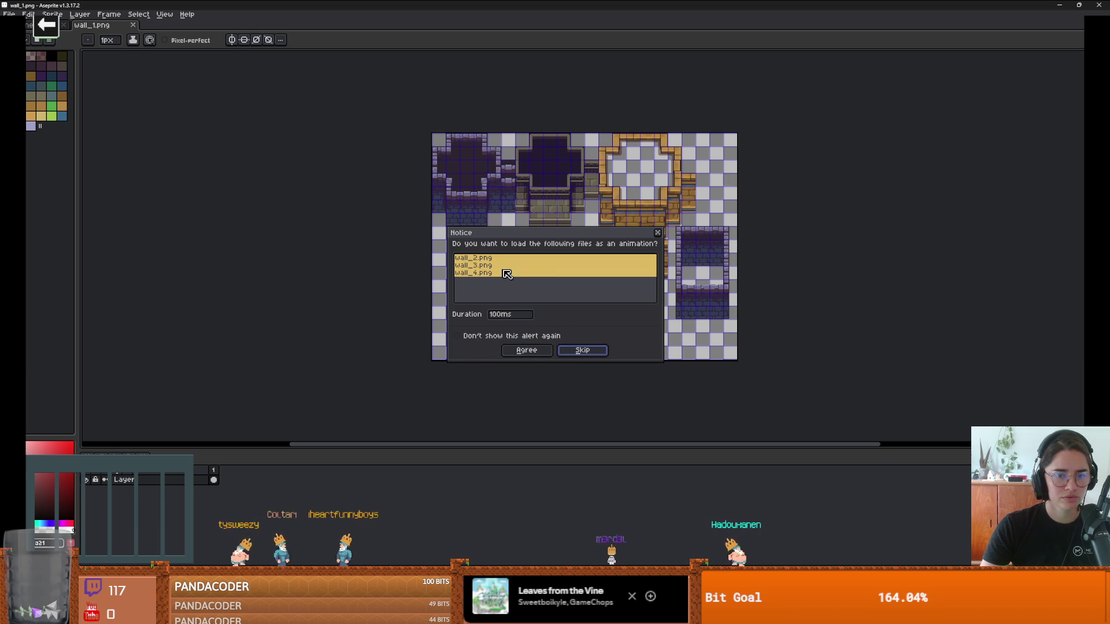
pyautogui.click(526, 350)
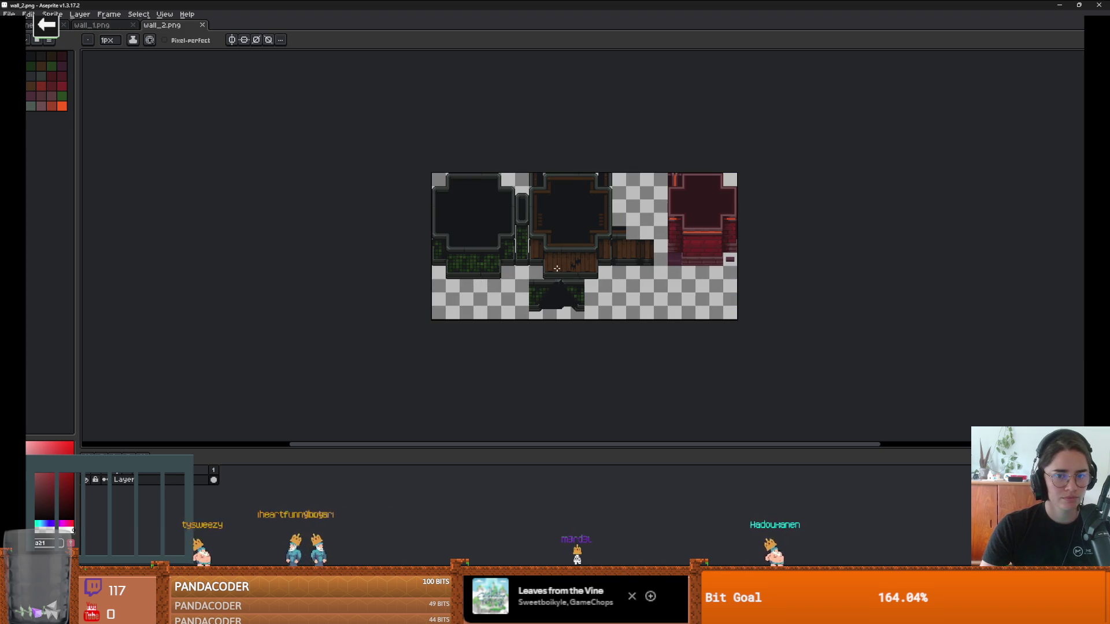
pyautogui.scroll(2, 557, 268)
pyautogui.scroll(-2, 543, 248)
pyautogui.scroll(1, 529, 231)
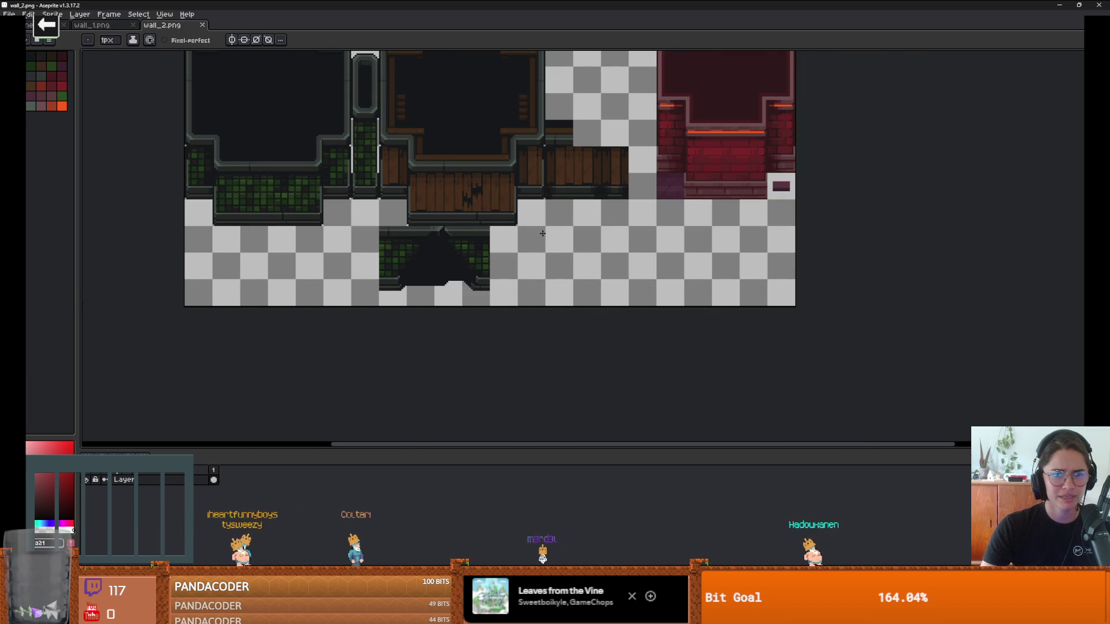
pyautogui.rightClick(175, 26)
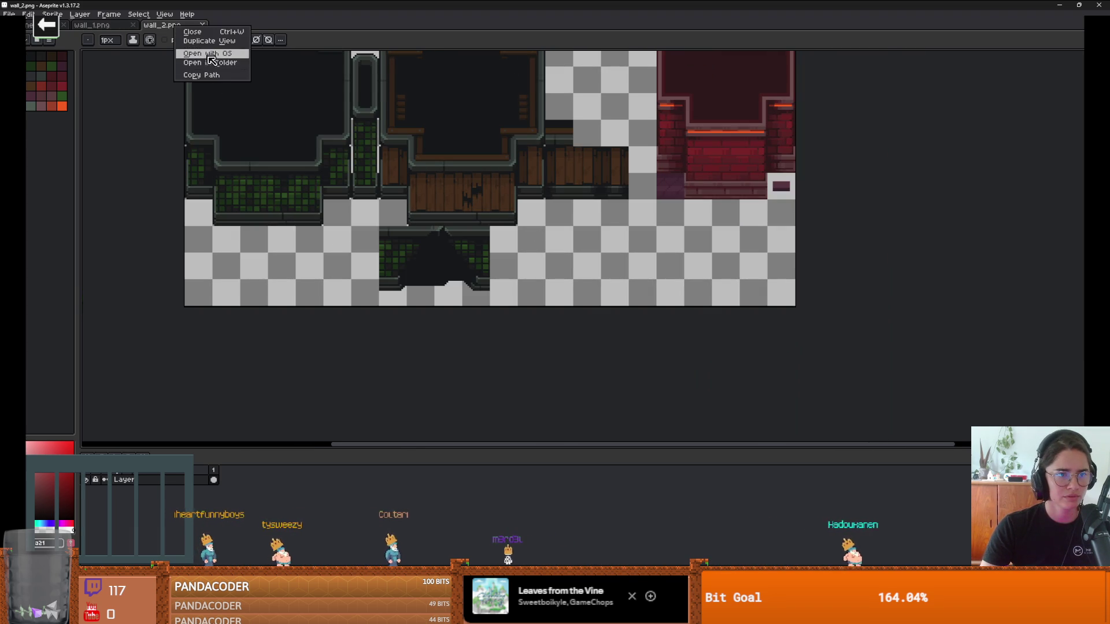
pyautogui.click(423, 120)
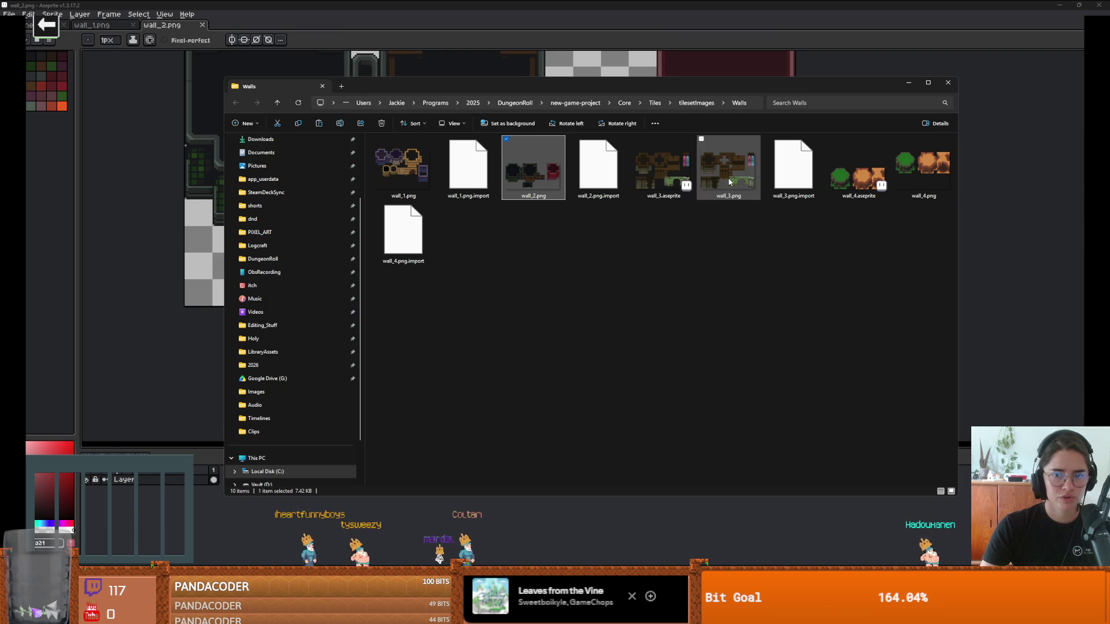
# Preview wall_2.png full size, then close the preview and the Walls folder window.
pyautogui.doubleClick(539, 187)
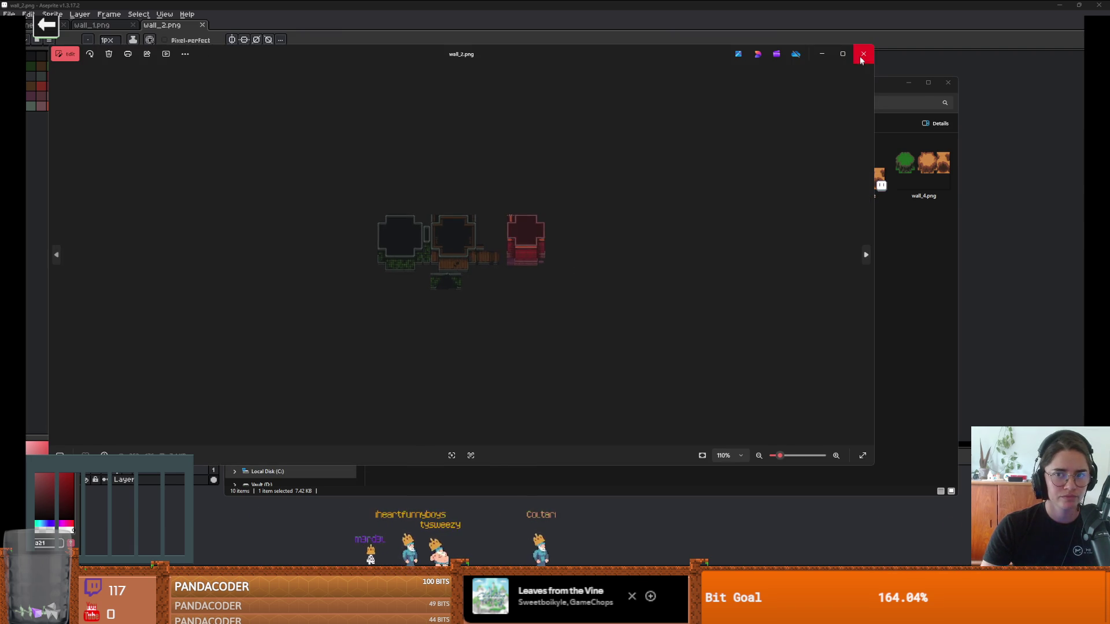
pyautogui.click(864, 54)
pyautogui.click(931, 89)
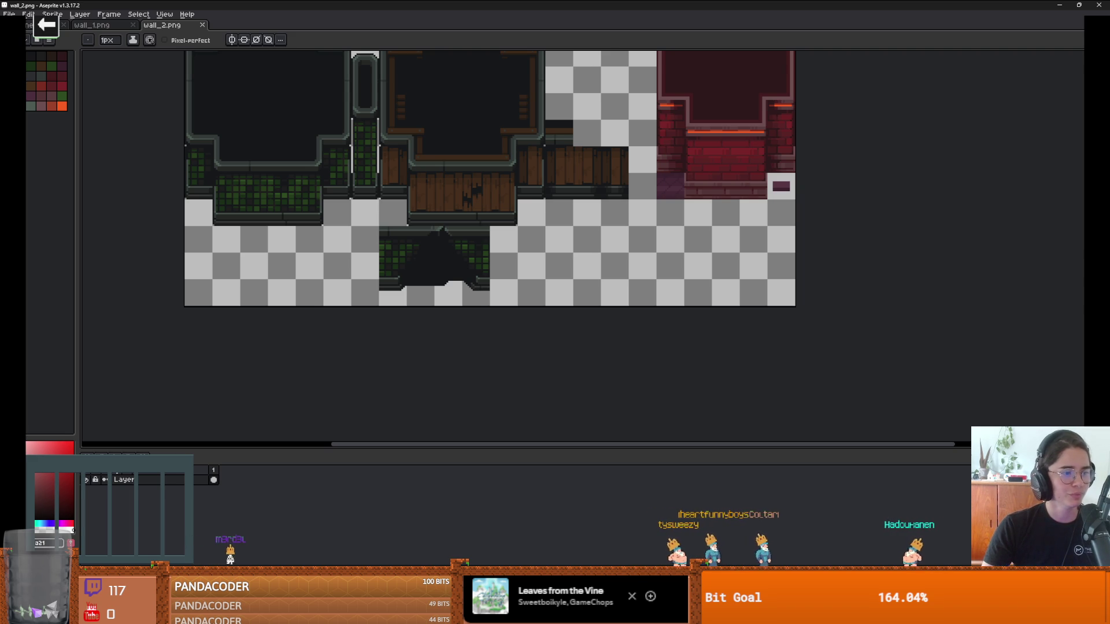
# In wall_1.png, select the lower purple wall section and move it up slightly.
pyautogui.scroll(-2, 454, 253)
pyautogui.scroll(2, 454, 253)
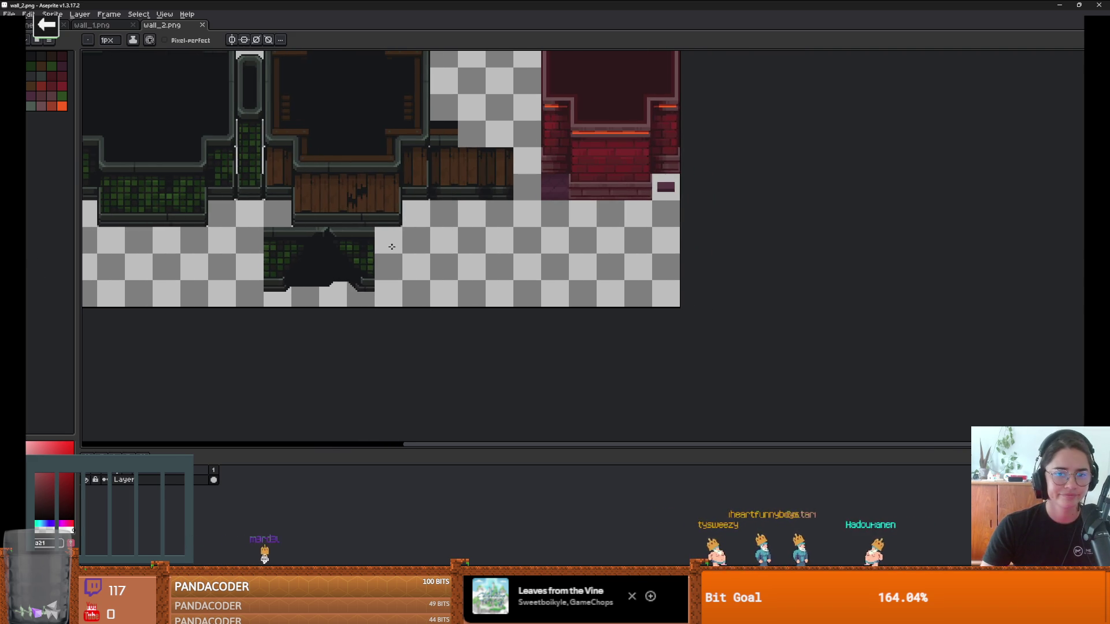
pyautogui.hotkey('ctrl', 'shift', 'Tab')
pyautogui.scroll(1, 693, 267)
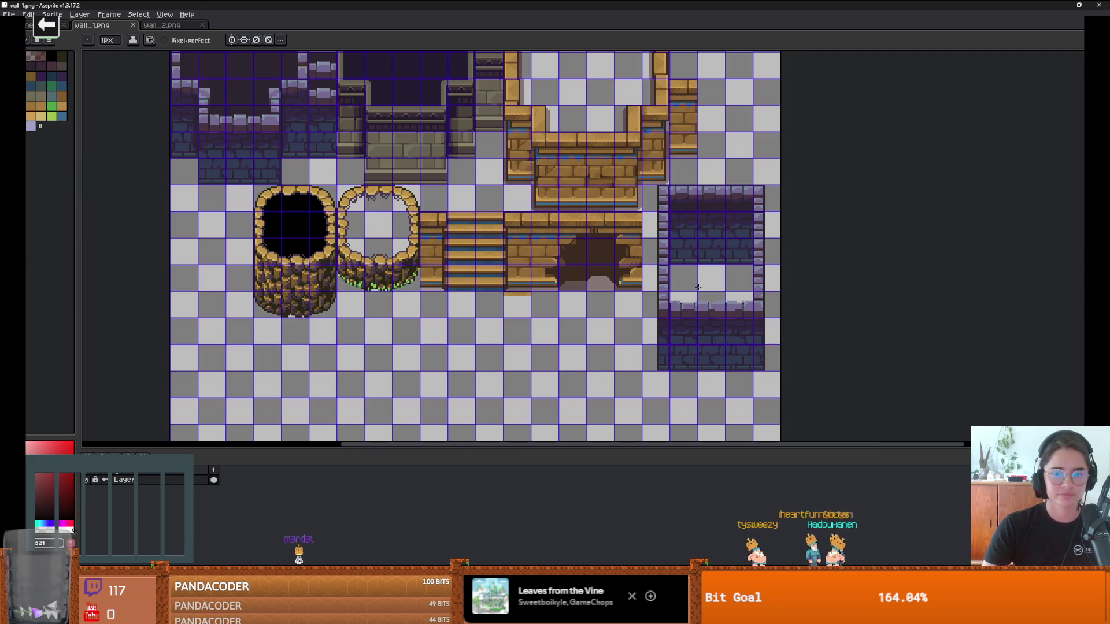
pyautogui.press('m')
pyautogui.moveTo(769, 385); pyautogui.dragTo(642, 293)
pyautogui.moveTo(696, 324); pyautogui.dragTo(696, 293)
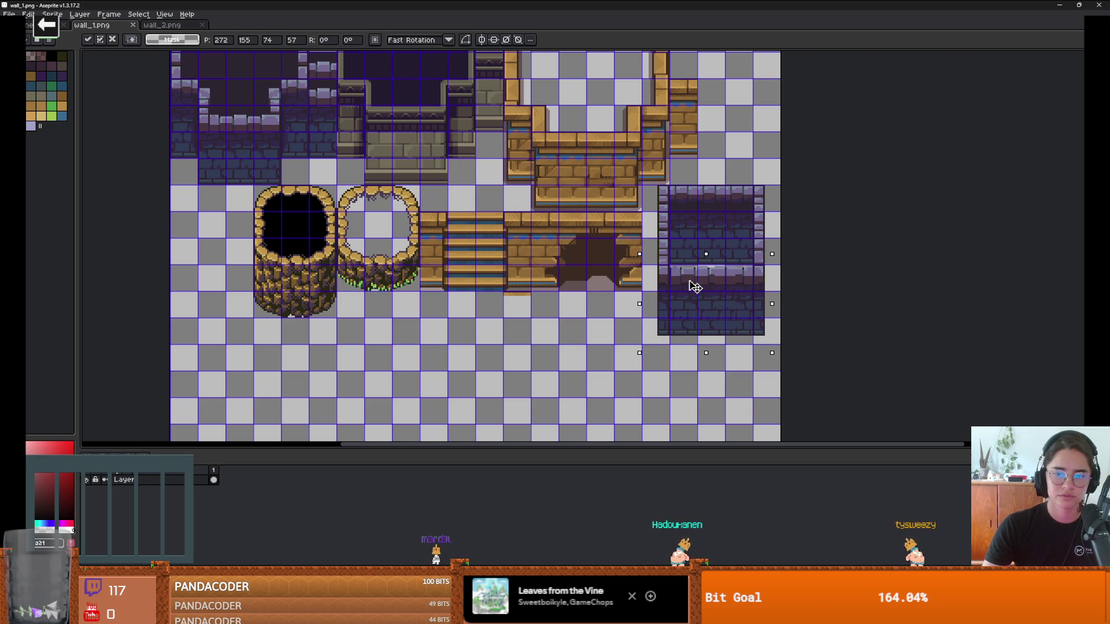
pyautogui.press('Escape')
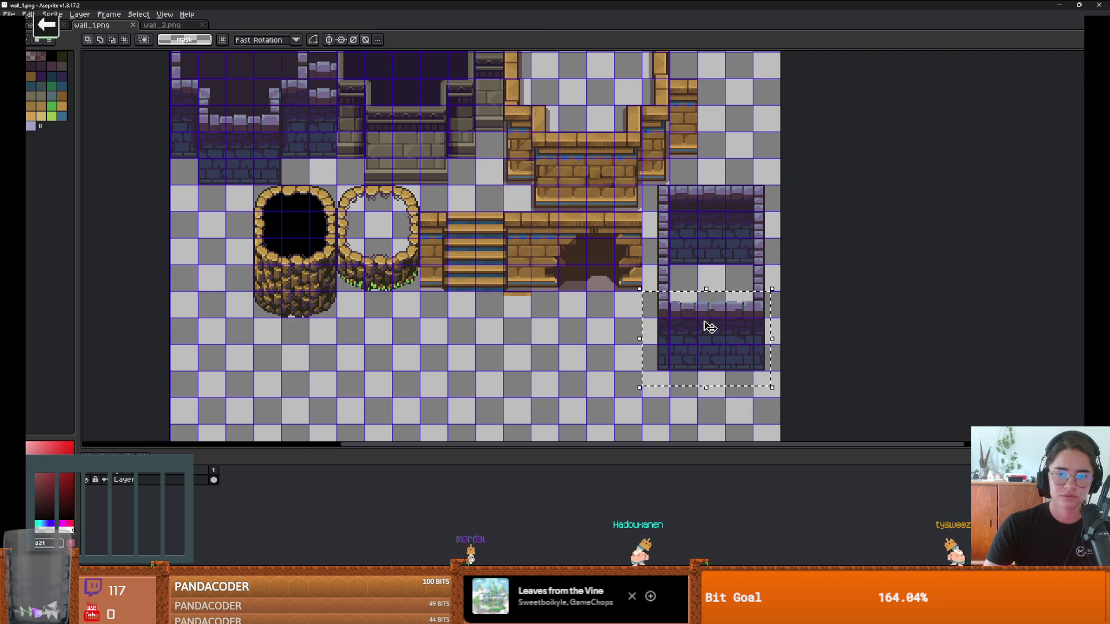
pyautogui.moveTo(710, 327); pyautogui.dragTo(710, 322)
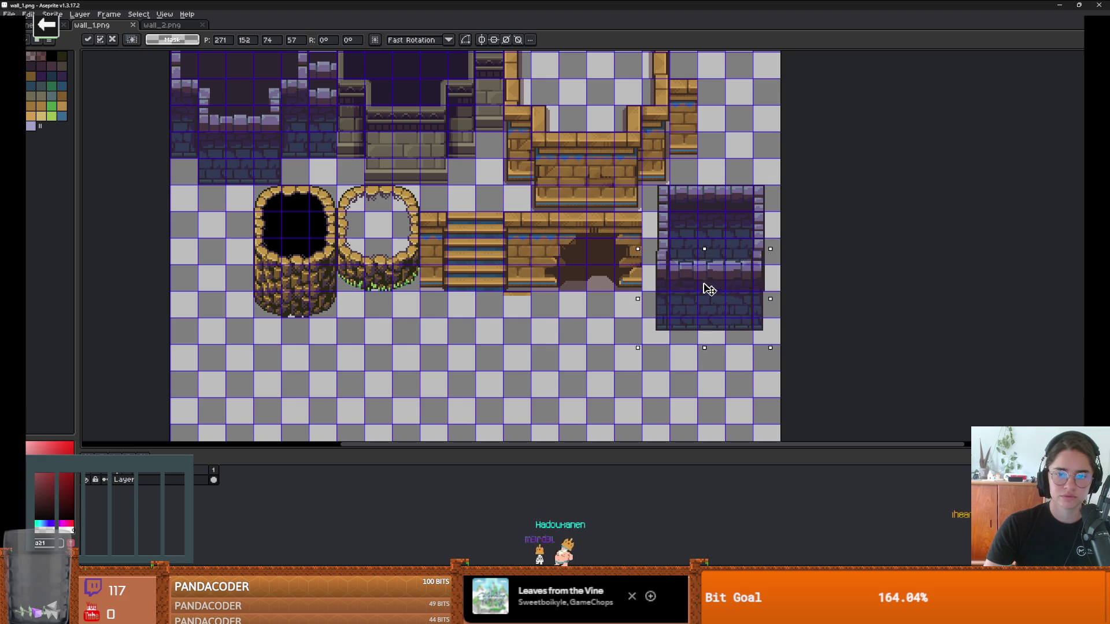
pyautogui.press('Escape')
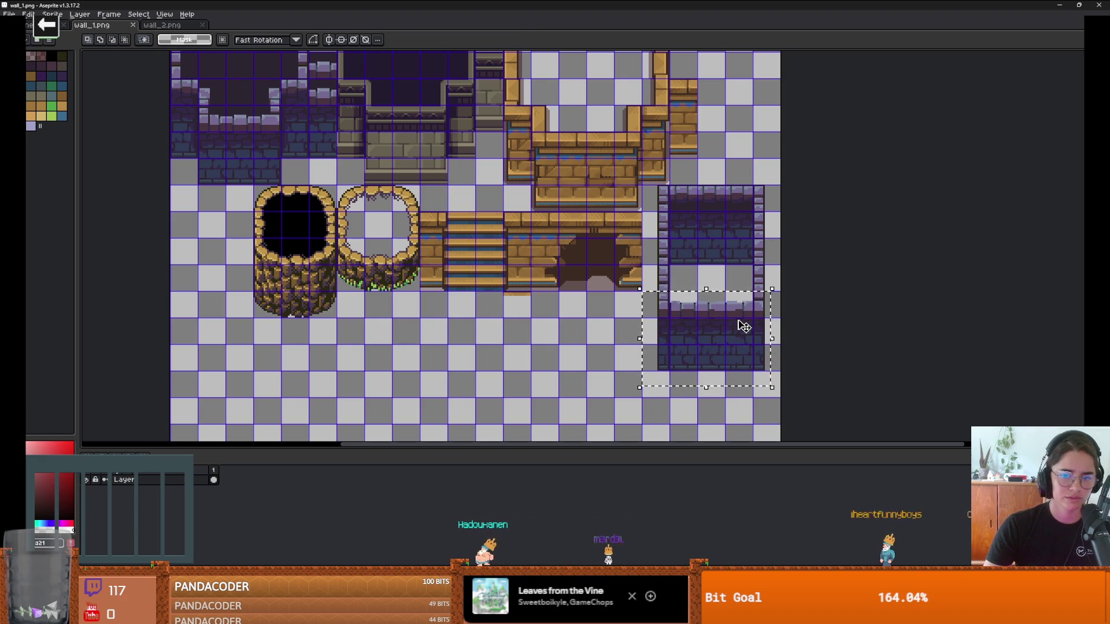
pyautogui.moveTo(733, 325); pyautogui.dragTo(732, 319)
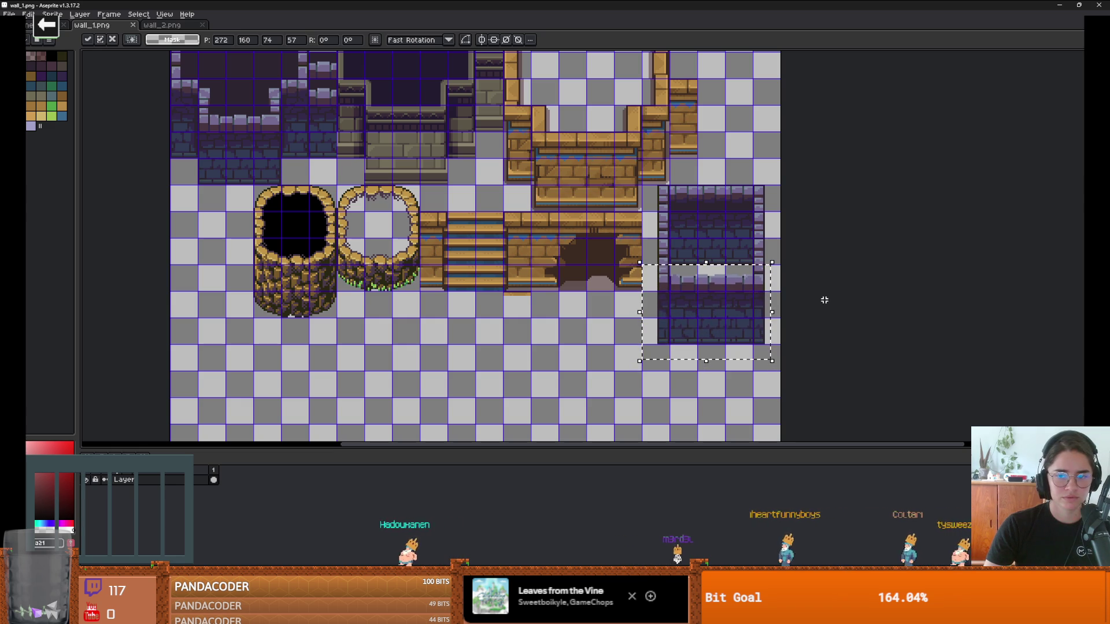
pyautogui.click(795, 297)
# Shift the lower section down one tile, then select the whole purple wall frame.
pyautogui.scroll(1, 724, 296)
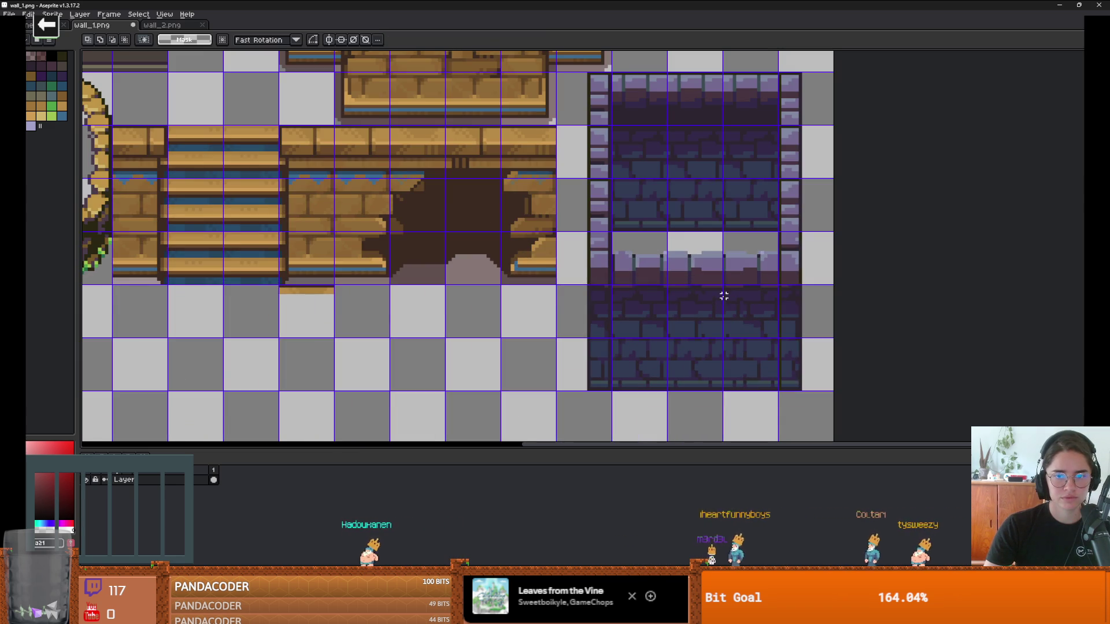
pyautogui.scroll(-1, 724, 296)
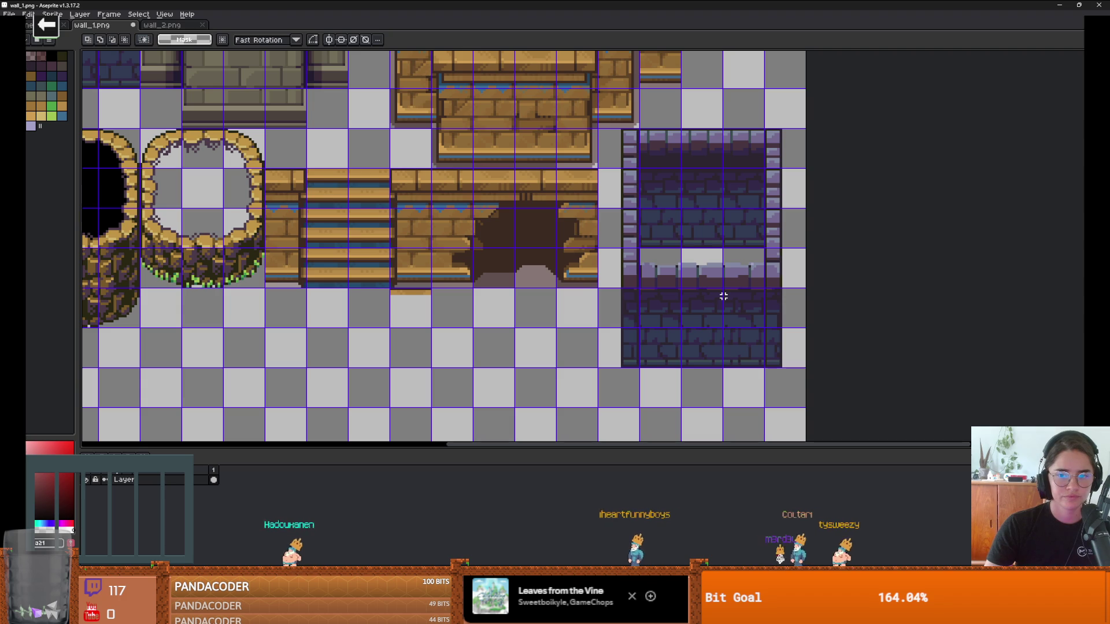
pyautogui.moveTo(724, 296); pyautogui.dragTo(726, 338)
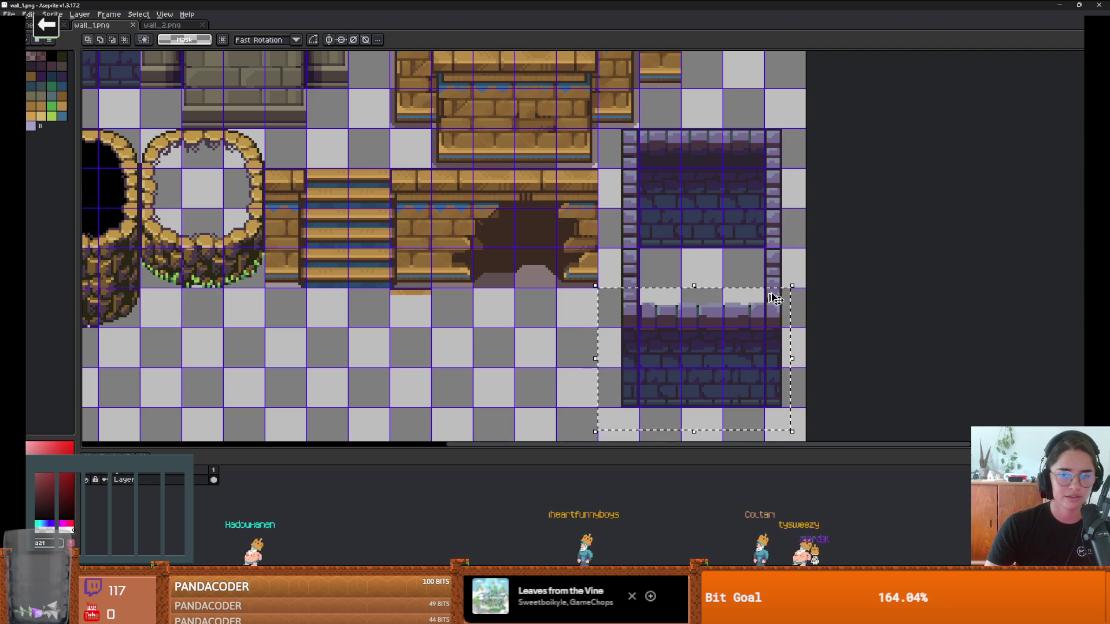
pyautogui.scroll(2, 612, 302)
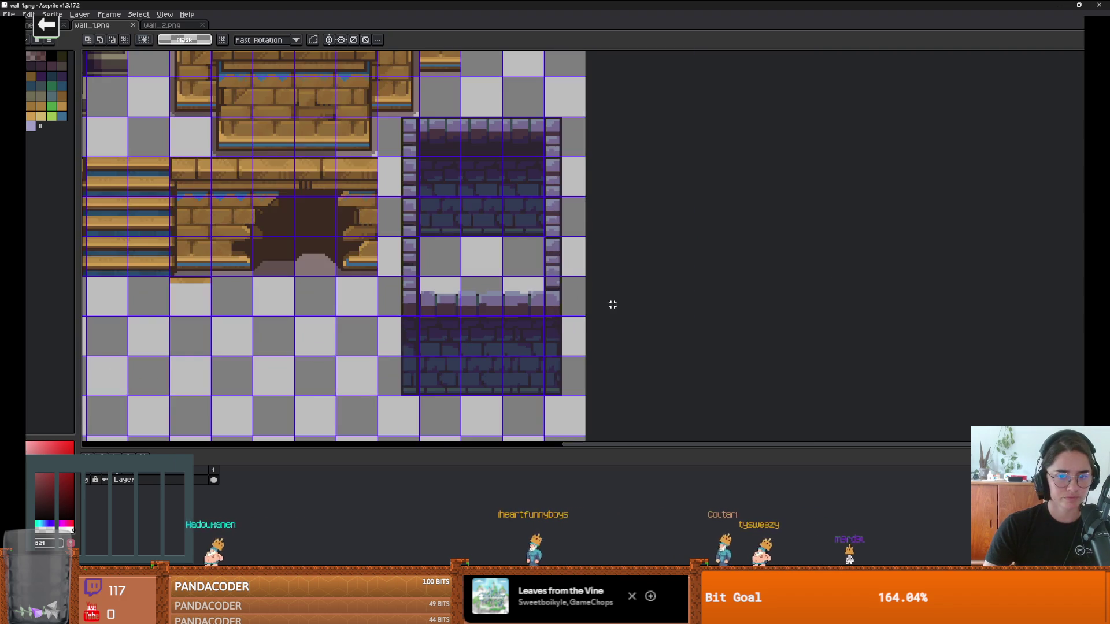
pyautogui.moveTo(402, 120)
pyautogui.mouseDown()
pyautogui.moveTo(534, 377)
pyautogui.moveTo(567, 398)
pyautogui.mouseUp()
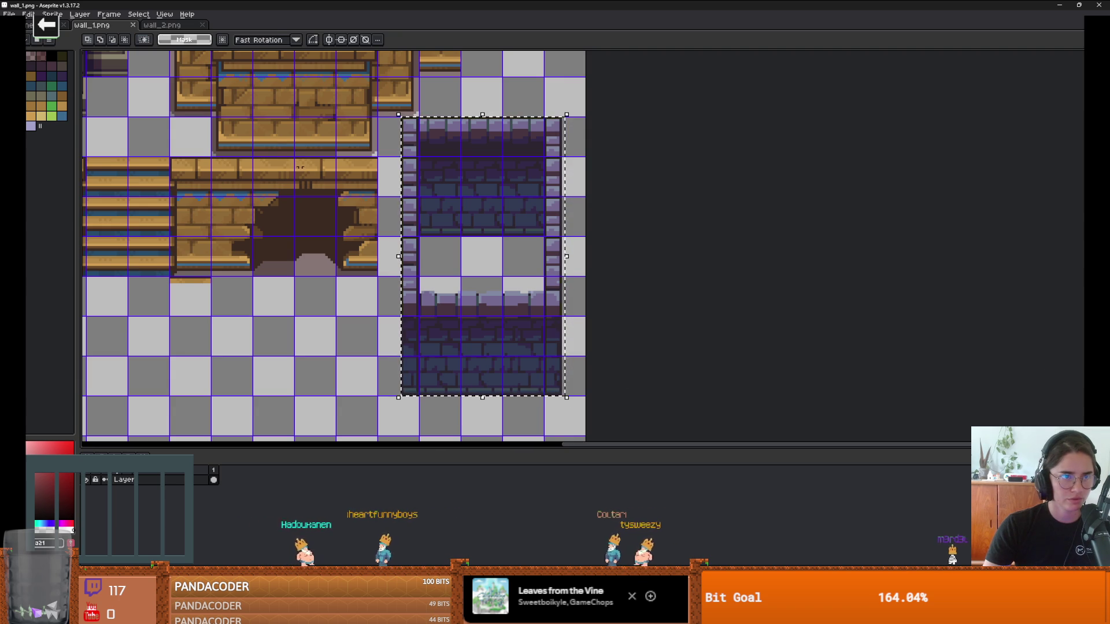
pyautogui.click(164, 14)
pyautogui.press('Escape')
pyautogui.click(156, 26)
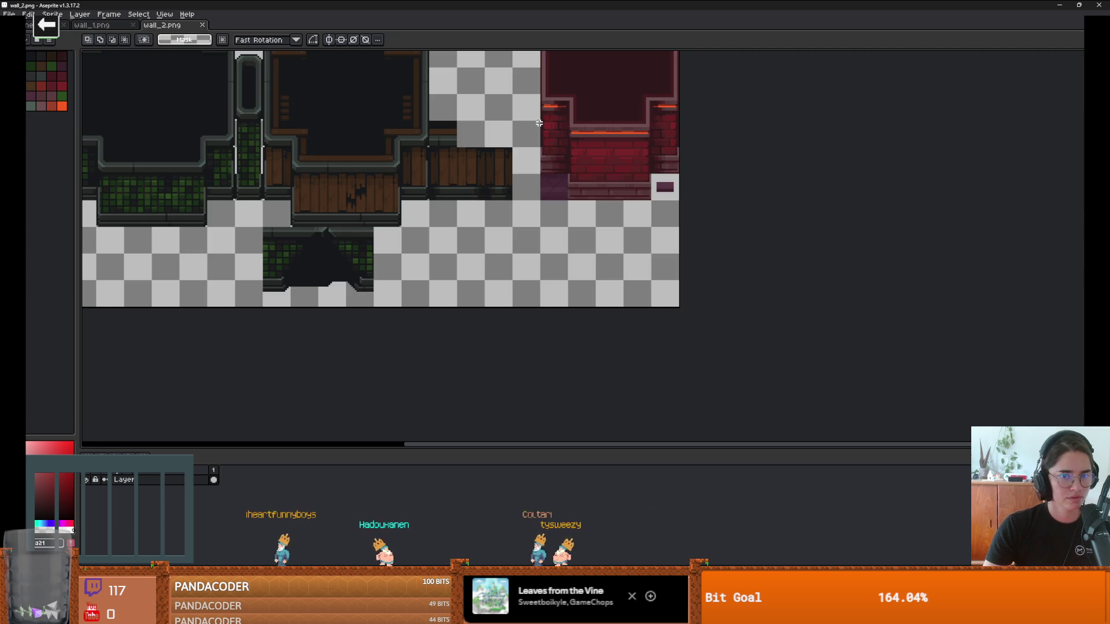
# Clear an empty strip below the tiles and extend the wall_2.png canvas downward.
pyautogui.moveTo(508, 180); pyautogui.dragTo(423, 305)
pyautogui.click(599, 289)
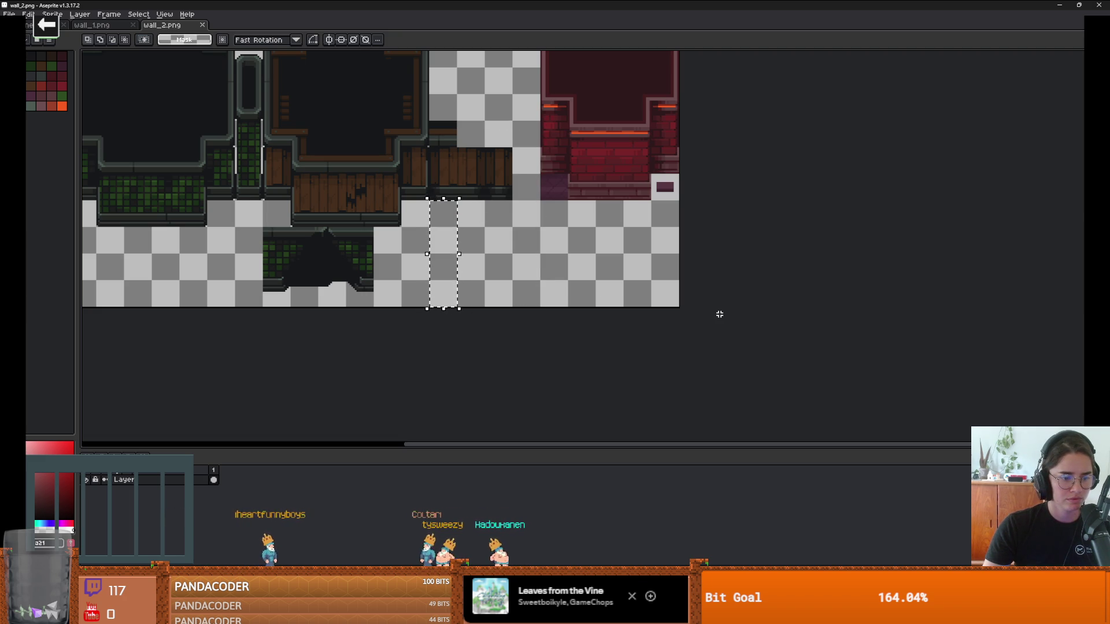
pyautogui.hotkey('ctrl', 'alt', 'c')
pyautogui.moveTo(496, 308)
pyautogui.mouseDown()
pyautogui.moveTo(481, 372)
pyautogui.moveTo(445, 372)
pyautogui.mouseUp()
pyautogui.press('Return')
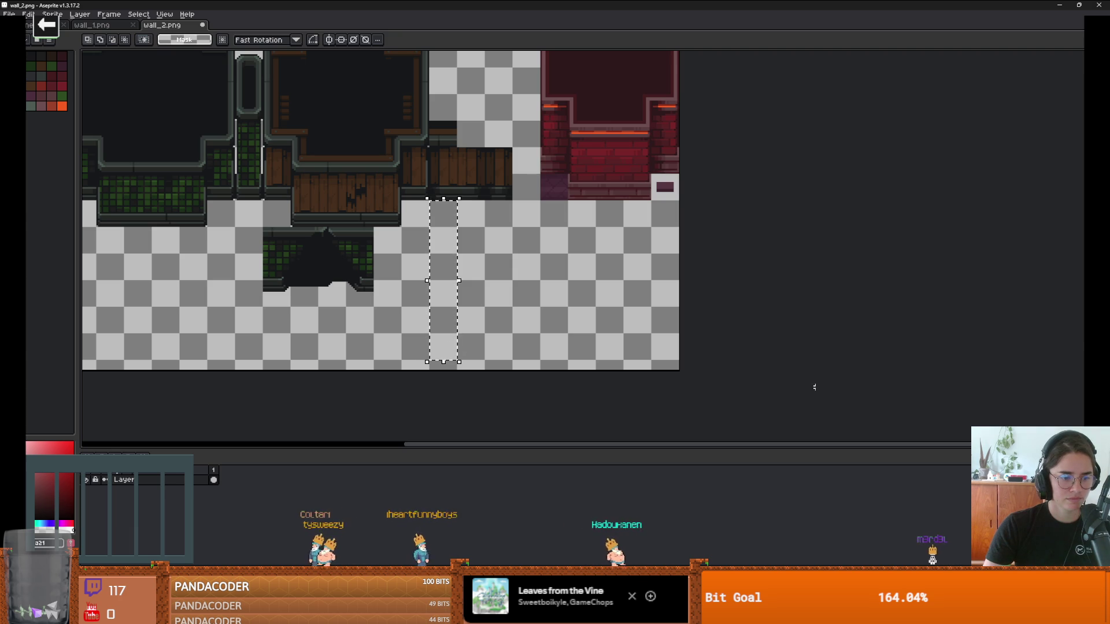
# Readjust the canvas bottom edge through repeated Canvas Size changes until the height fits.
pyautogui.hotkey('ctrl', 'alt', 'c')
pyautogui.moveTo(468, 372)
pyautogui.mouseDown()
pyautogui.moveTo(467, 391)
pyautogui.moveTo(449, 377)
pyautogui.mouseUp()
pyautogui.press('Return')
pyautogui.hotkey('ctrl', 'alt', 'c')
pyautogui.press('Return')
pyautogui.hotkey('ctrl', 'alt', 'c')
pyautogui.press('Return')
pyautogui.scroll(3, 446, 395)
pyautogui.hotkey('ctrl', 'alt', 'c')
pyautogui.press('Return')
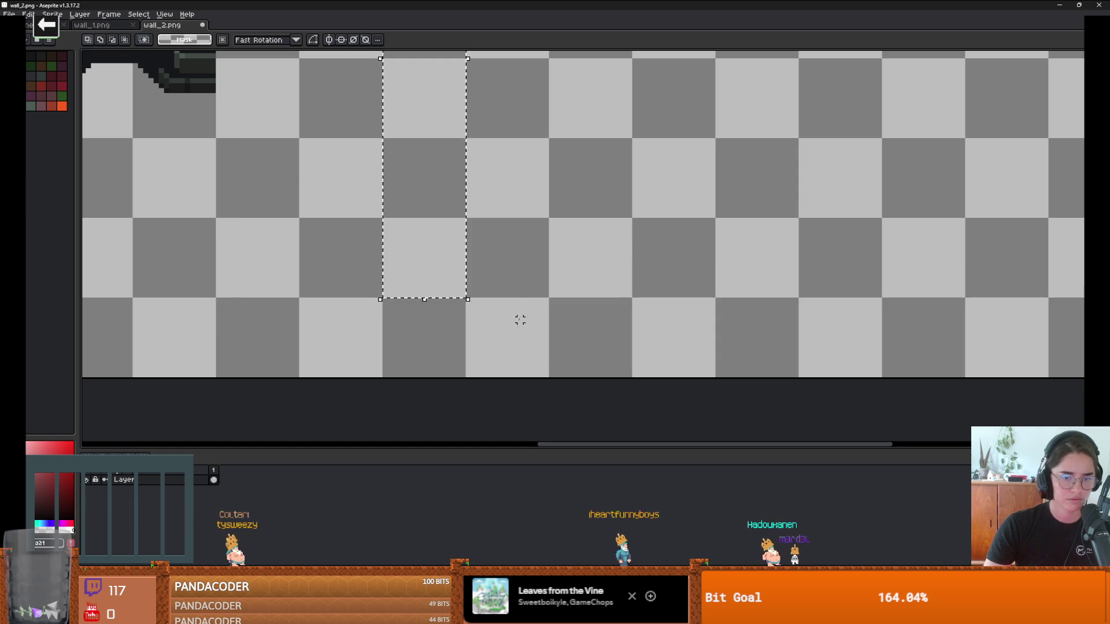
pyautogui.scroll(-2, 517, 324)
pyautogui.scroll(-3, 521, 314)
pyautogui.scroll(2, 473, 222)
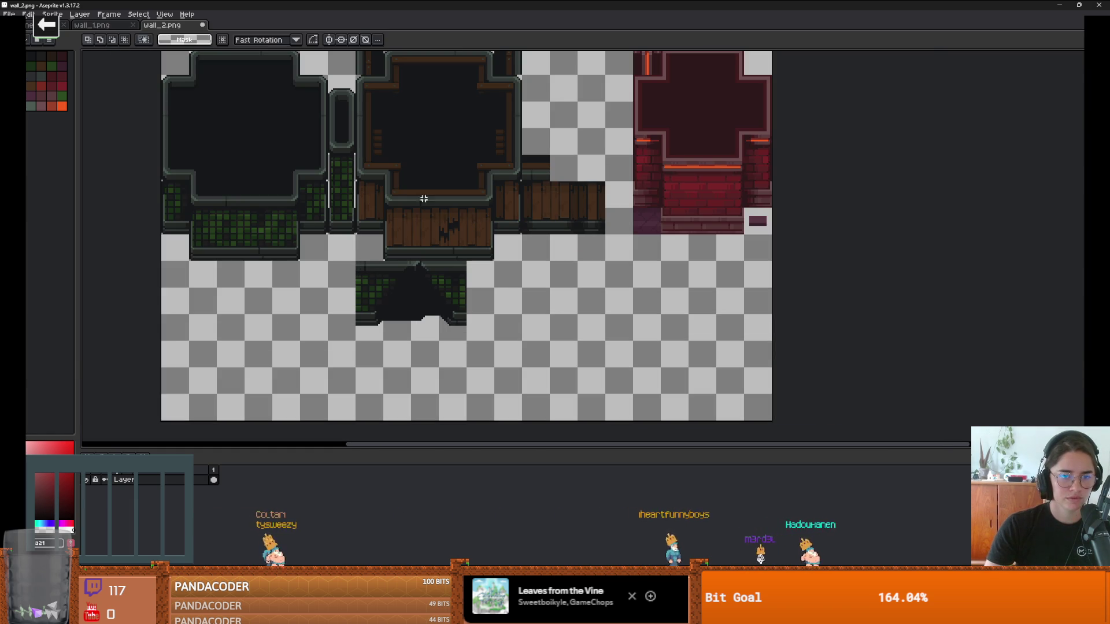
# Dock wall_1.png on the right so both tilesets are visible side by side.
pyautogui.moveTo(93, 25)
pyautogui.mouseDown()
pyautogui.moveTo(1060, 193)
pyautogui.moveTo(983, 232)
pyautogui.mouseUp()
pyautogui.scroll(-2, 837, 289)
pyautogui.scroll(2, 868, 260)
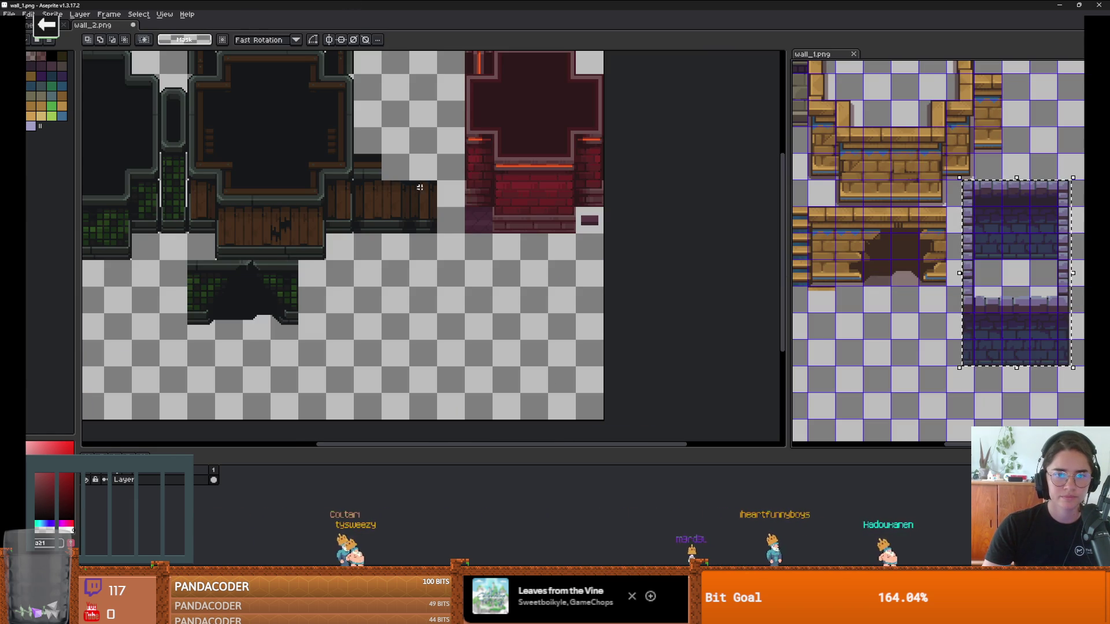
pyautogui.scroll(-2, 478, 211)
pyautogui.scroll(2, 478, 211)
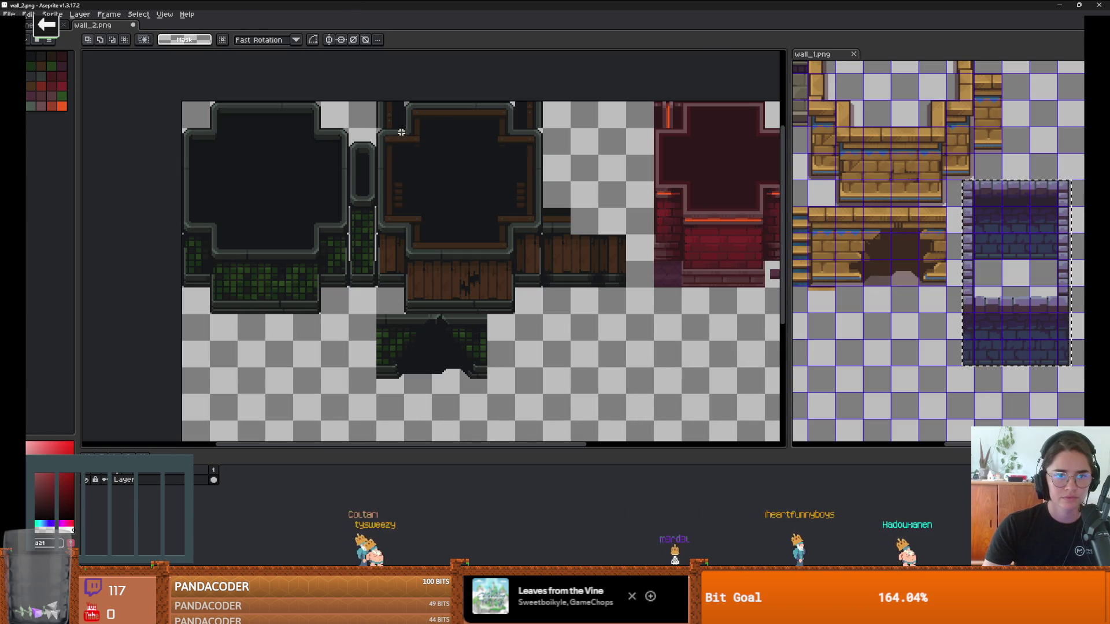
pyautogui.click(174, 15)
# Turn on the tile grid and copy a small wood tile into the empty lower area.
pyautogui.moveTo(174, 79)
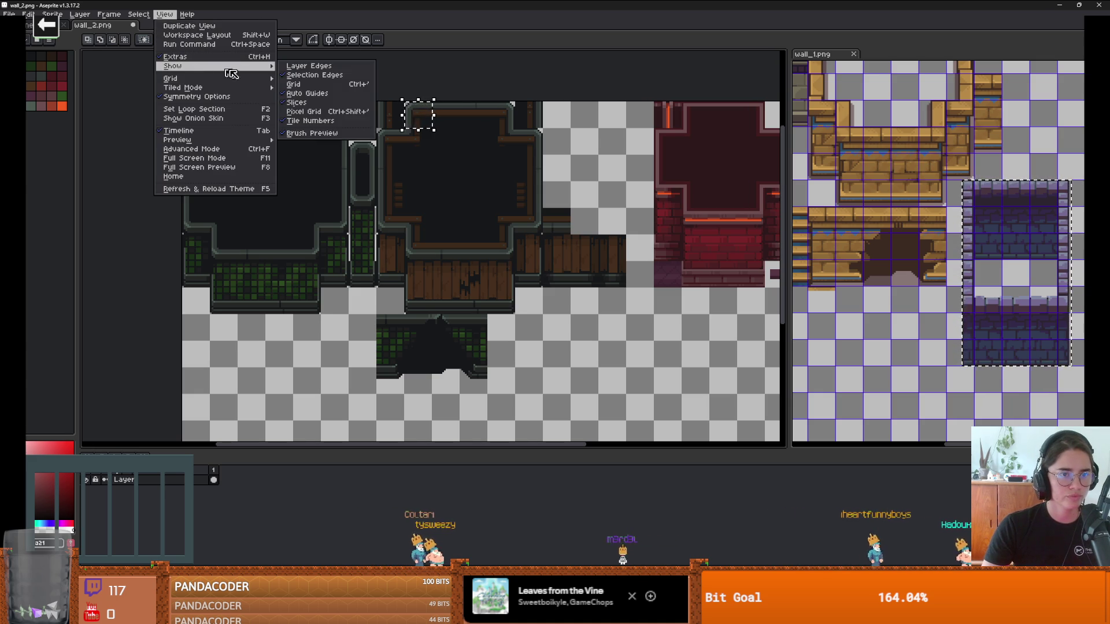
pyautogui.click(320, 93)
pyautogui.moveTo(431, 124)
pyautogui.mouseDown()
pyautogui.moveTo(420, 78)
pyautogui.moveTo(542, 292)
pyautogui.moveTo(525, 287)
pyautogui.mouseUp()
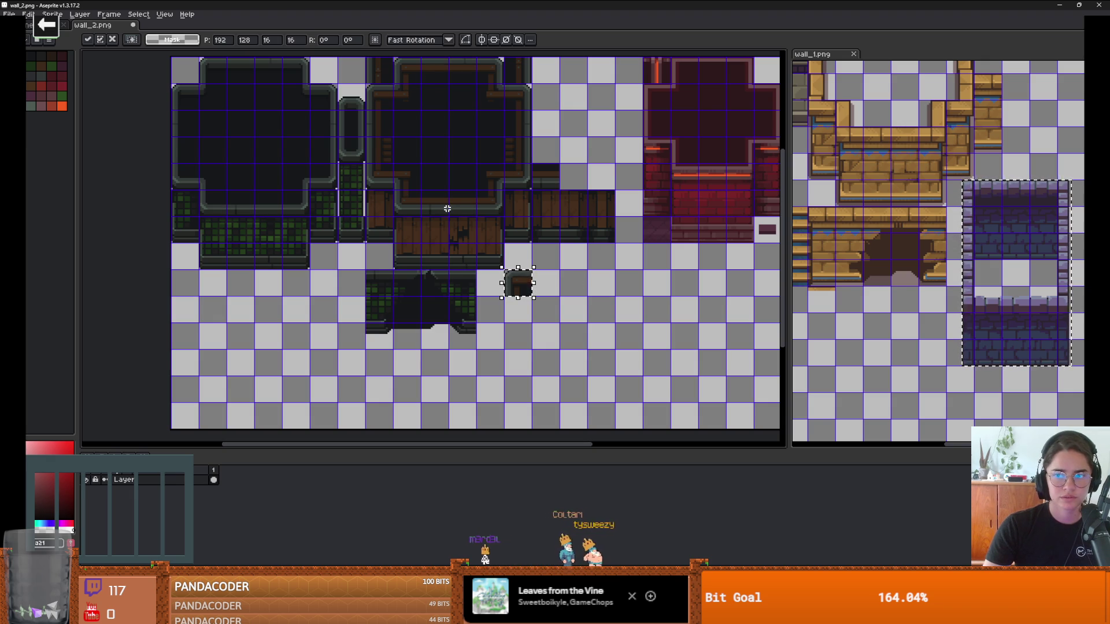
pyautogui.click(442, 206)
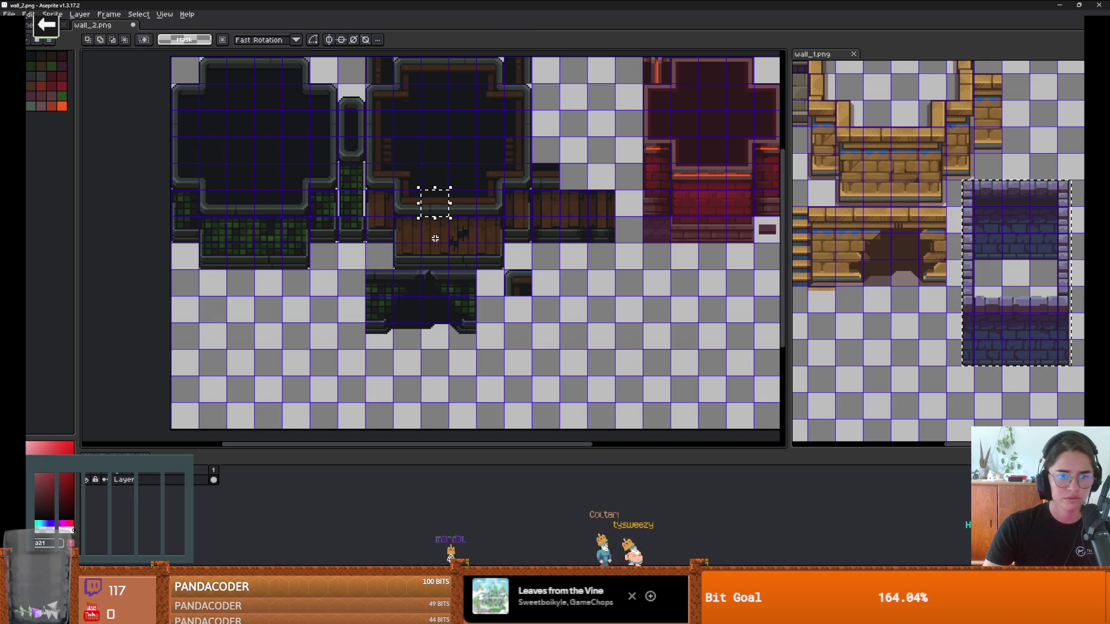
# Copy a second wood cell beside the first tile, then select two stacked door cells.
pyautogui.moveTo(447, 253)
pyautogui.mouseDown()
pyautogui.moveTo(564, 306)
pyautogui.moveTo(557, 321)
pyautogui.mouseUp()
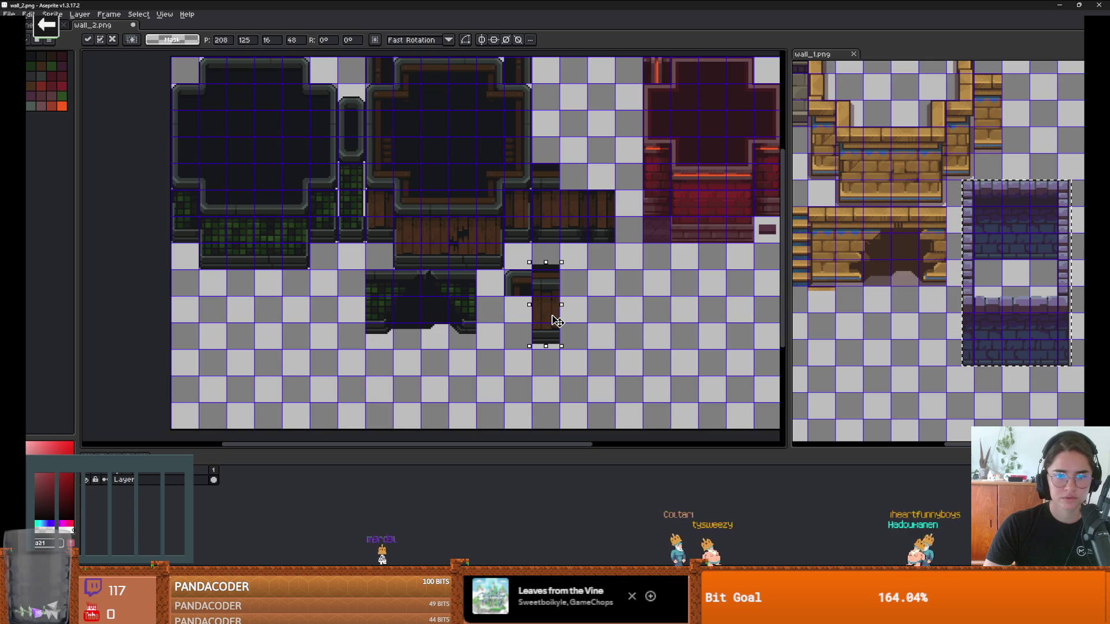
pyautogui.press('Escape')
pyautogui.click(443, 75)
pyautogui.moveTo(442, 75)
pyautogui.mouseDown()
pyautogui.moveTo(571, 299)
pyautogui.moveTo(558, 300)
pyautogui.mouseUp()
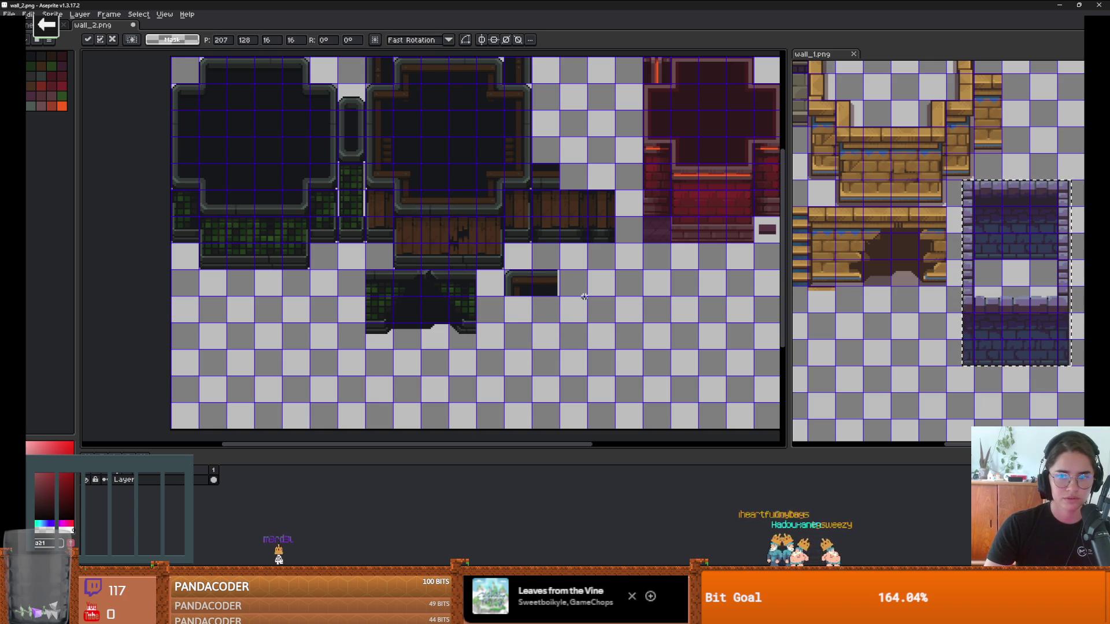
pyautogui.click(584, 297)
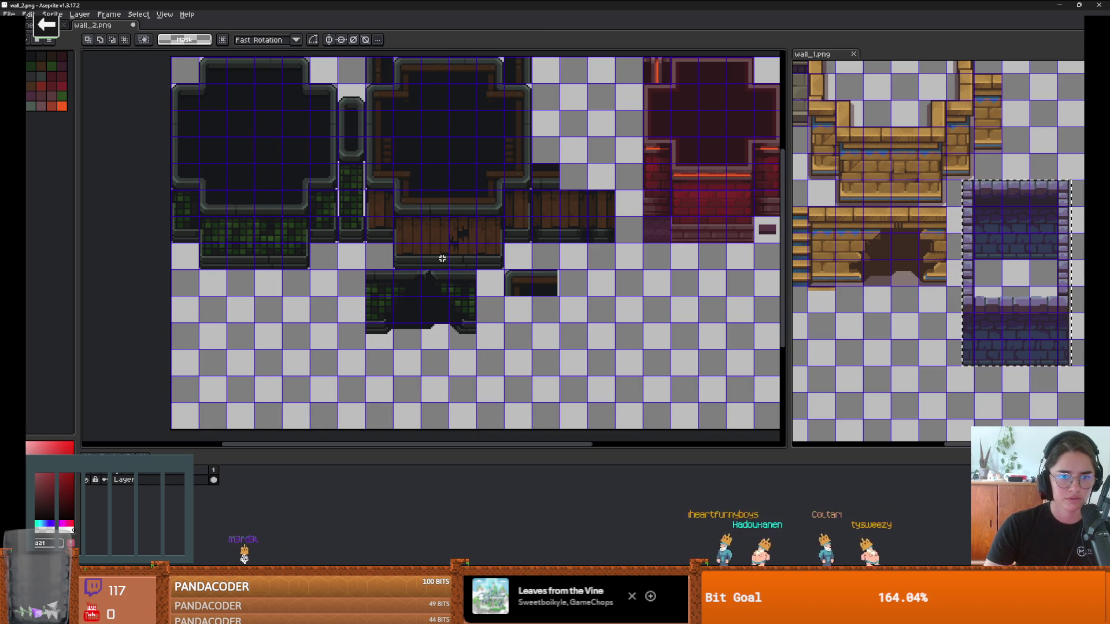
pyautogui.moveTo(436, 247); pyautogui.dragTo(437, 224)
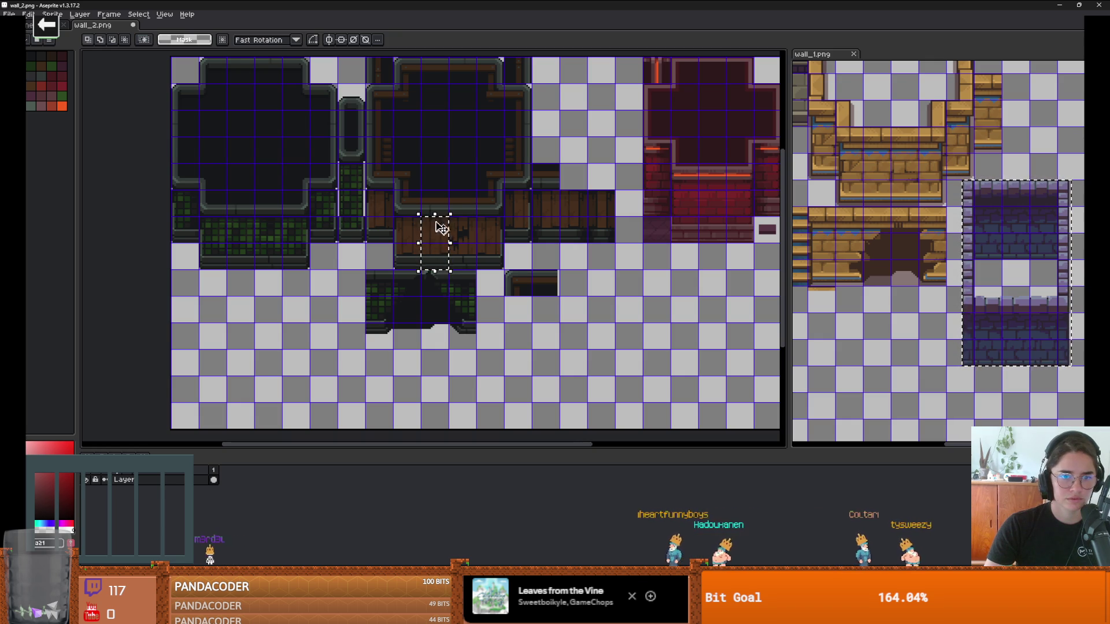
# Move a single tile into place in the lower area.
pyautogui.scroll(3, 438, 225)
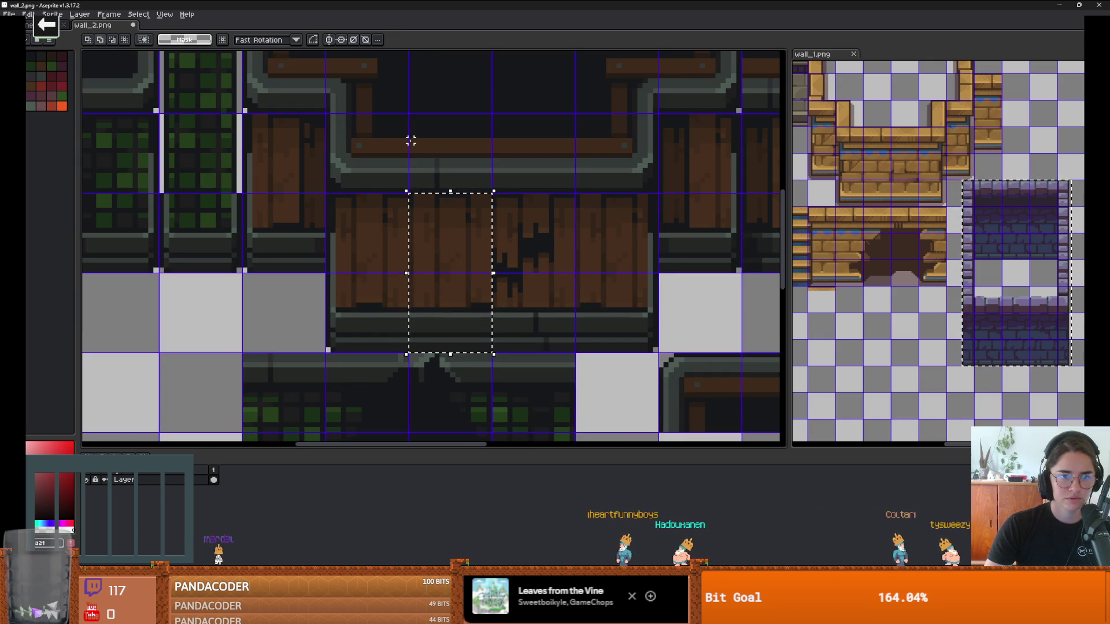
pyautogui.scroll(-1, 495, 233)
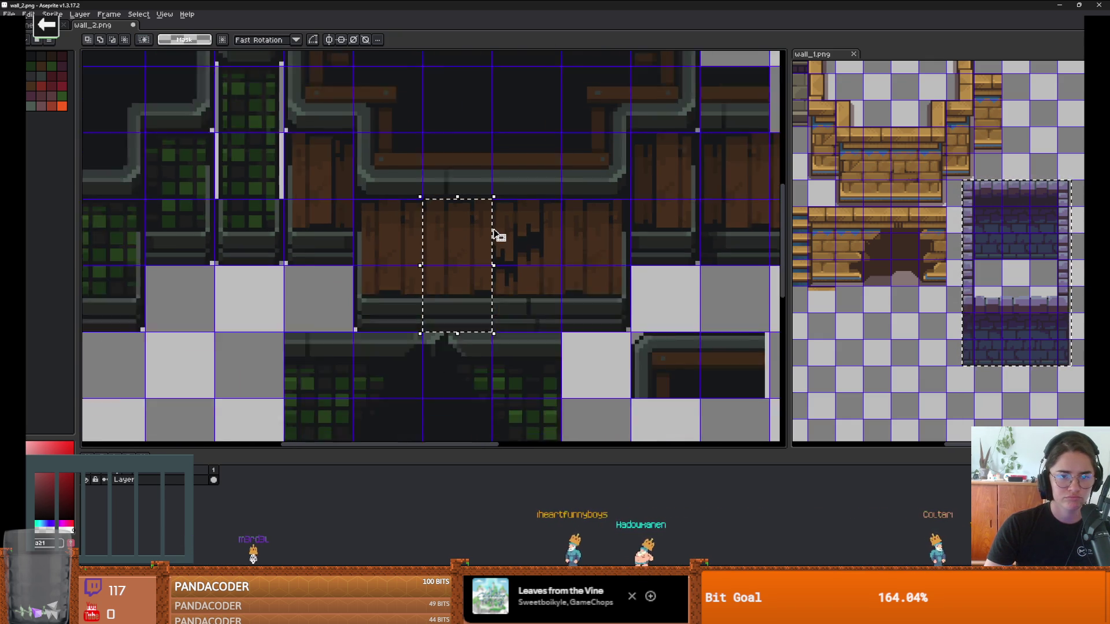
pyautogui.scroll(-2, 494, 233)
pyautogui.moveTo(623, 169)
pyautogui.mouseDown()
pyautogui.moveTo(656, 225)
pyautogui.moveTo(609, 268)
pyautogui.moveTo(557, 364)
pyautogui.moveTo(575, 383)
pyautogui.mouseUp()
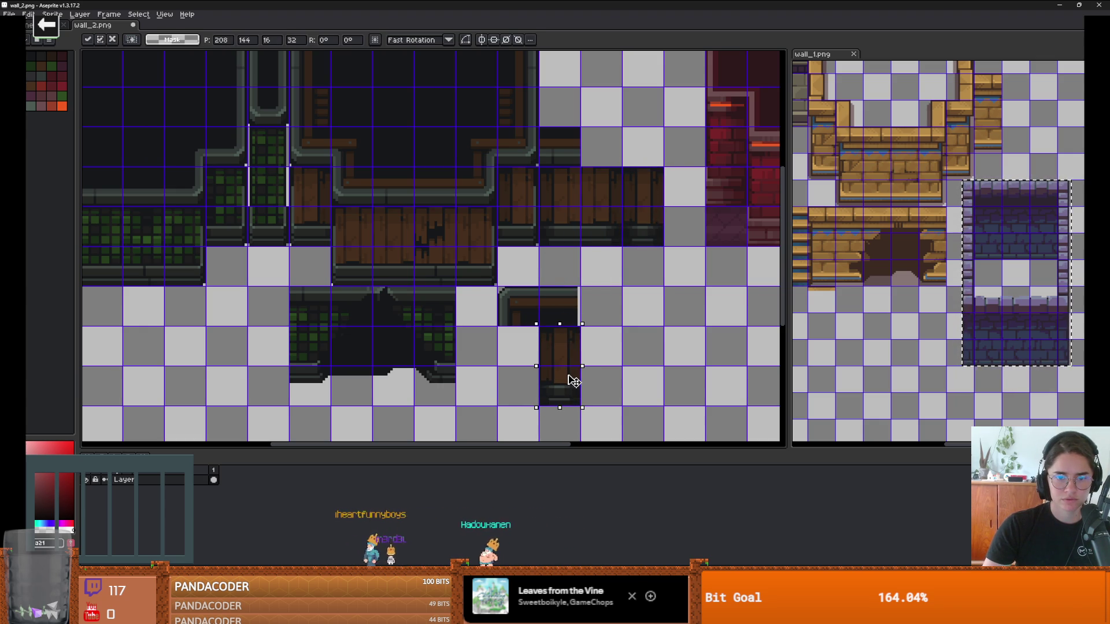
pyautogui.press('Return')
pyautogui.scroll(-1, 521, 265)
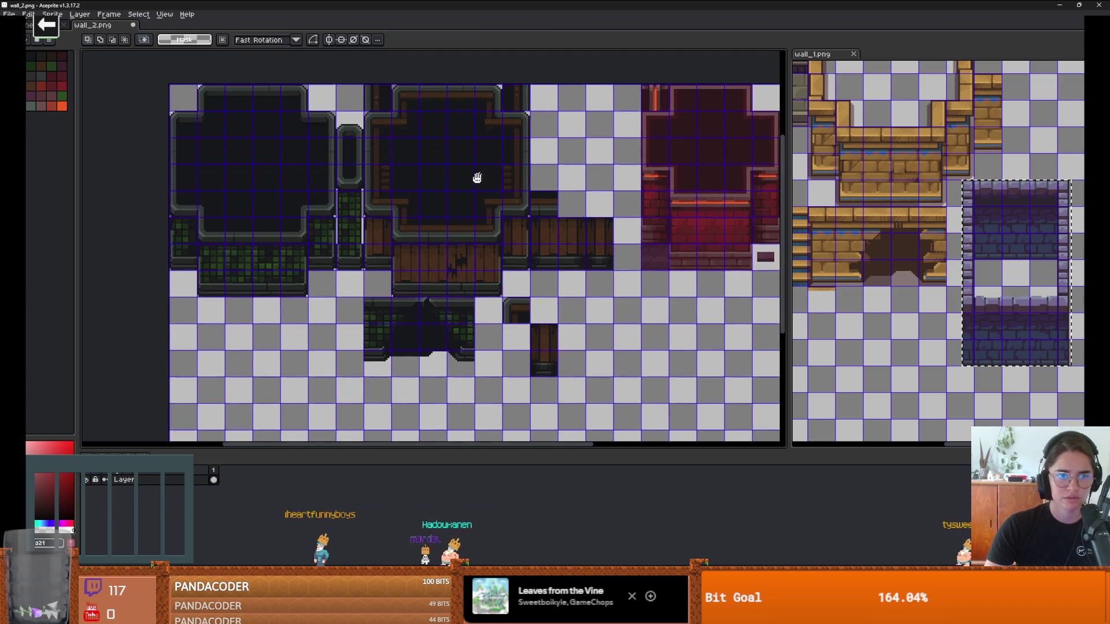
# Paste the wall-trim tile and align it one cell to the right on the grid.
pyautogui.hotkey('ctrl', 'v')
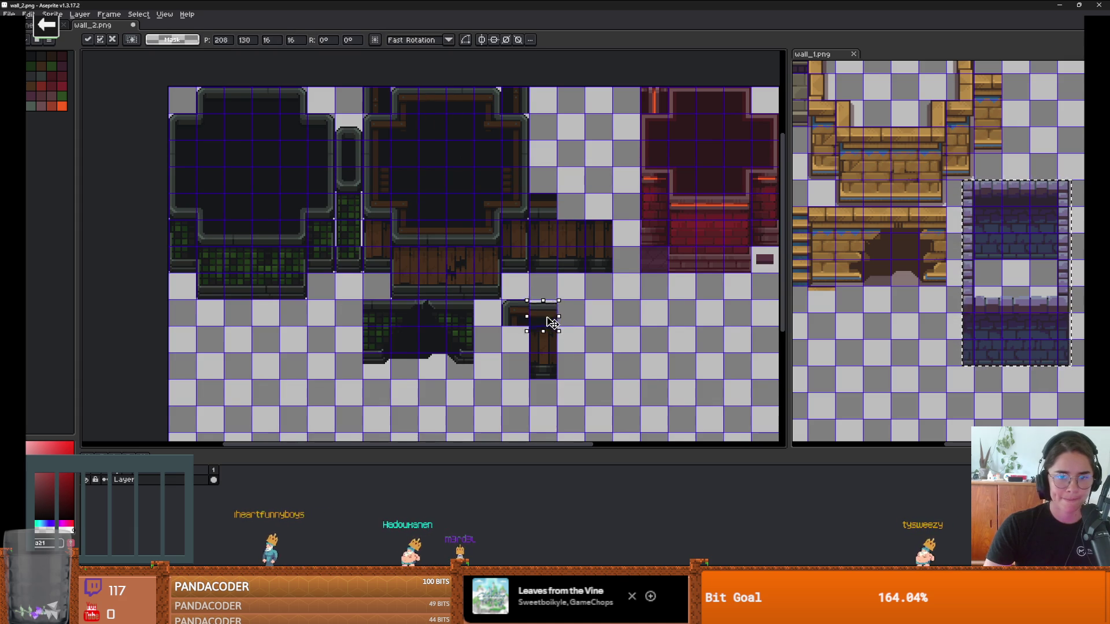
pyautogui.scroll(2, 544, 317)
pyautogui.scroll(-1, 550, 322)
pyautogui.moveTo(486, 280)
pyautogui.mouseDown()
pyautogui.moveTo(557, 287)
pyautogui.moveTo(539, 283)
pyautogui.mouseUp()
pyautogui.press('Right')
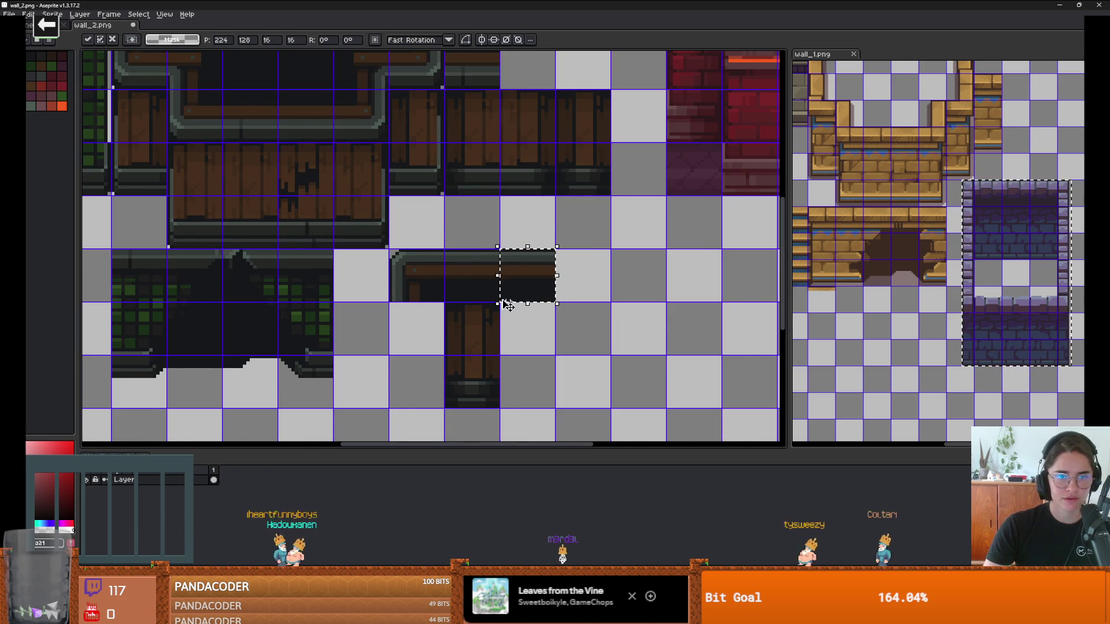
pyautogui.scroll(1, 480, 134)
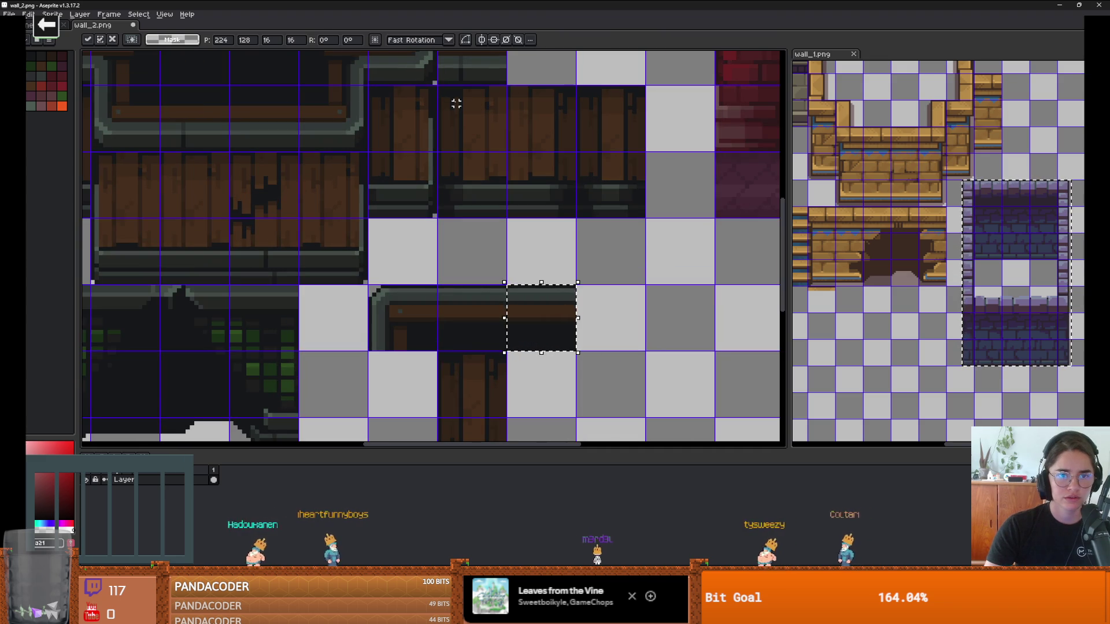
# Shift a small patch of dark pixels down inside the trim cell above the door.
pyautogui.moveTo(506, 152); pyautogui.dragTo(461, 104)
pyautogui.scroll(1, 478, 109)
pyautogui.hotkey('ctrl', 'd')
pyautogui.moveTo(428, 74)
pyautogui.mouseDown()
pyautogui.moveTo(461, 105)
pyautogui.moveTo(502, 302)
pyautogui.moveTo(456, 387)
pyautogui.moveTo(446, 385)
pyautogui.moveTo(496, 270)
pyautogui.mouseUp()
pyautogui.scroll(1, 481, 288)
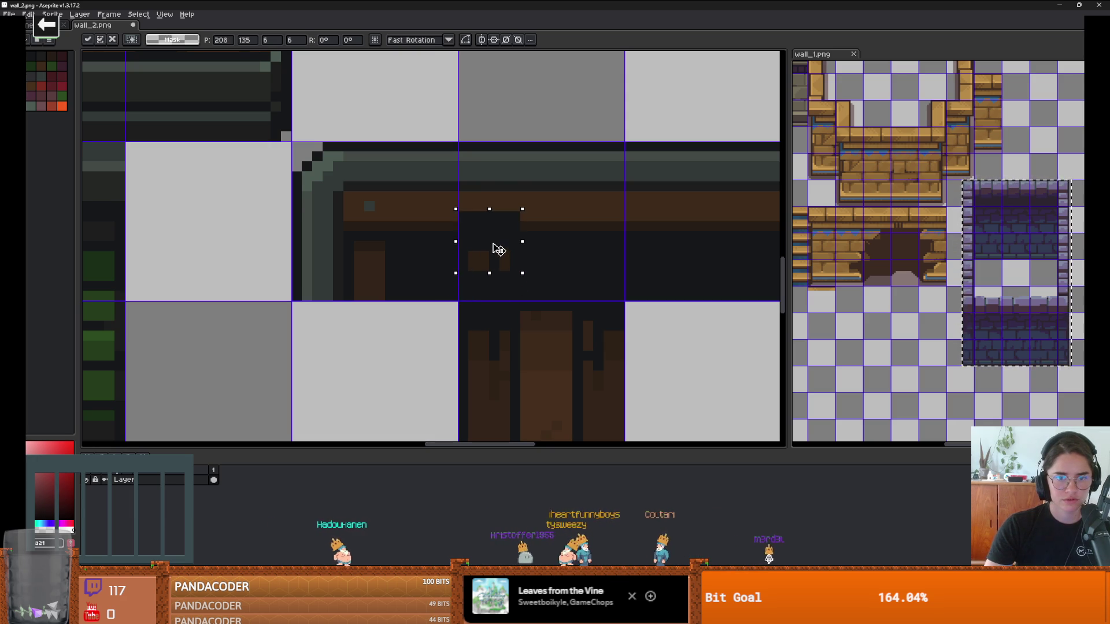
pyautogui.press('b')
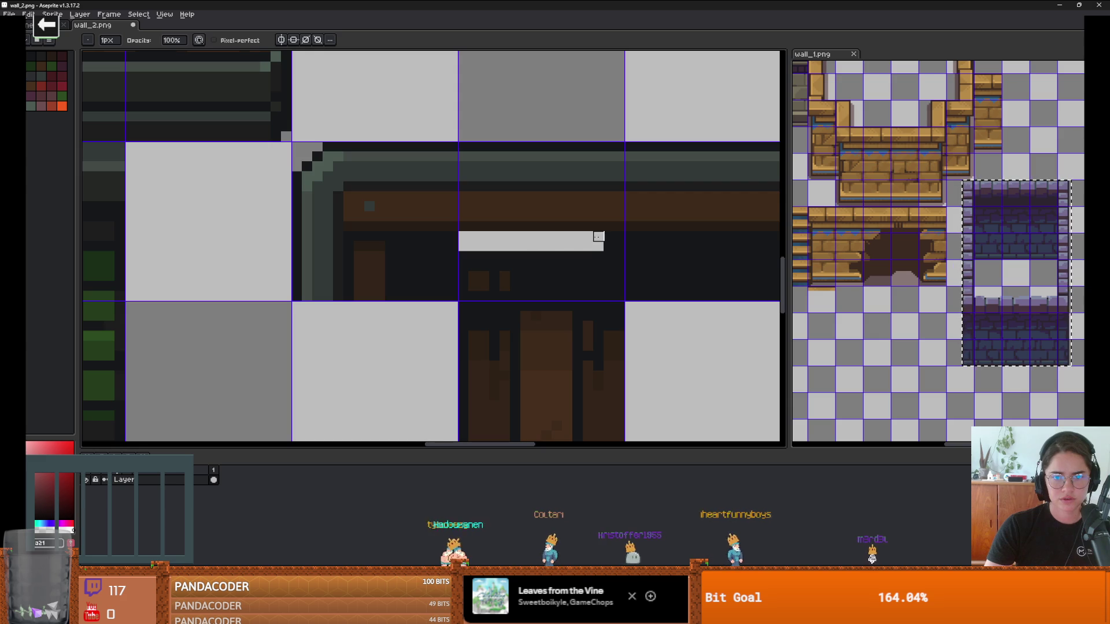
# Move the wooden plank tile up directly under the trim.
pyautogui.press('v')
pyautogui.scroll(-3, 622, 285)
pyautogui.press('b')
pyautogui.press('m')
pyautogui.moveTo(592, 317)
pyautogui.mouseDown()
pyautogui.moveTo(585, 324)
pyautogui.moveTo(582, 303)
pyautogui.mouseUp()
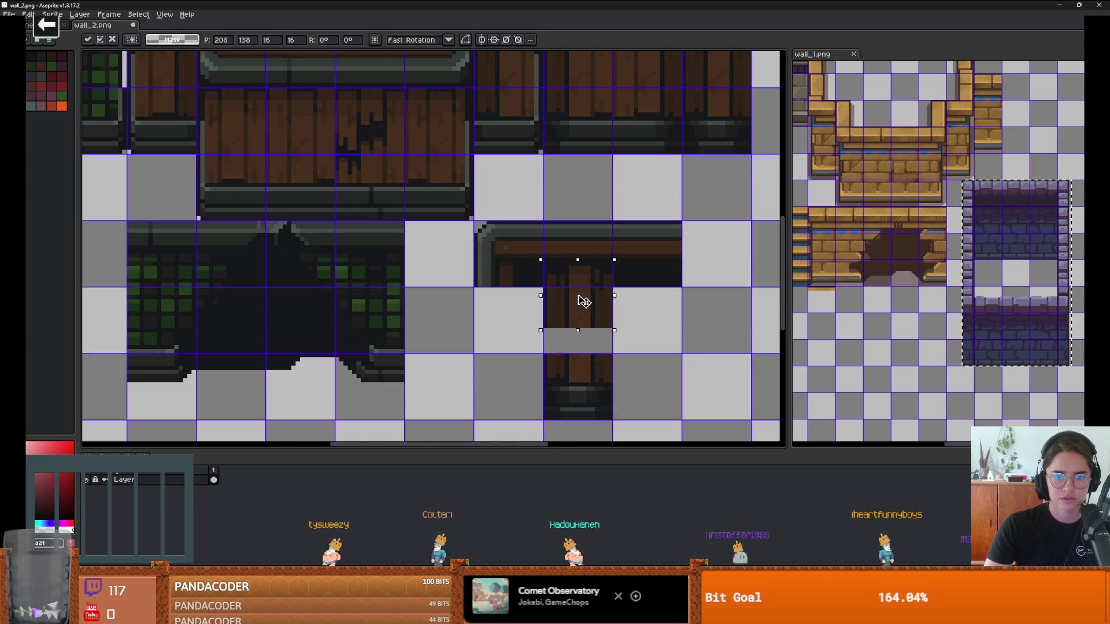
# Reposition a thin strip of the wooden post under the door trim.
pyautogui.hotkey('ctrl', 'd')
pyautogui.scroll(1, 572, 335)
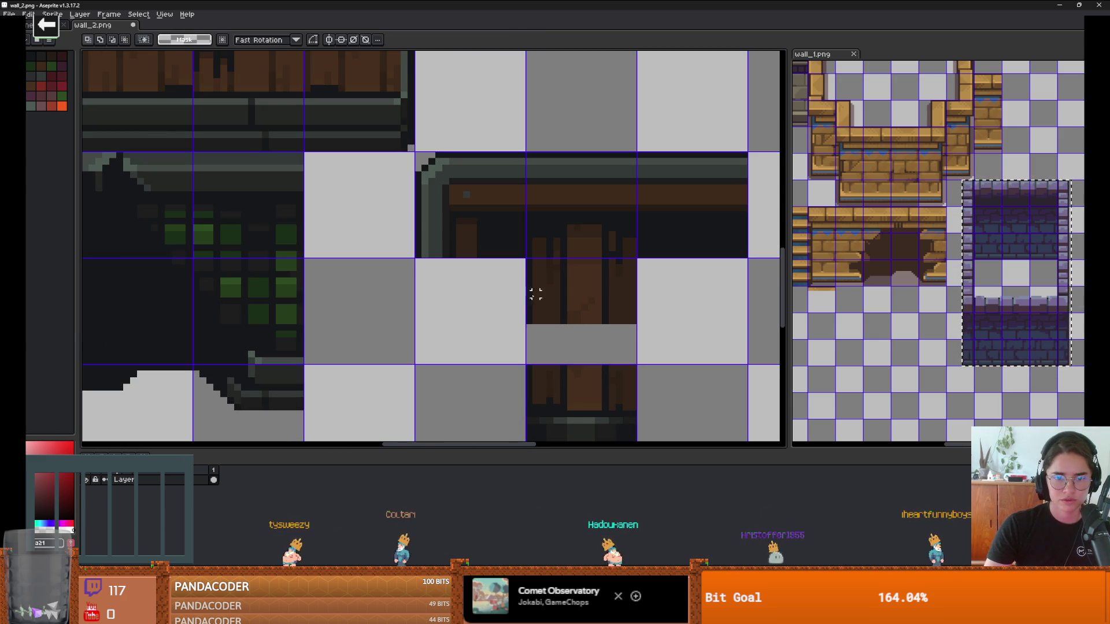
pyautogui.moveTo(536, 287); pyautogui.dragTo(632, 322)
pyautogui.moveTo(742, 362)
pyautogui.mouseDown()
pyautogui.moveTo(548, 379)
pyautogui.moveTo(525, 399)
pyautogui.moveTo(578, 362)
pyautogui.moveTo(578, 337)
pyautogui.moveTo(613, 358)
pyautogui.mouseUp()
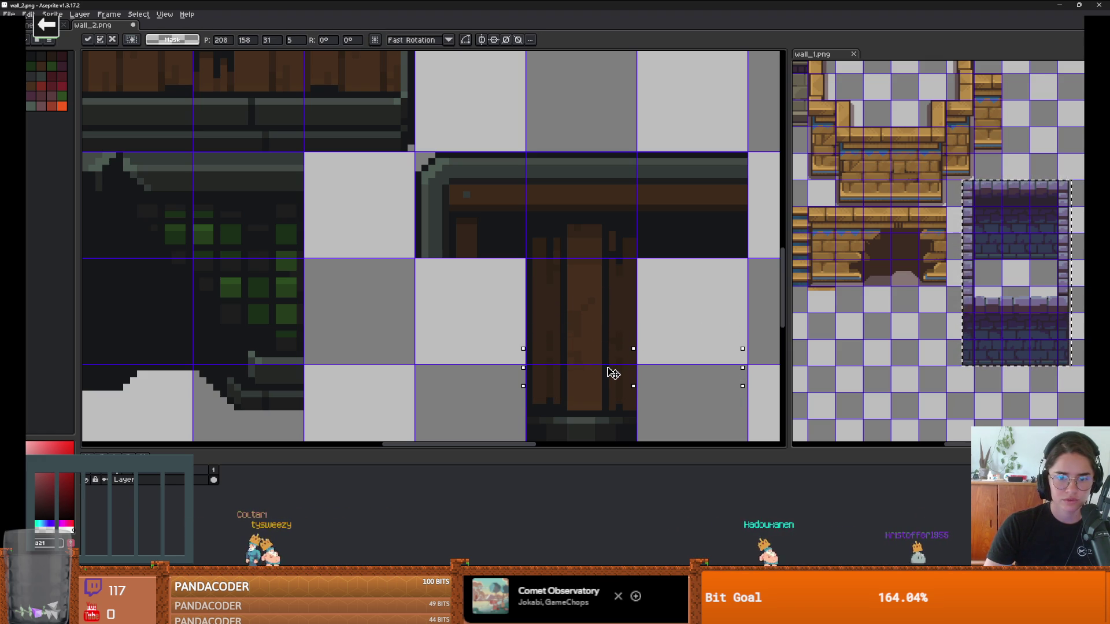
pyautogui.click(694, 335)
# Copy the wooden post tile beside itself so the door is two tiles wide.
pyautogui.scroll(-2, 694, 335)
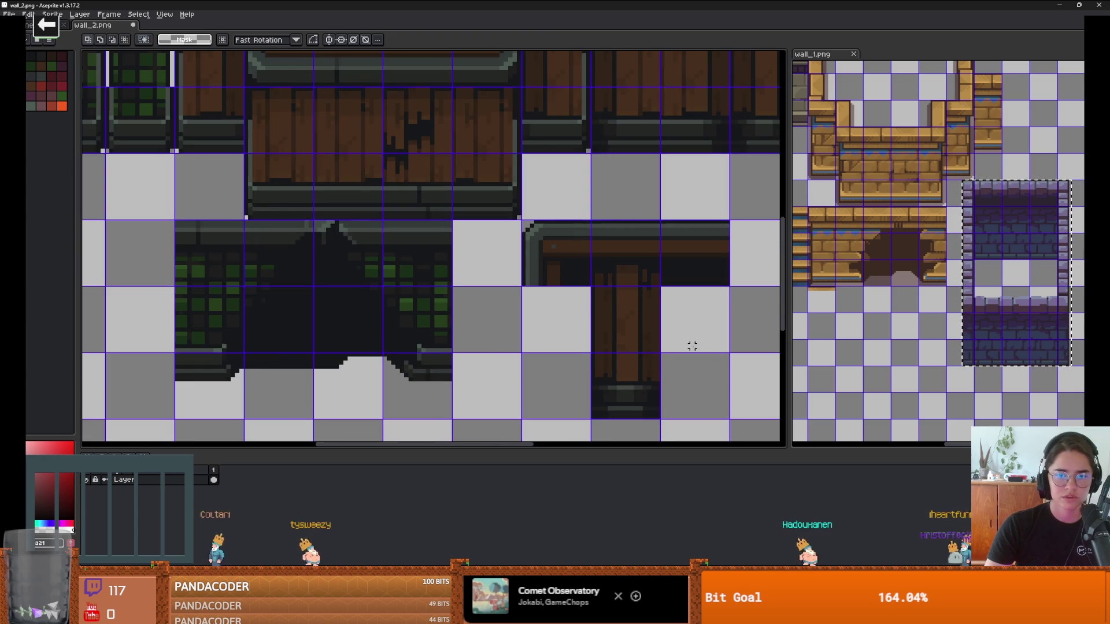
pyautogui.moveTo(623, 326); pyautogui.dragTo(615, 324)
pyautogui.moveTo(550, 226)
pyautogui.mouseDown()
pyautogui.moveTo(610, 336)
pyautogui.moveTo(650, 351)
pyautogui.mouseUp()
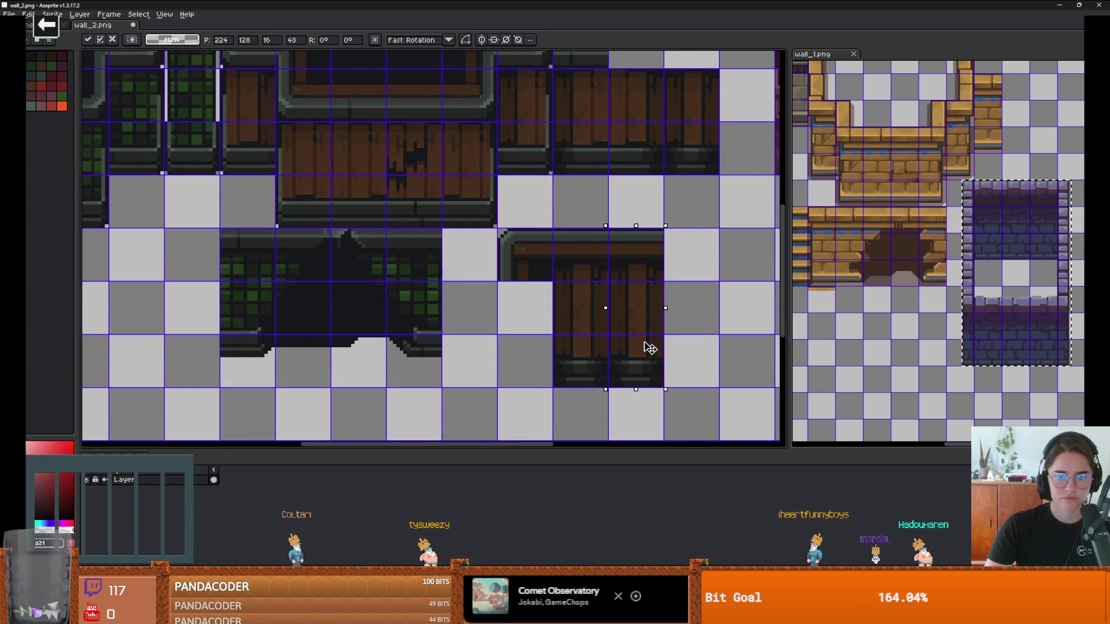
pyautogui.click(701, 324)
pyautogui.scroll(-1, 702, 325)
pyautogui.moveTo(701, 325); pyautogui.dragTo(644, 337)
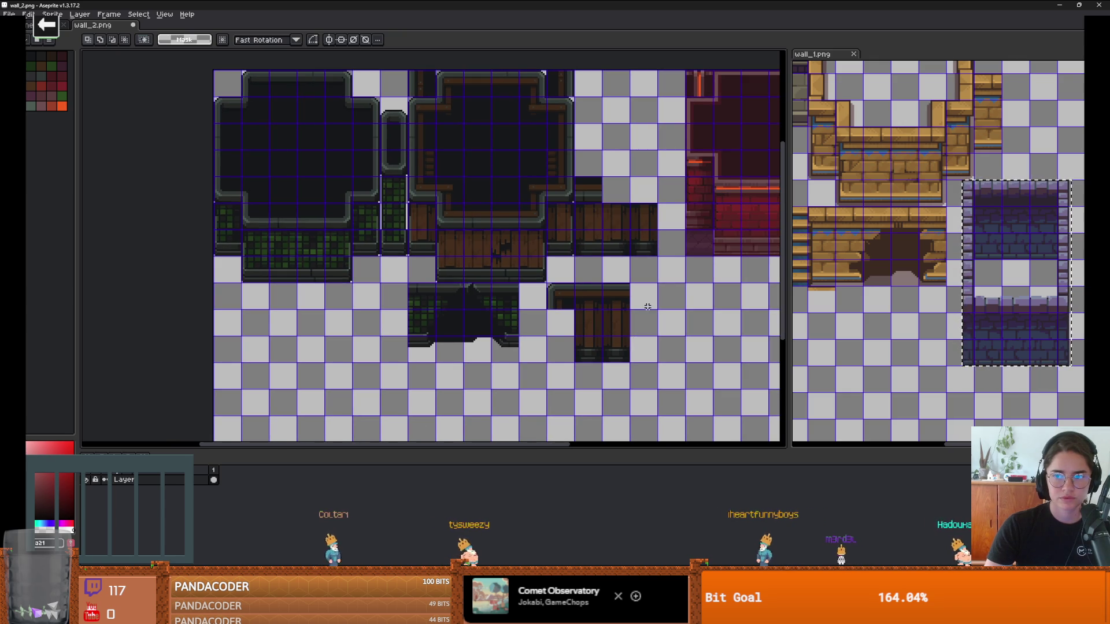
pyautogui.scroll(1, 571, 333)
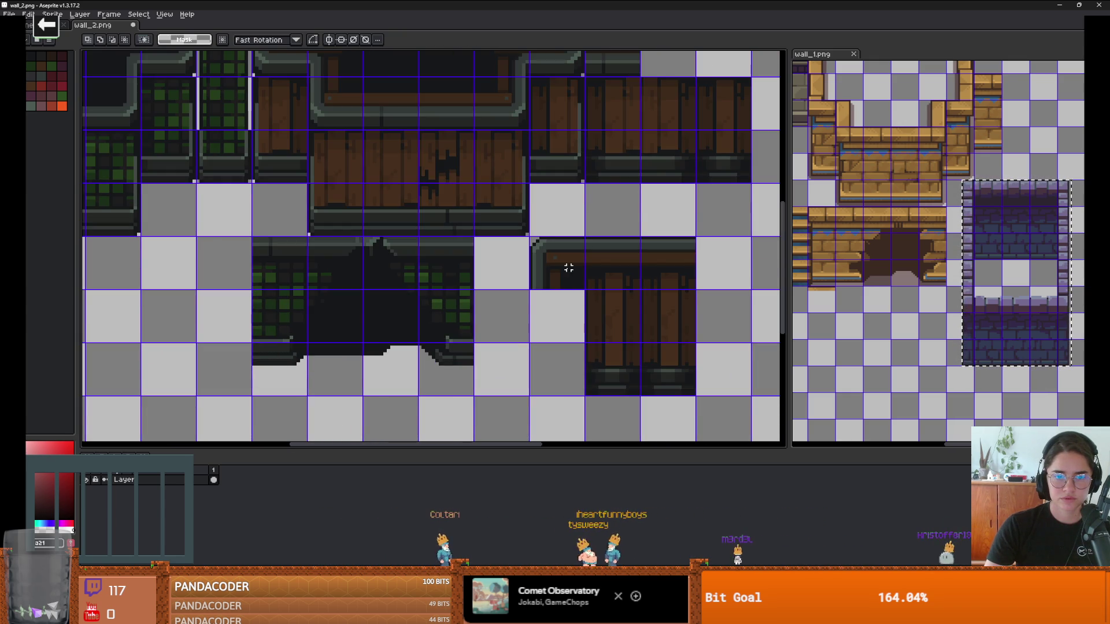
# Move the corner tile beside the door trim to the left of the trim.
pyautogui.moveTo(572, 278); pyautogui.dragTo(553, 282)
pyautogui.click(569, 282)
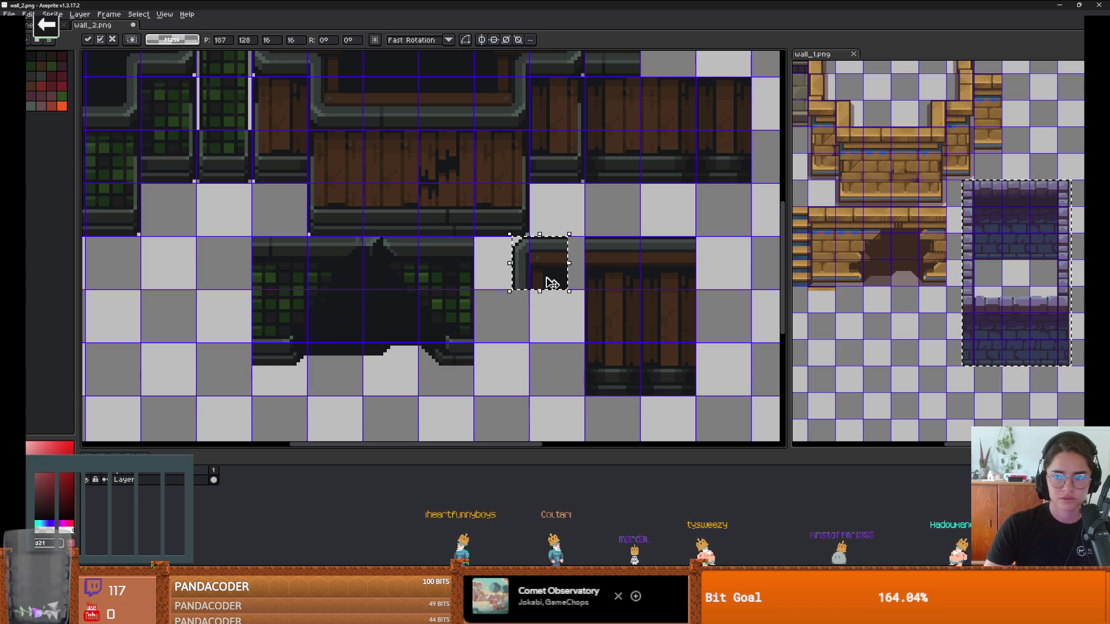
pyautogui.click(548, 297)
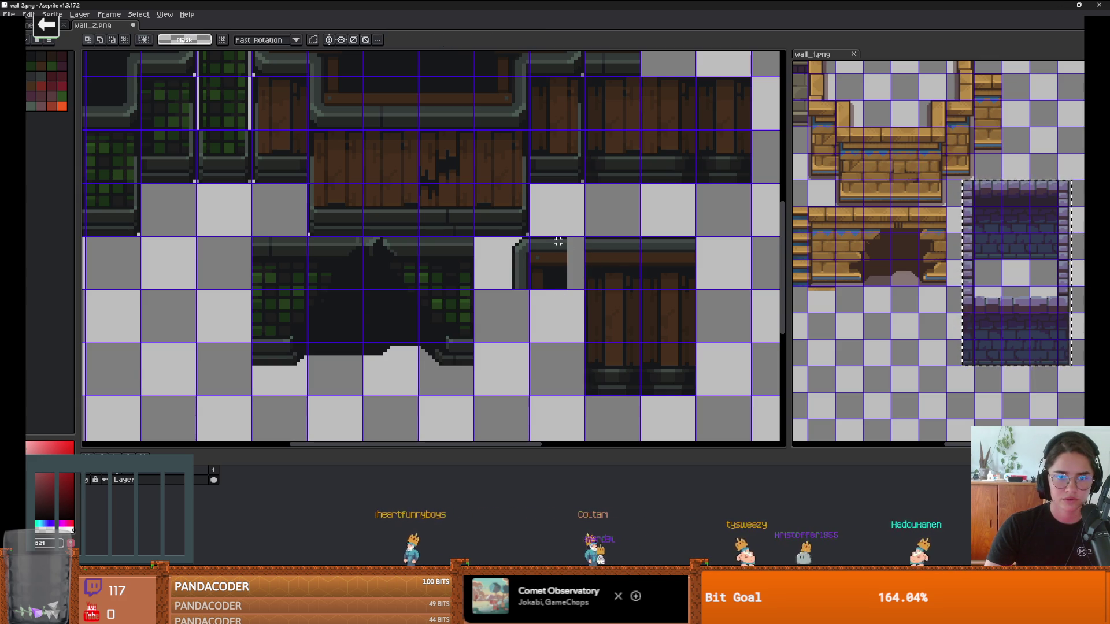
# Shift a tall strip down the door's left side, then clear the selection.
pyautogui.moveTo(601, 267)
pyautogui.mouseDown()
pyautogui.moveTo(585, 398)
pyautogui.moveTo(580, 375)
pyautogui.mouseUp()
pyautogui.click(600, 370)
pyautogui.scroll(5, 590, 382)
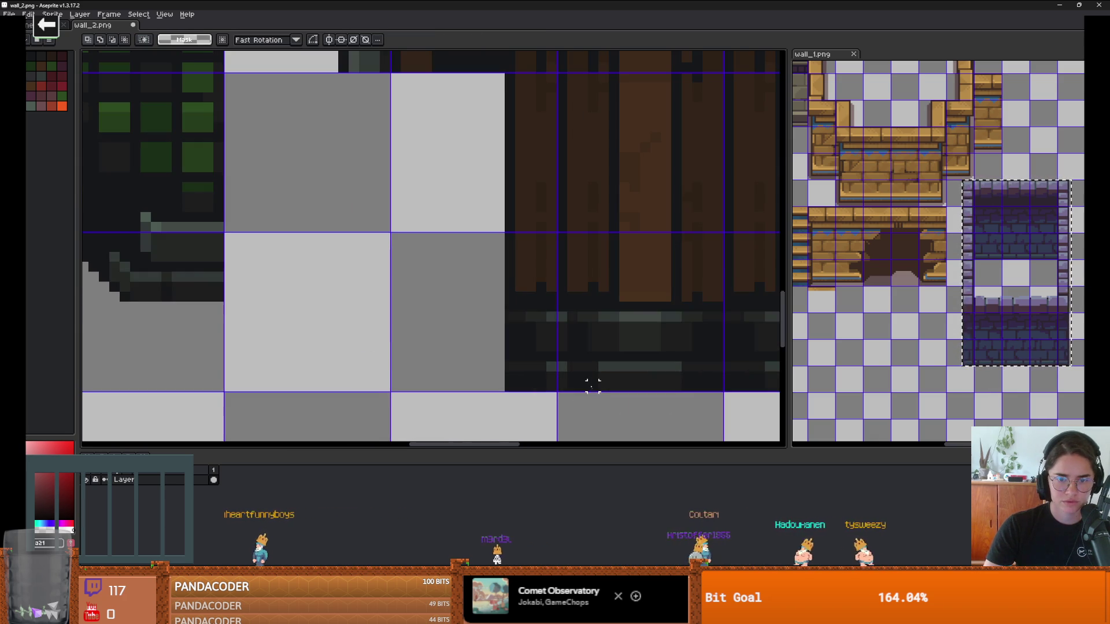
pyautogui.scroll(-4, 579, 377)
pyautogui.scroll(-1, 578, 376)
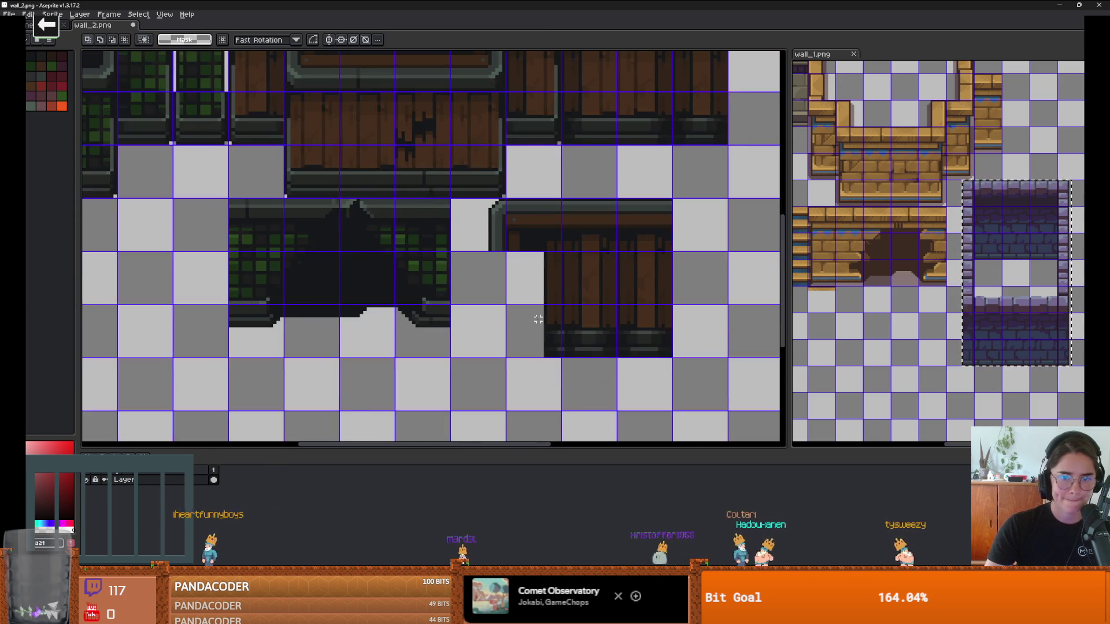
pyautogui.scroll(1, 521, 295)
pyautogui.scroll(-1, 505, 265)
pyautogui.scroll(-1, 504, 262)
pyautogui.scroll(4, 543, 185)
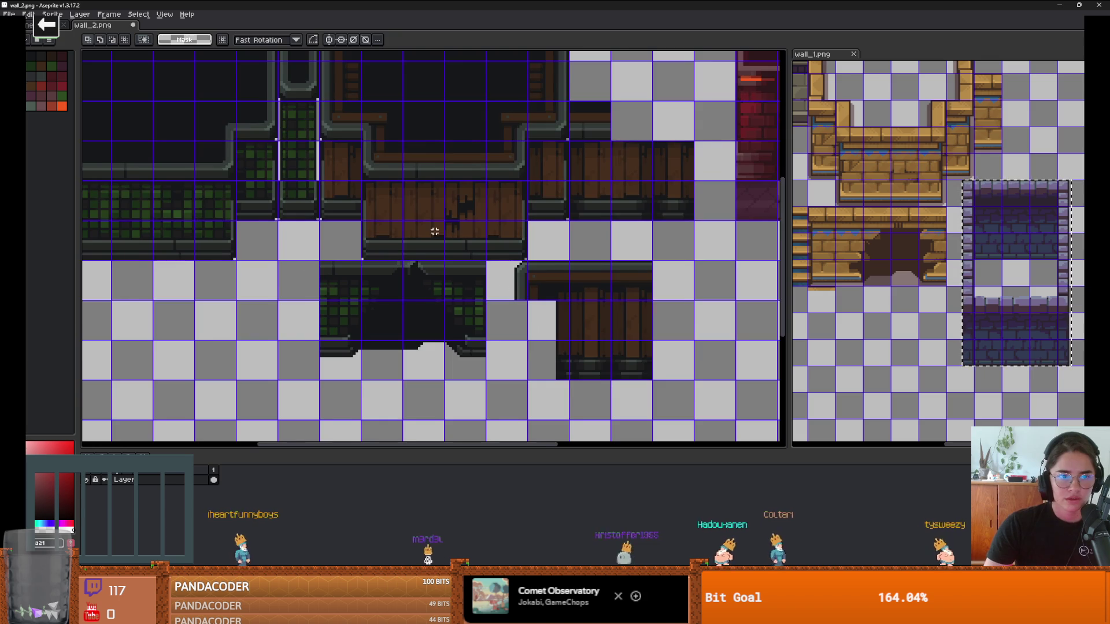
pyautogui.scroll(-2, 506, 204)
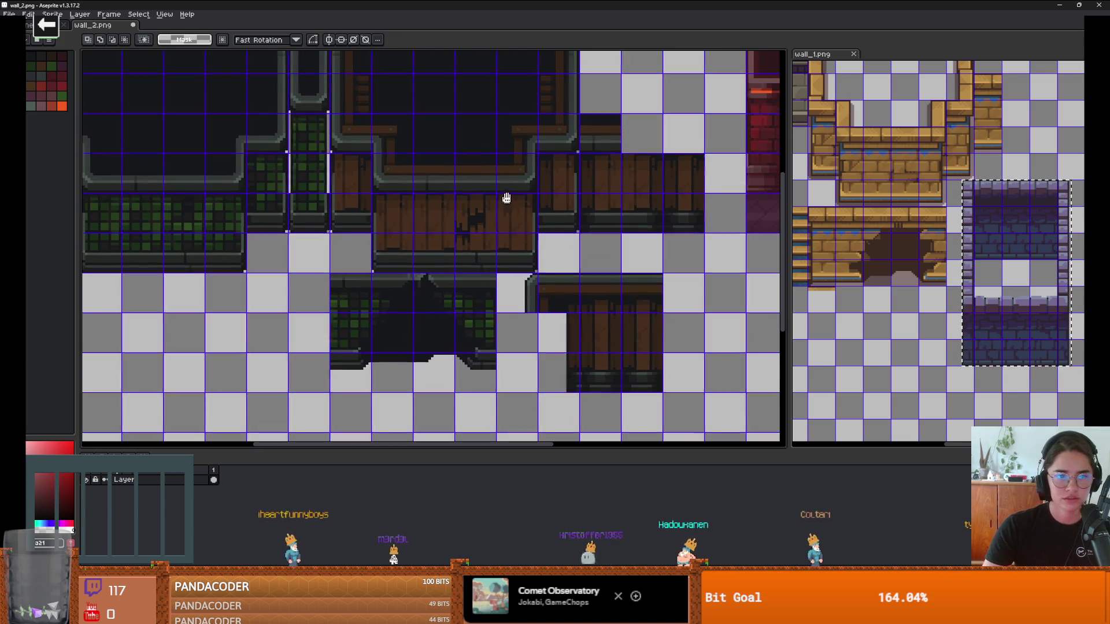
pyautogui.moveTo(529, 298); pyautogui.dragTo(499, 272)
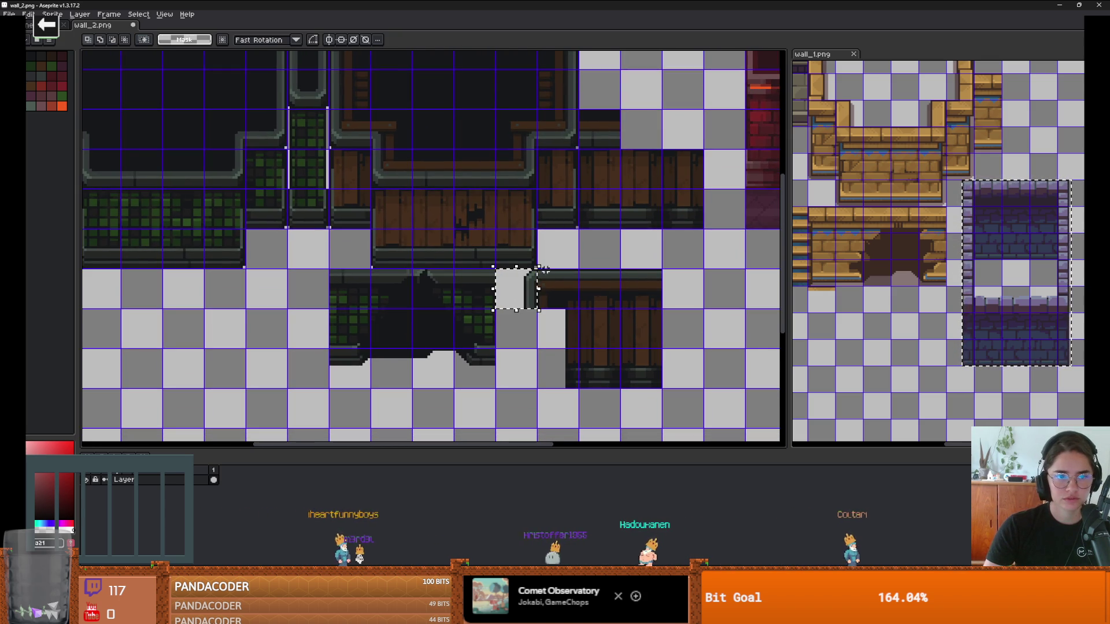
pyautogui.scroll(1, 394, 190)
pyautogui.click(372, 132)
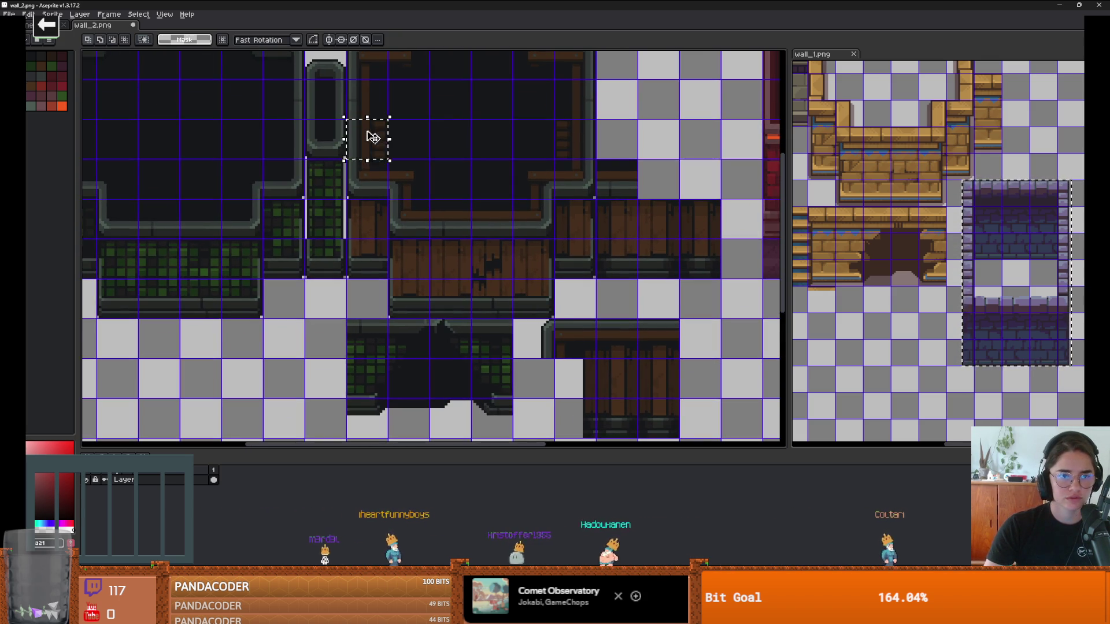
# Copy a 16x16 frame-edge cell down the door's left edge to below the planks.
pyautogui.moveTo(368, 100); pyautogui.dragTo(560, 404)
pyautogui.scroll(-2, 558, 397)
pyautogui.moveTo(558, 303); pyautogui.dragTo(565, 287)
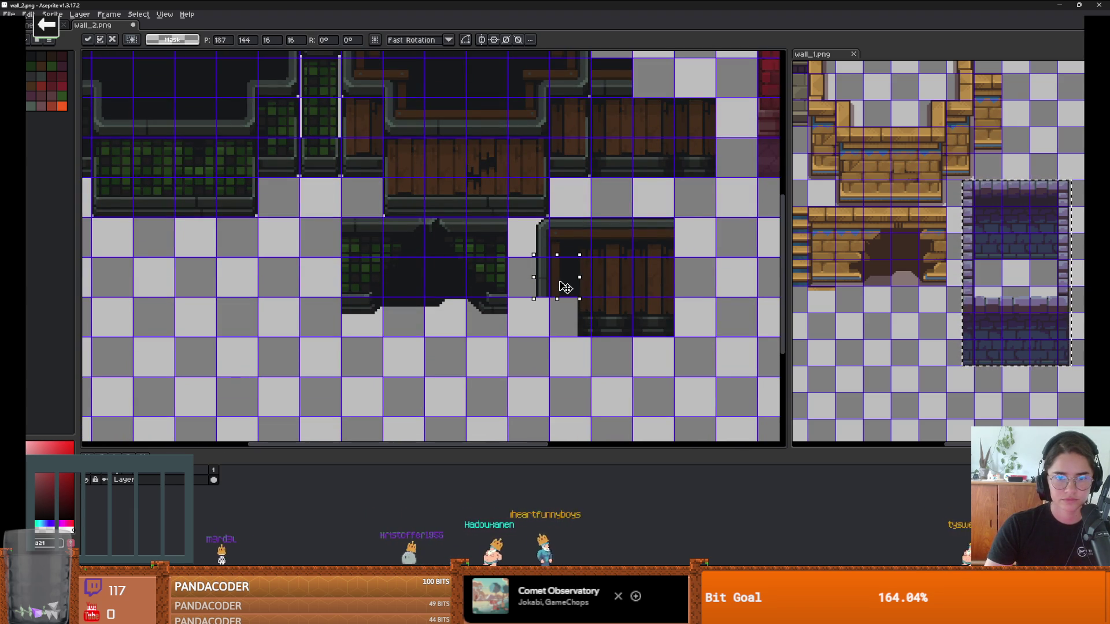
pyautogui.scroll(2, 566, 287)
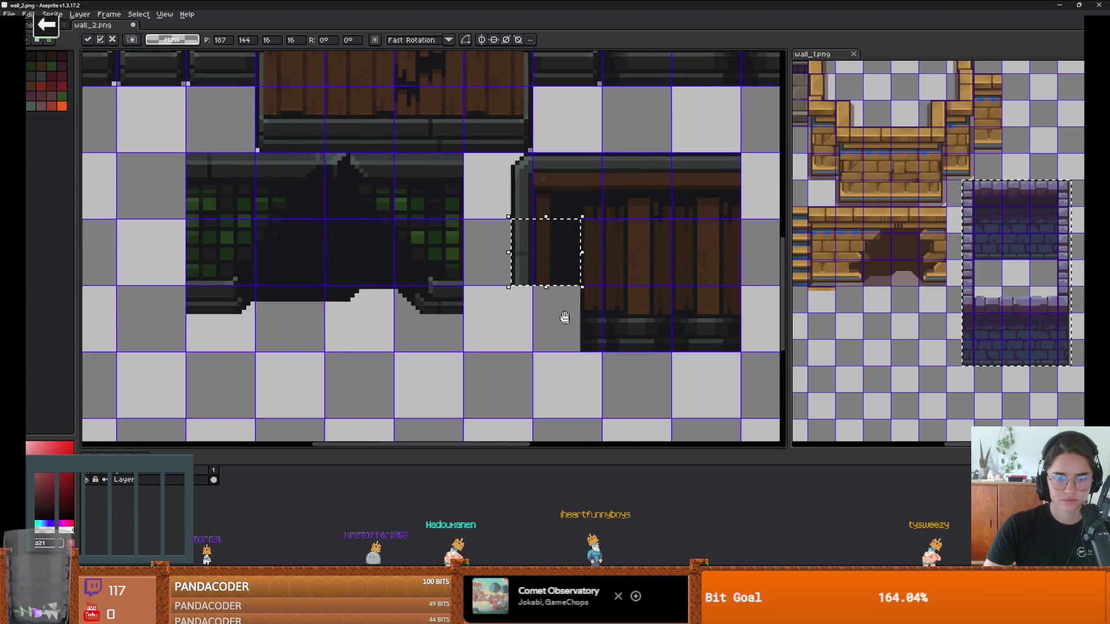
pyautogui.moveTo(553, 260); pyautogui.dragTo(554, 314)
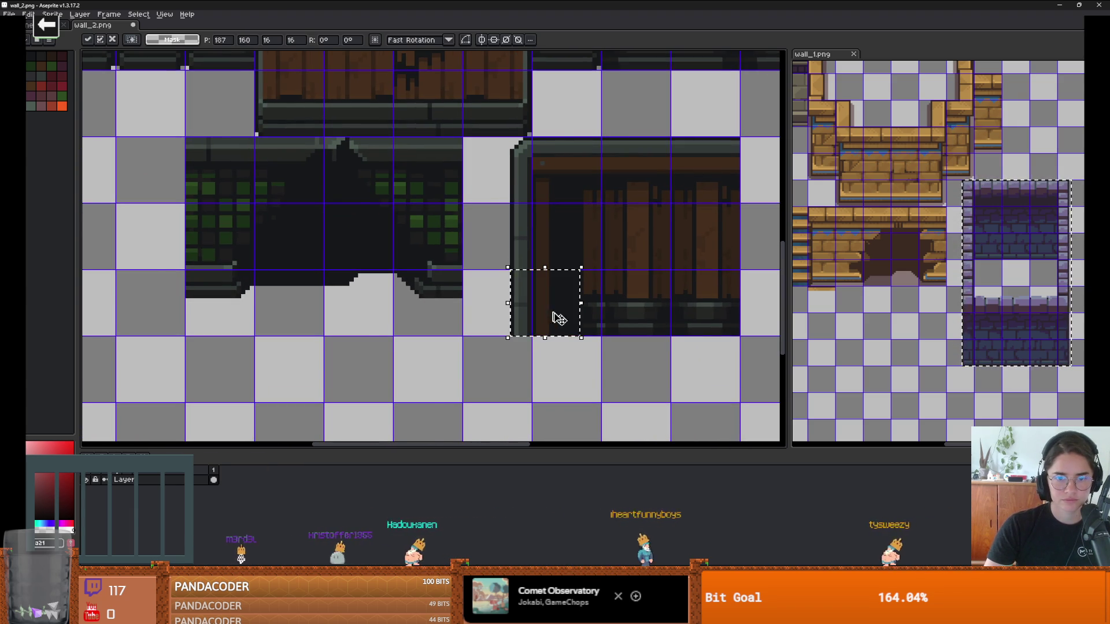
pyautogui.scroll(-1, 554, 314)
pyautogui.moveTo(533, 256); pyautogui.dragTo(532, 300)
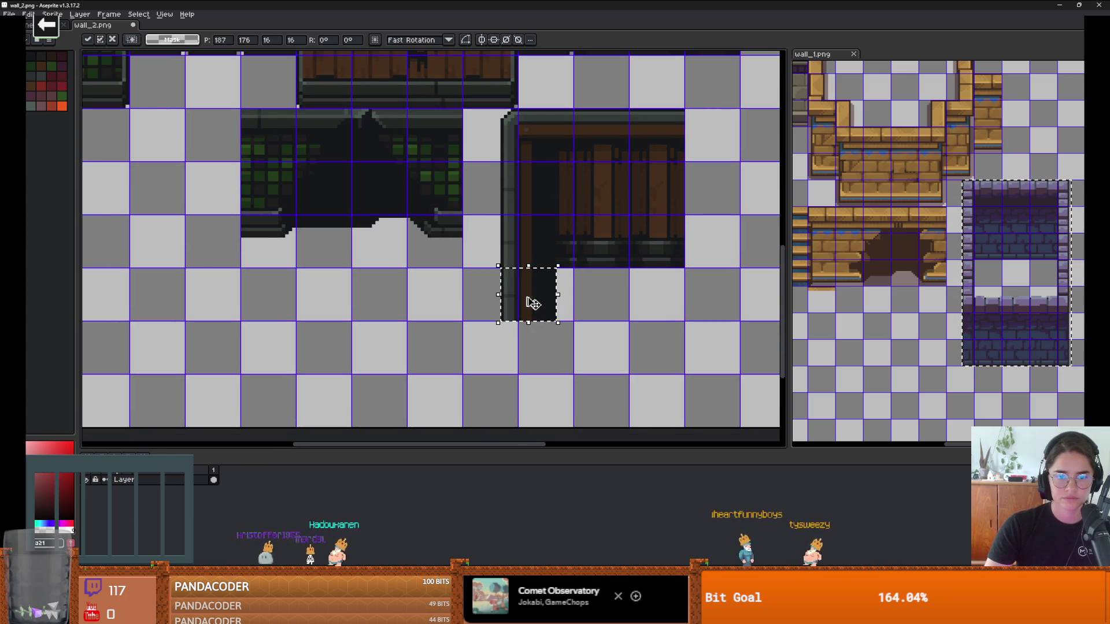
pyautogui.press('Return')
pyautogui.scroll(1, 532, 303)
pyautogui.press('b')
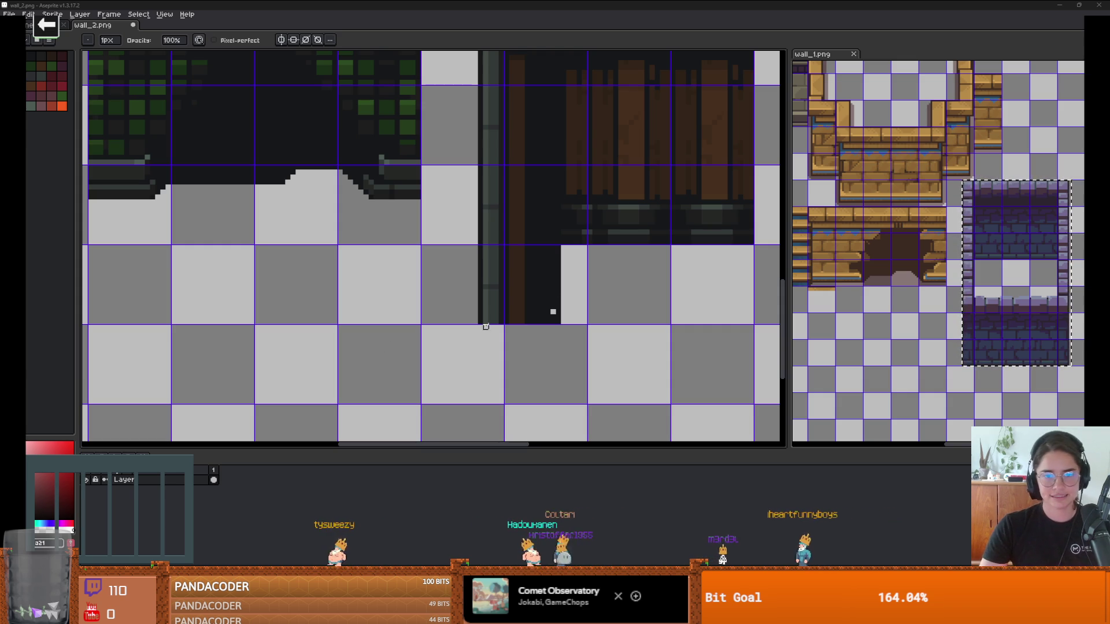
pyautogui.press('m')
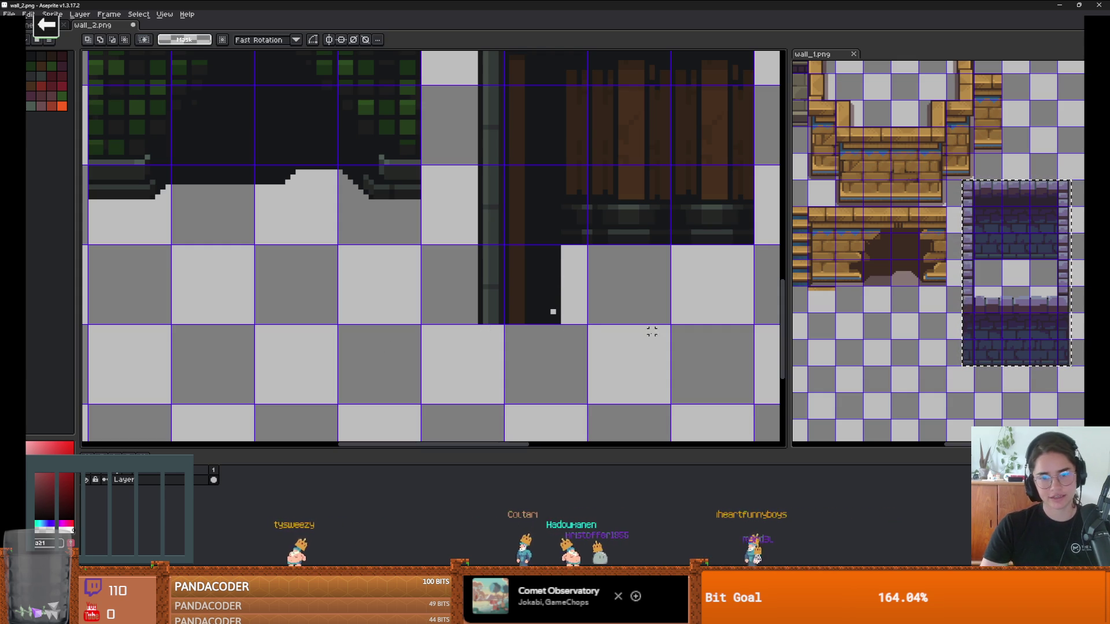
# Copy one frame-edge tile and move it down to extend the frame.
pyautogui.scroll(-2, 590, 313)
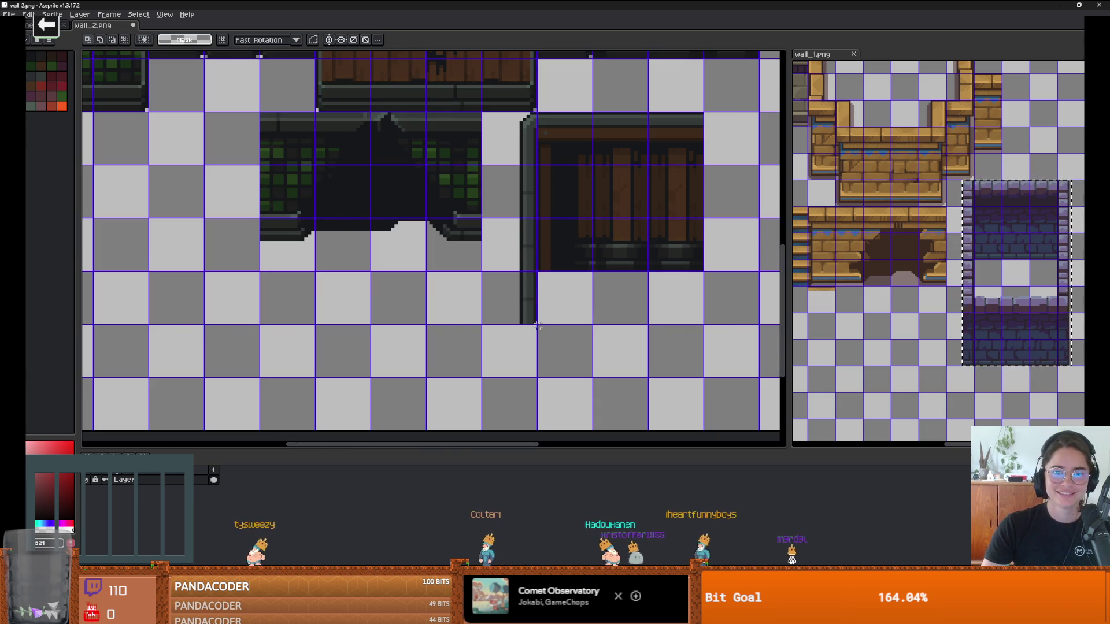
pyautogui.scroll(-2, 549, 322)
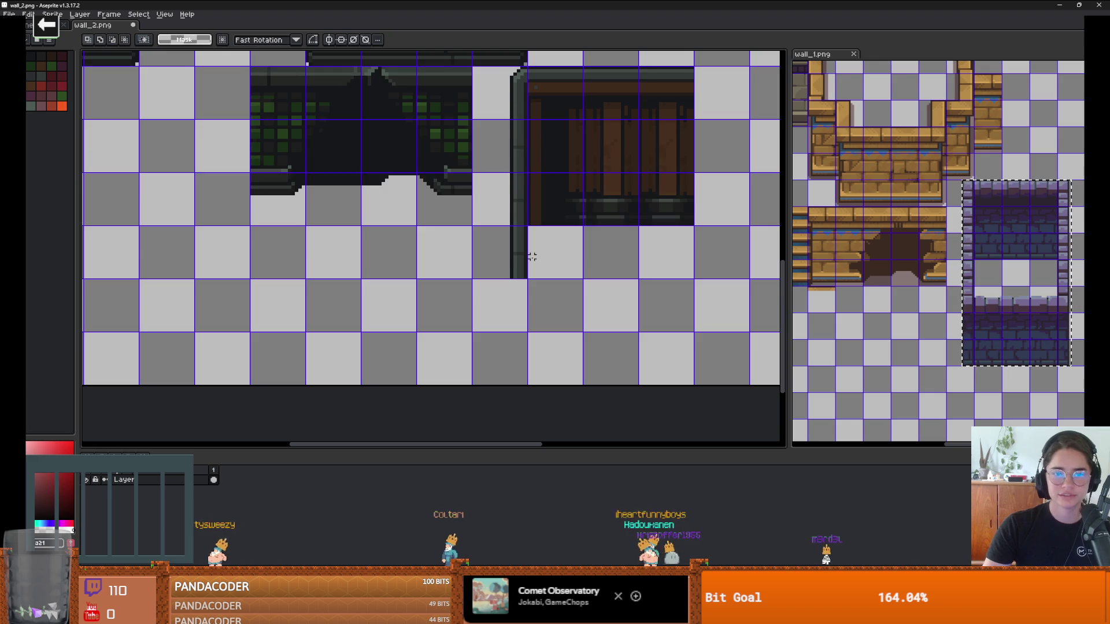
pyautogui.scroll(2, 546, 346)
pyautogui.moveTo(353, 115); pyautogui.dragTo(396, 155)
pyautogui.scroll(-2, 381, 144)
pyautogui.moveTo(373, 78)
pyautogui.mouseDown()
pyautogui.moveTo(576, 430)
pyautogui.moveTo(568, 412)
pyautogui.mouseUp()
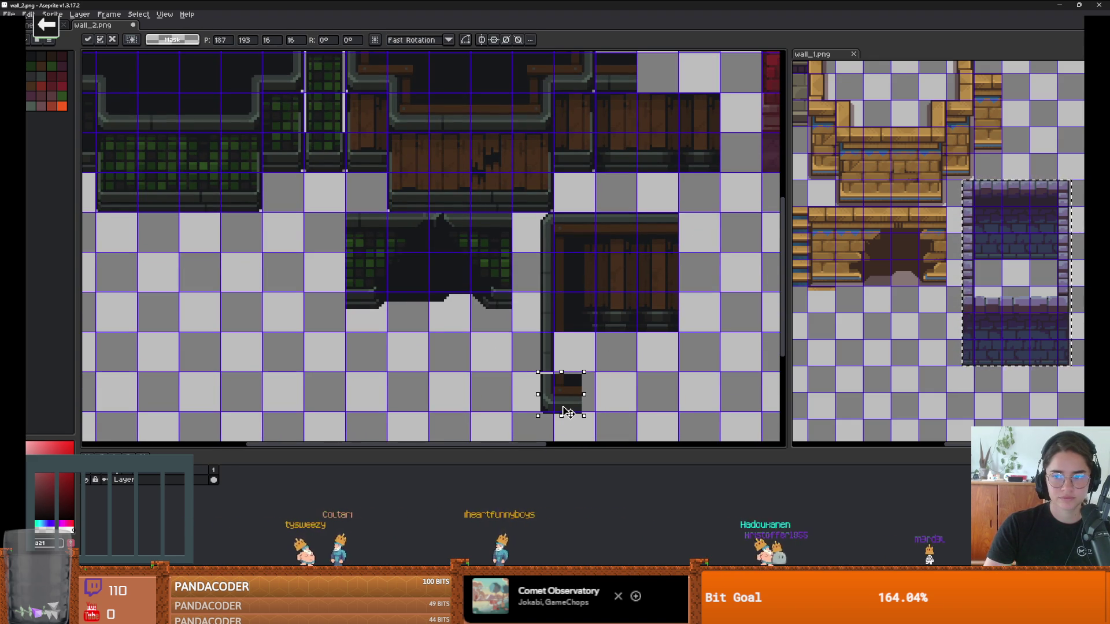
pyautogui.scroll(2, 569, 399)
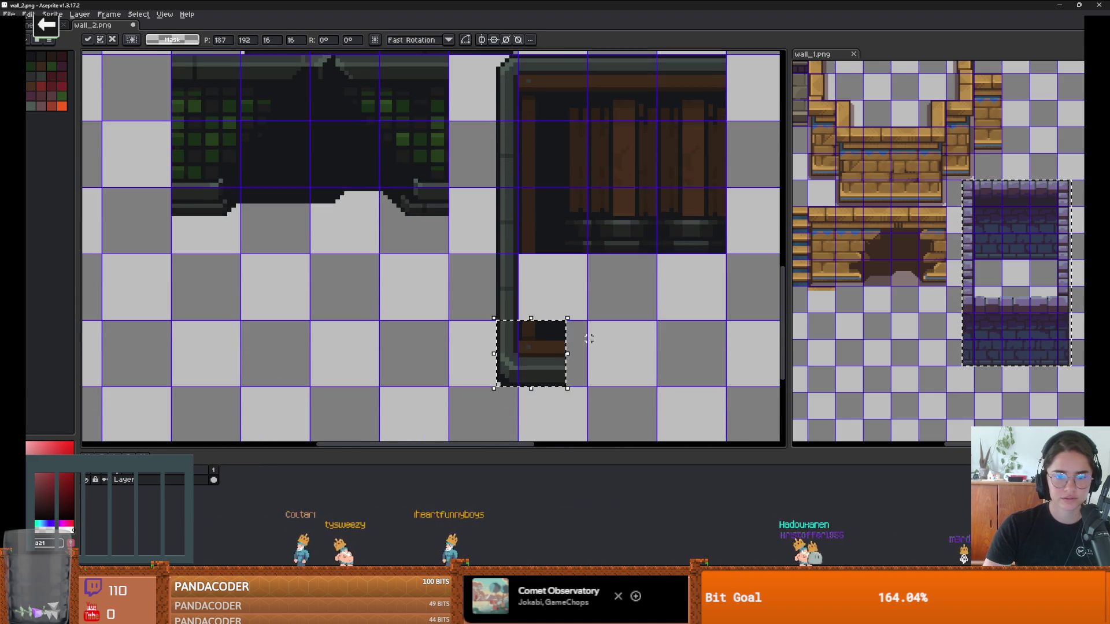
pyautogui.click(571, 318)
# Place bottom edge pieces along the frame's lower end, aligned with its corner.
pyautogui.scroll(1, 570, 332)
pyautogui.scroll(-2, 526, 304)
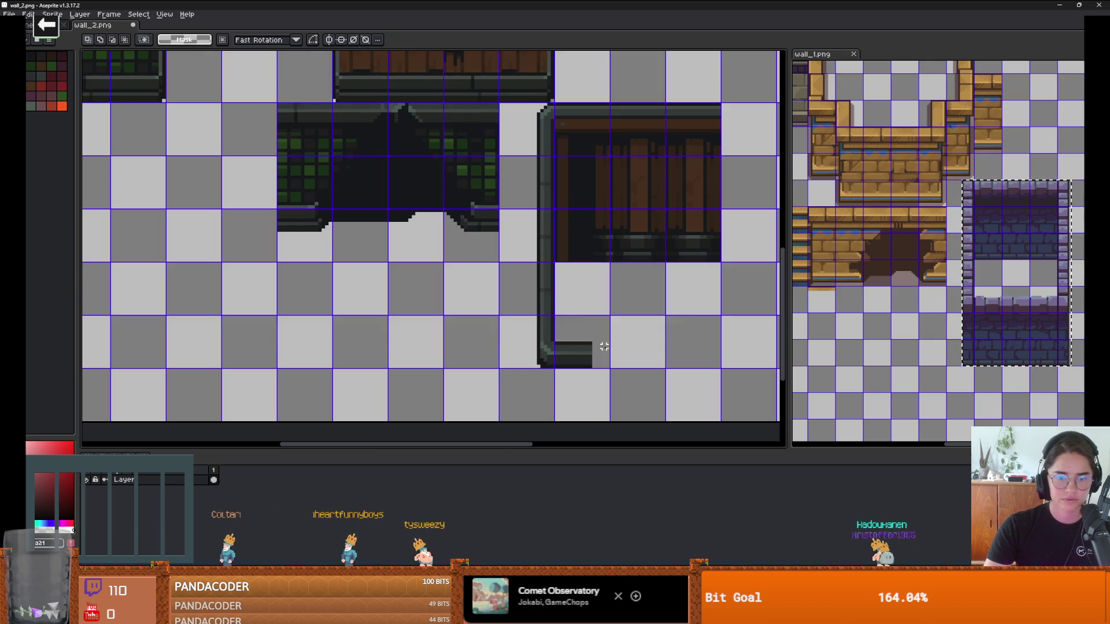
pyautogui.scroll(-1, 527, 304)
pyautogui.scroll(-1, 515, 310)
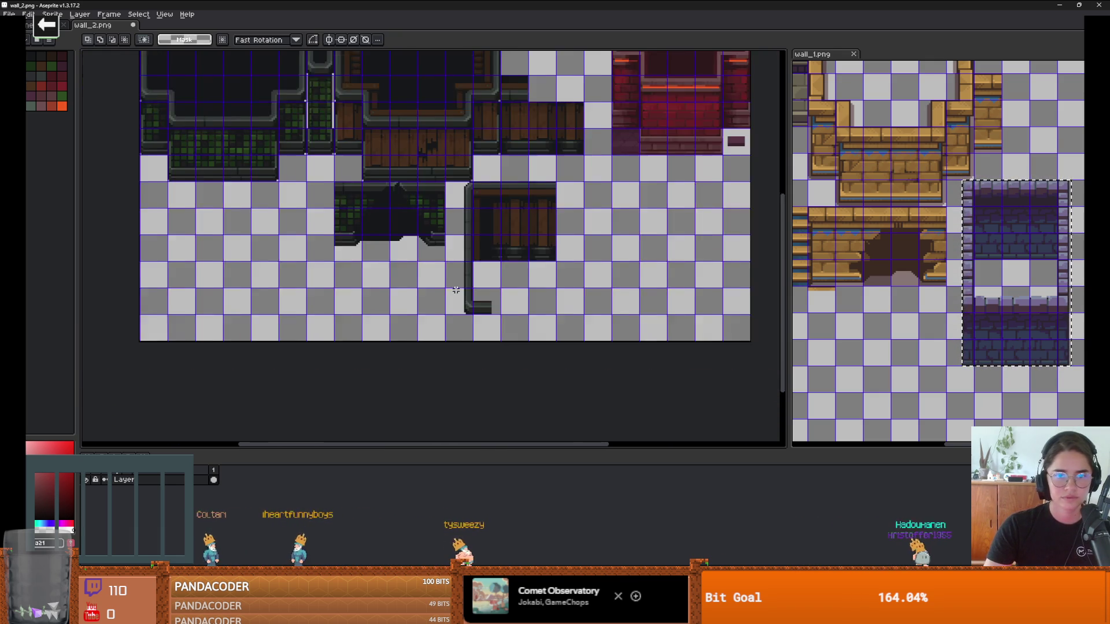
pyautogui.moveTo(466, 172)
pyautogui.mouseDown()
pyautogui.moveTo(501, 203)
pyautogui.moveTo(560, 342)
pyautogui.mouseUp()
pyautogui.scroll(4, 549, 323)
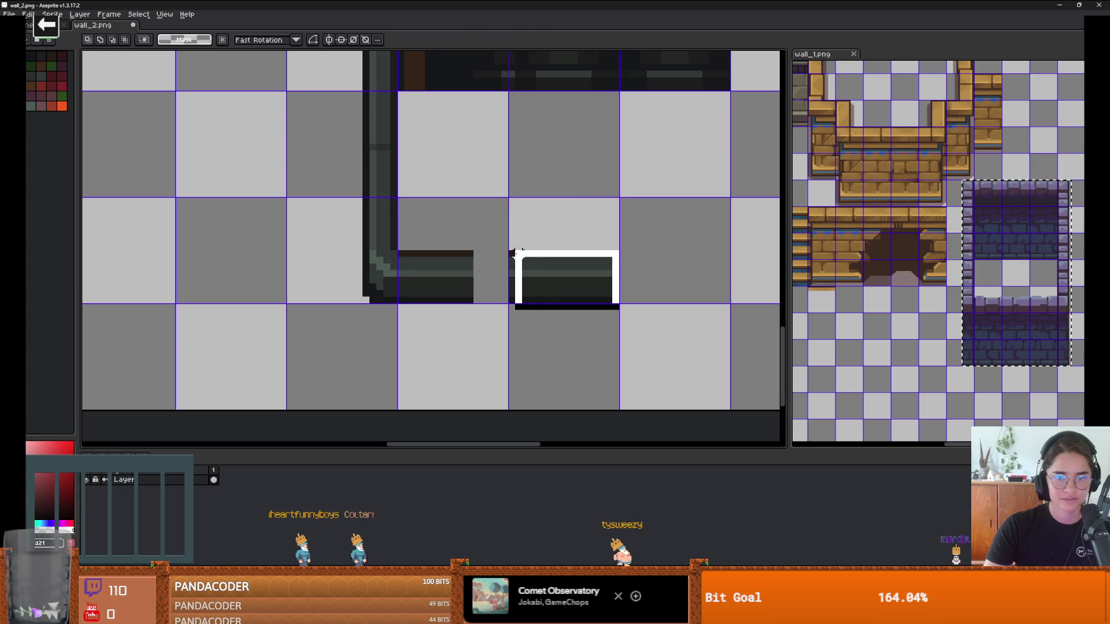
pyautogui.moveTo(558, 275)
pyautogui.mouseDown()
pyautogui.moveTo(515, 278)
pyautogui.moveTo(617, 286)
pyautogui.mouseUp()
pyautogui.scroll(-3, 560, 284)
pyautogui.hotkey('ctrl', 'z')
pyautogui.scroll(-1, 641, 286)
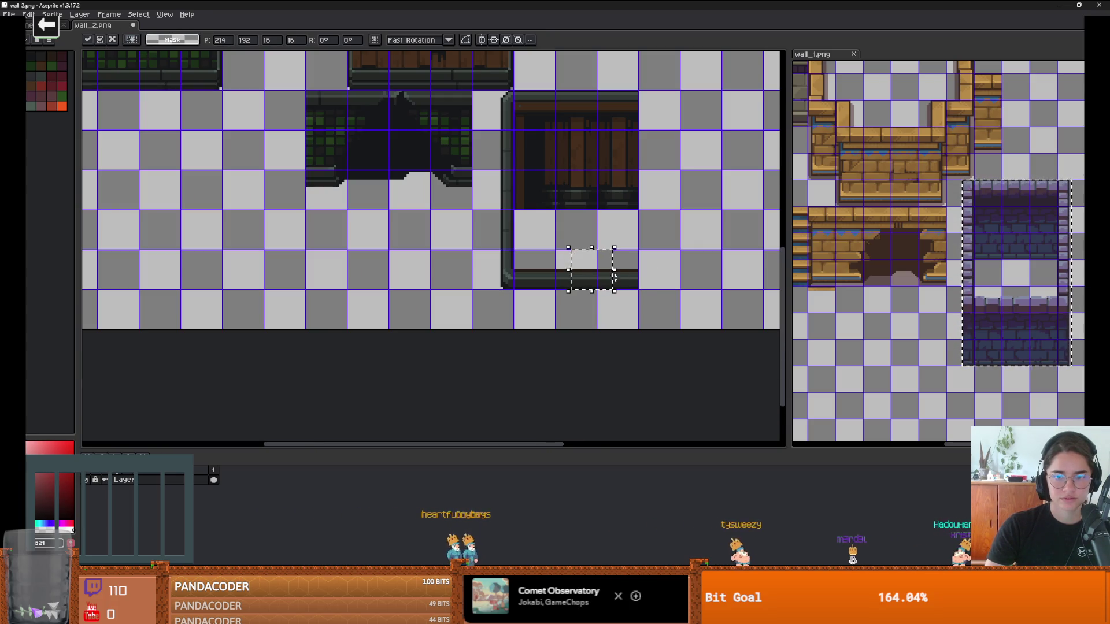
pyautogui.click(662, 270)
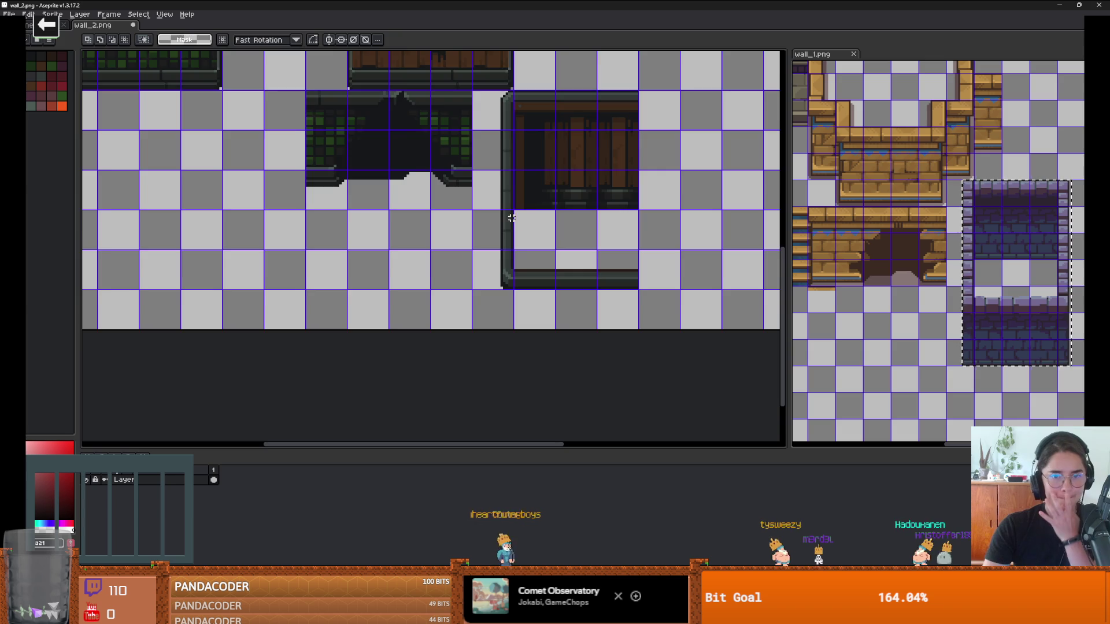
# Close the frame's corner with a reused edge piece and delete the misplaced wall piece.
pyautogui.scroll(3, 512, 218)
pyautogui.hscroll(-2, 528, 278)
pyautogui.moveTo(548, 383); pyautogui.dragTo(723, 383)
pyautogui.click(550, 385)
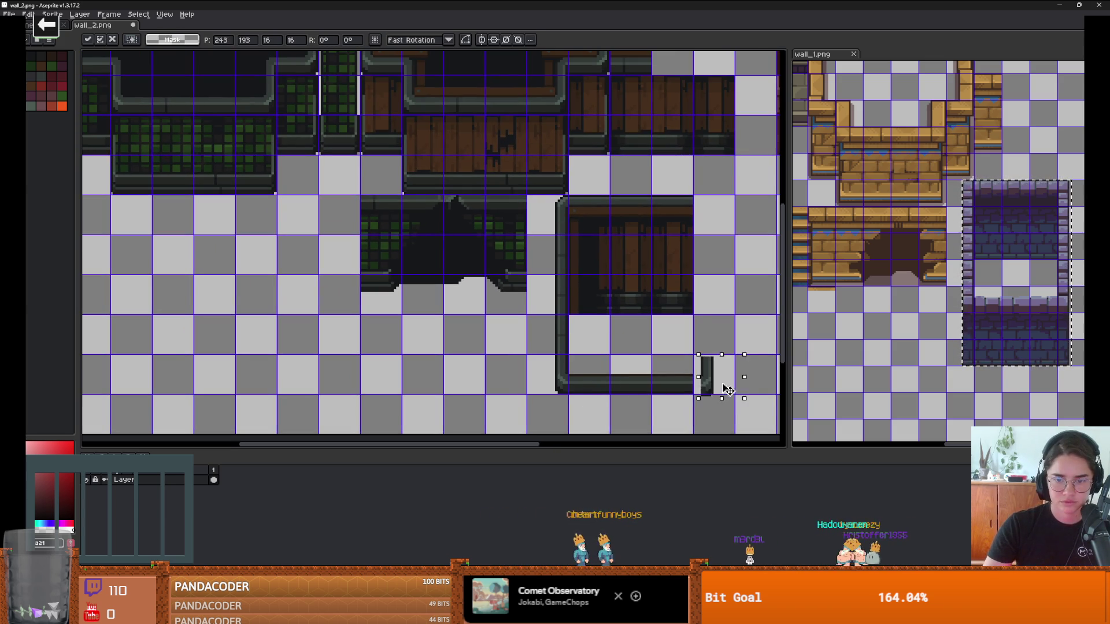
pyautogui.click(548, 338)
pyautogui.click(549, 337)
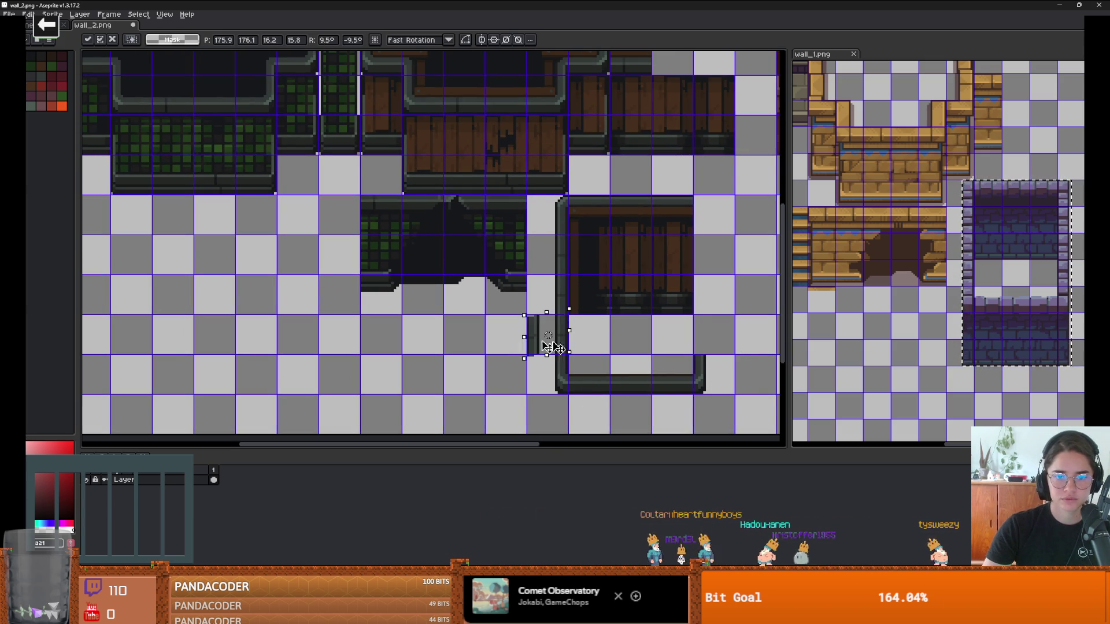
pyautogui.press('Delete')
# Nudge an edge piece up one pixel, then paste a copy onto the frame's right side.
pyautogui.scroll(-1, 655, 323)
pyautogui.moveTo(656, 324); pyautogui.dragTo(644, 357)
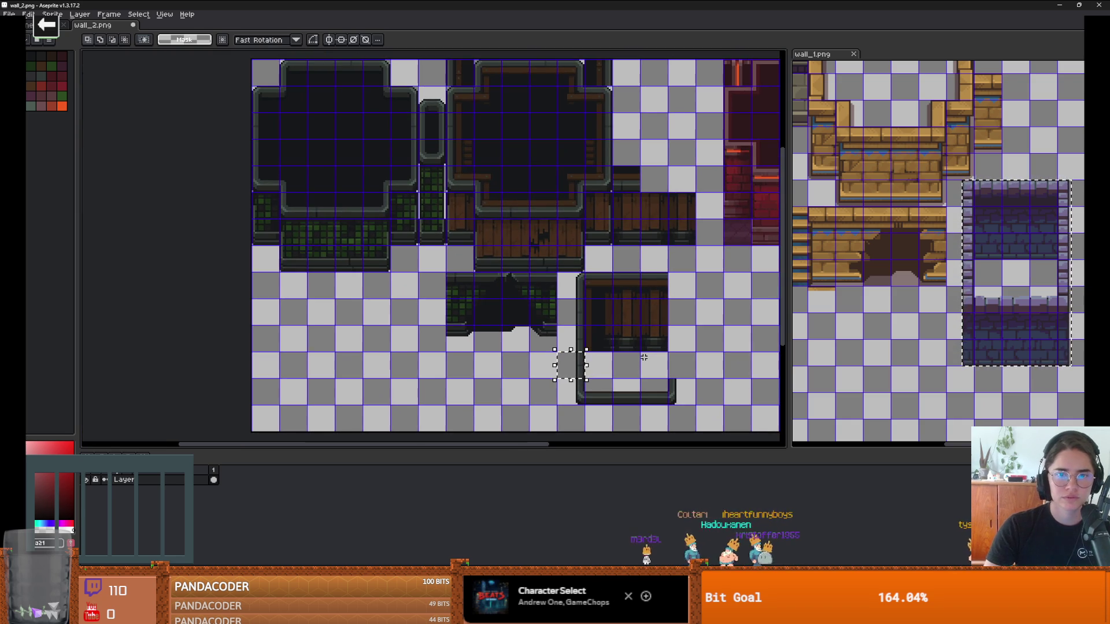
pyautogui.scroll(2, 611, 184)
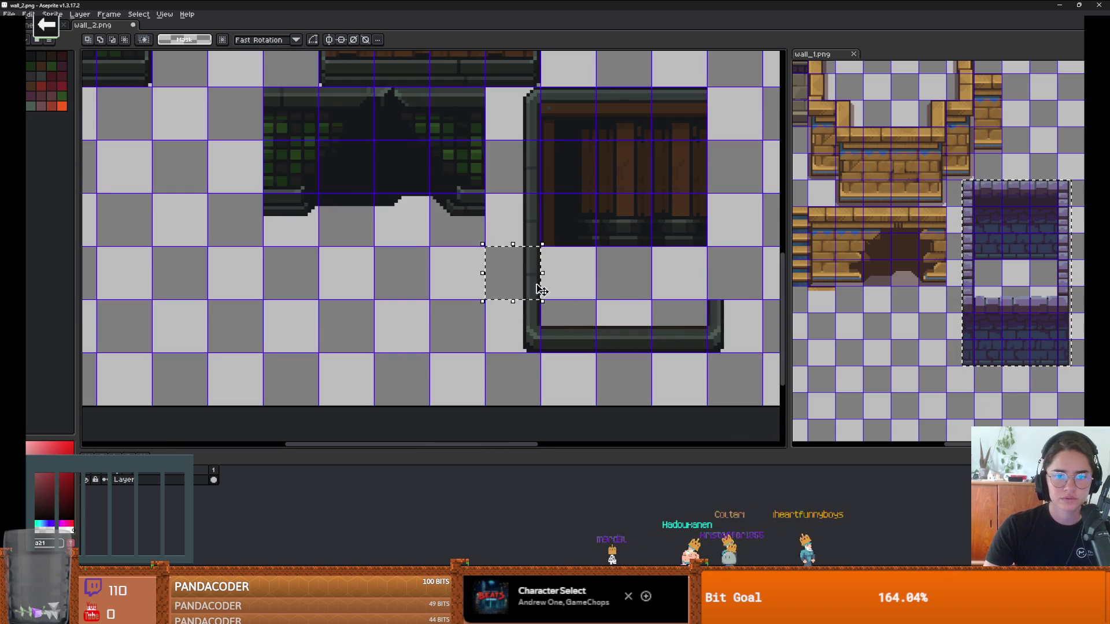
pyautogui.moveTo(611, 184); pyautogui.dragTo(559, 418)
pyautogui.scroll(-2, 535, 191)
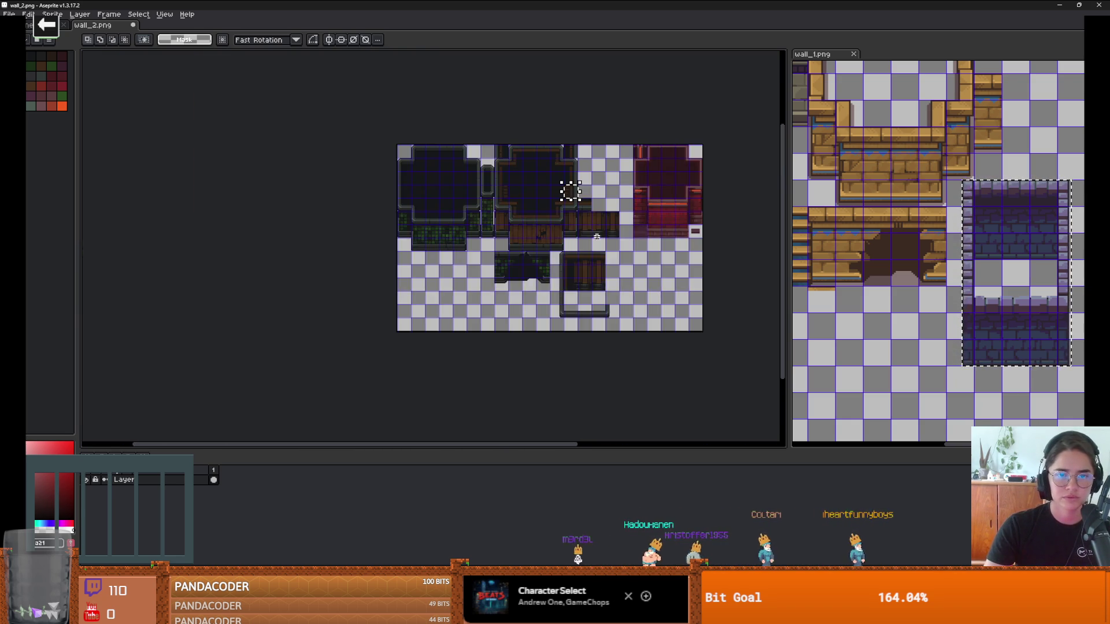
pyautogui.scroll(1, 565, 186)
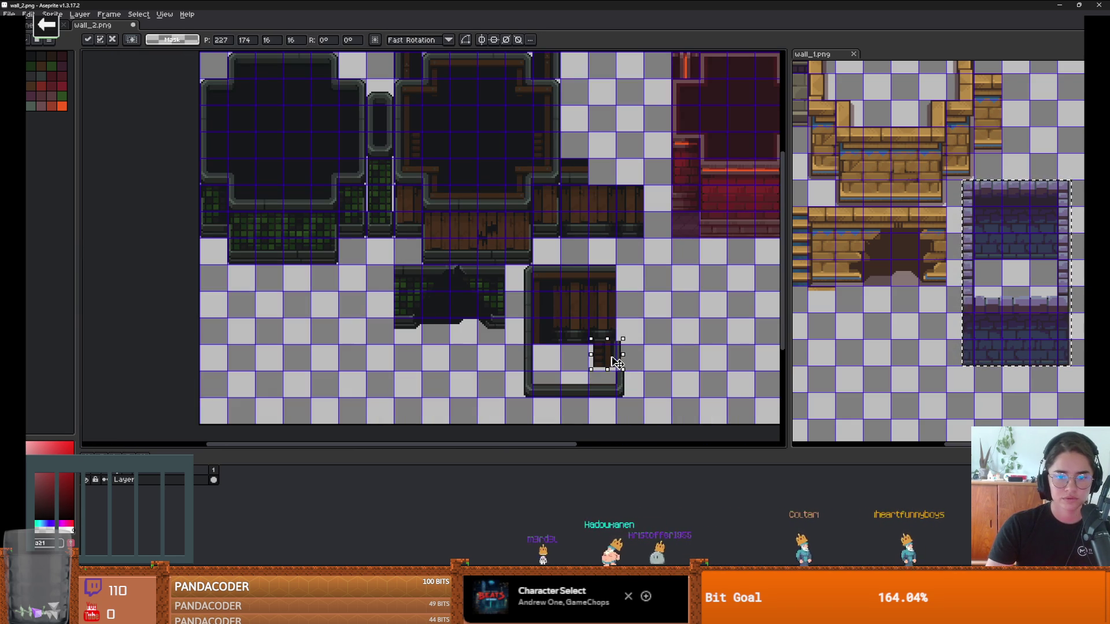
pyautogui.scroll(2, 617, 364)
pyautogui.moveTo(619, 362); pyautogui.dragTo(625, 370)
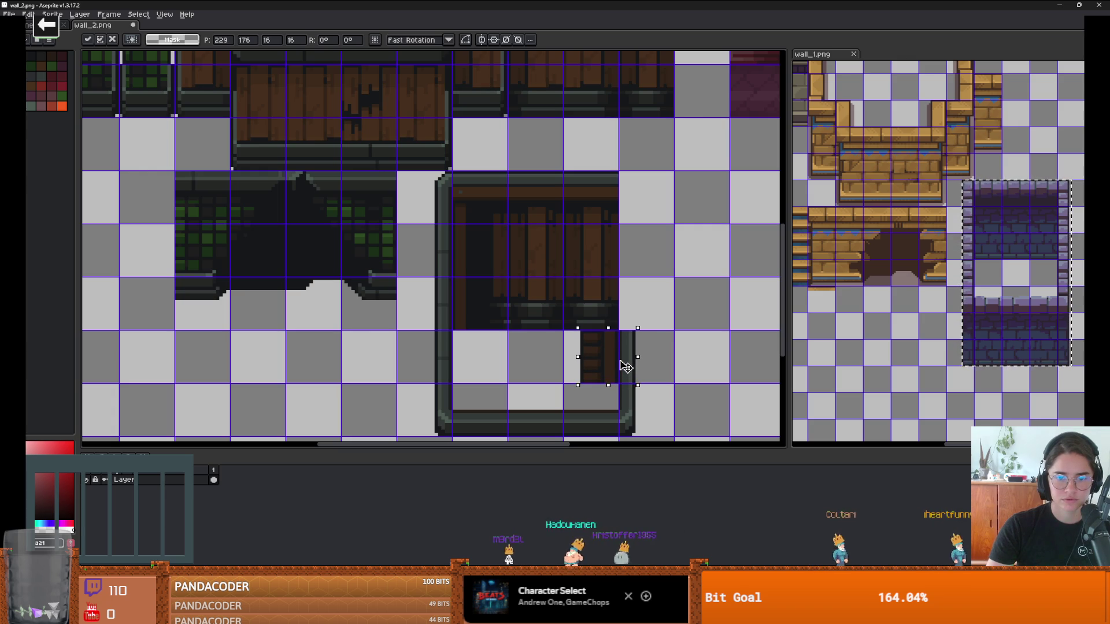
pyautogui.scroll(2, 625, 366)
pyautogui.press('Up')
pyautogui.press('Escape')
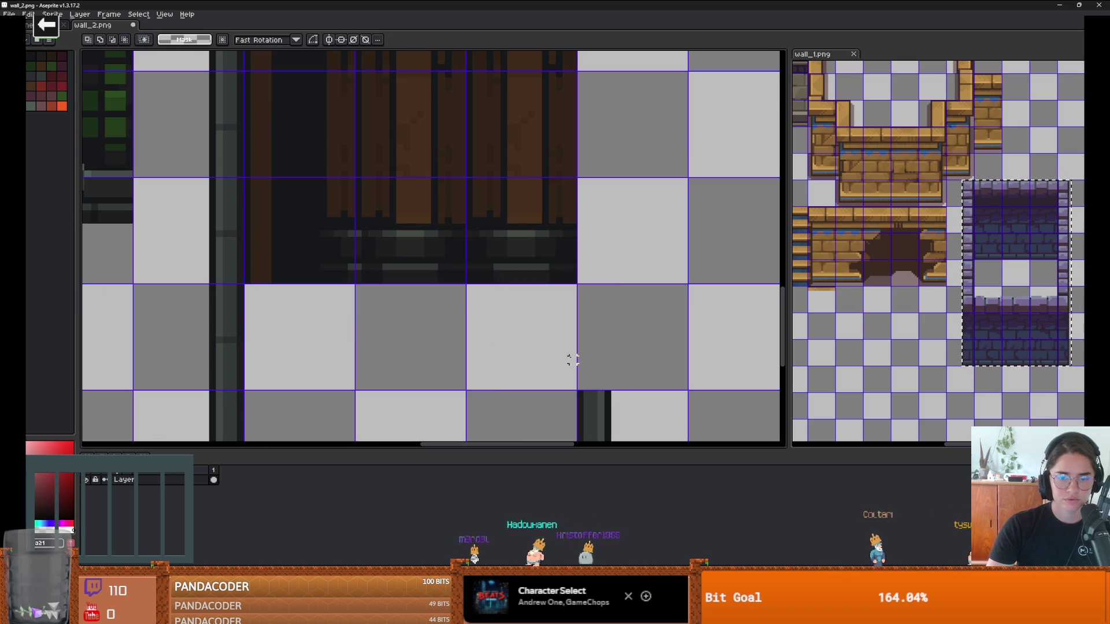
pyautogui.hotkey('ctrl', 'v')
pyautogui.moveTo(341, 268); pyautogui.dragTo(595, 354)
pyautogui.press('Return')
# Paste more edge pieces up the right side to finish the frame's top corner.
pyautogui.scroll(-1, 601, 367)
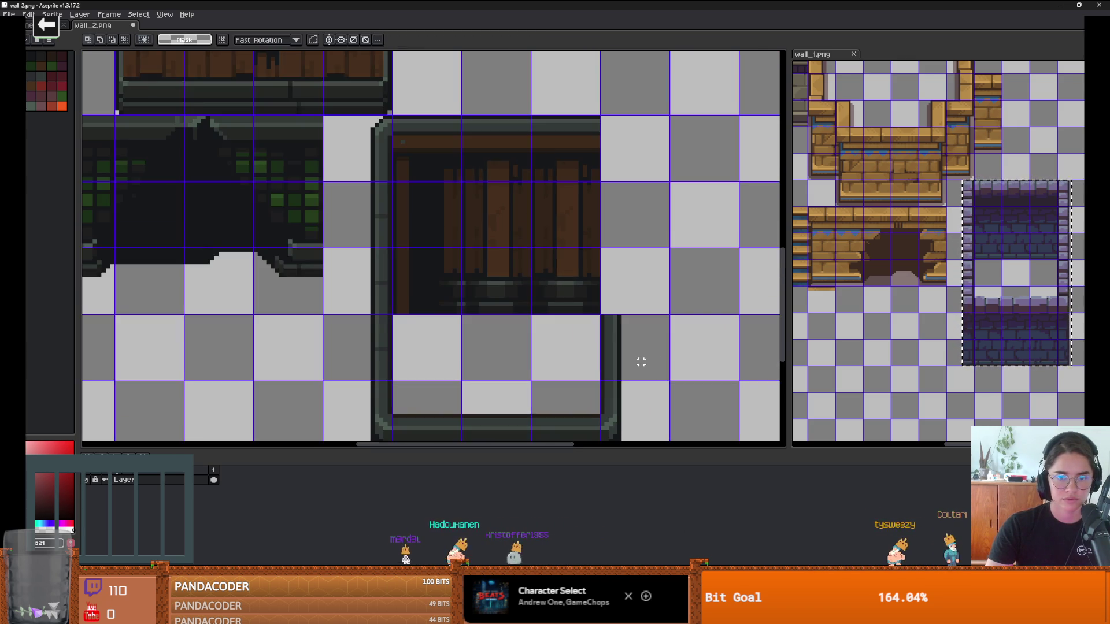
pyautogui.scroll(-1, 627, 349)
pyautogui.moveTo(627, 295)
pyautogui.mouseDown()
pyautogui.moveTo(625, 309)
pyautogui.moveTo(612, 178)
pyautogui.mouseUp()
pyautogui.hotkey('ctrl', 'v')
pyautogui.scroll(-1, 627, 192)
pyautogui.moveTo(428, 107)
pyautogui.mouseDown()
pyautogui.moveTo(422, 119)
pyautogui.moveTo(674, 116)
pyautogui.moveTo(641, 123)
pyautogui.mouseUp()
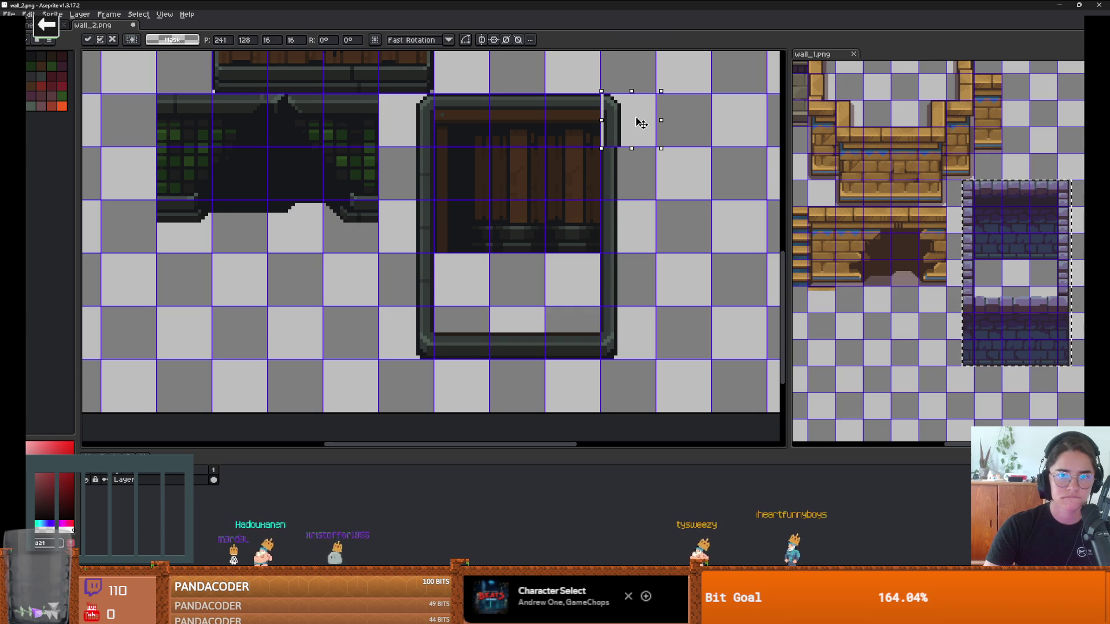
pyautogui.click(640, 285)
# Select the finished framed door and move it into position beside the wall strip.
pyautogui.scroll(-2, 607, 347)
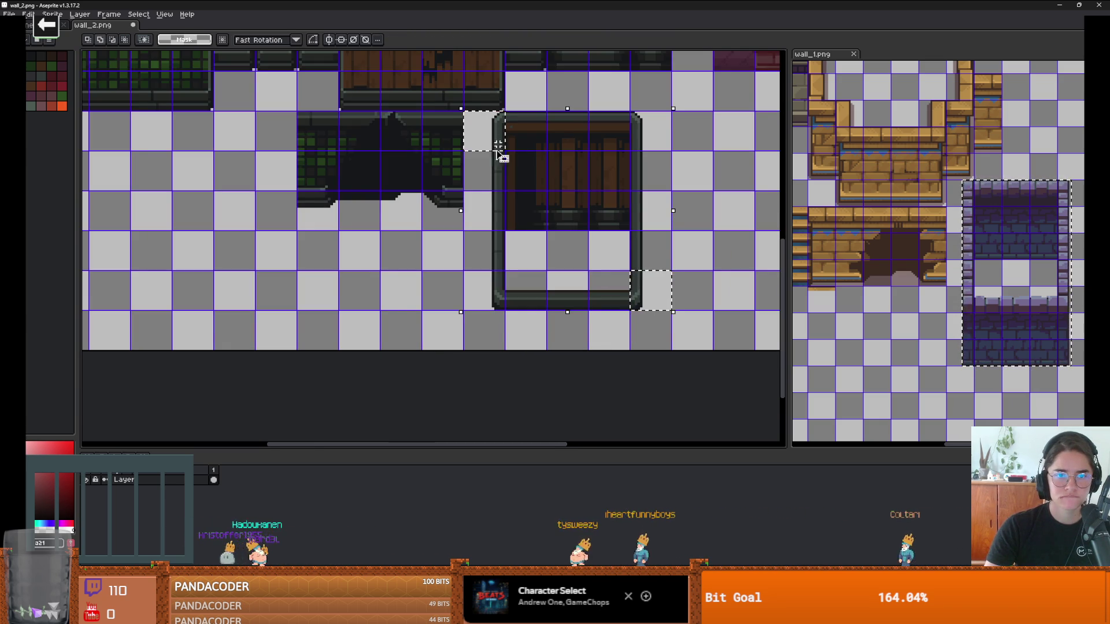
pyautogui.moveTo(464, 310); pyautogui.dragTo(668, 110)
pyautogui.moveTo(576, 168)
pyautogui.mouseDown()
pyautogui.moveTo(610, 166)
pyautogui.moveTo(638, 134)
pyautogui.moveTo(644, 149)
pyautogui.moveTo(598, 188)
pyautogui.moveTo(540, 181)
pyautogui.mouseUp()
pyautogui.click(631, 222)
pyautogui.scroll(-1, 625, 222)
pyautogui.scroll(1, 549, 219)
pyautogui.scroll(-1, 503, 215)
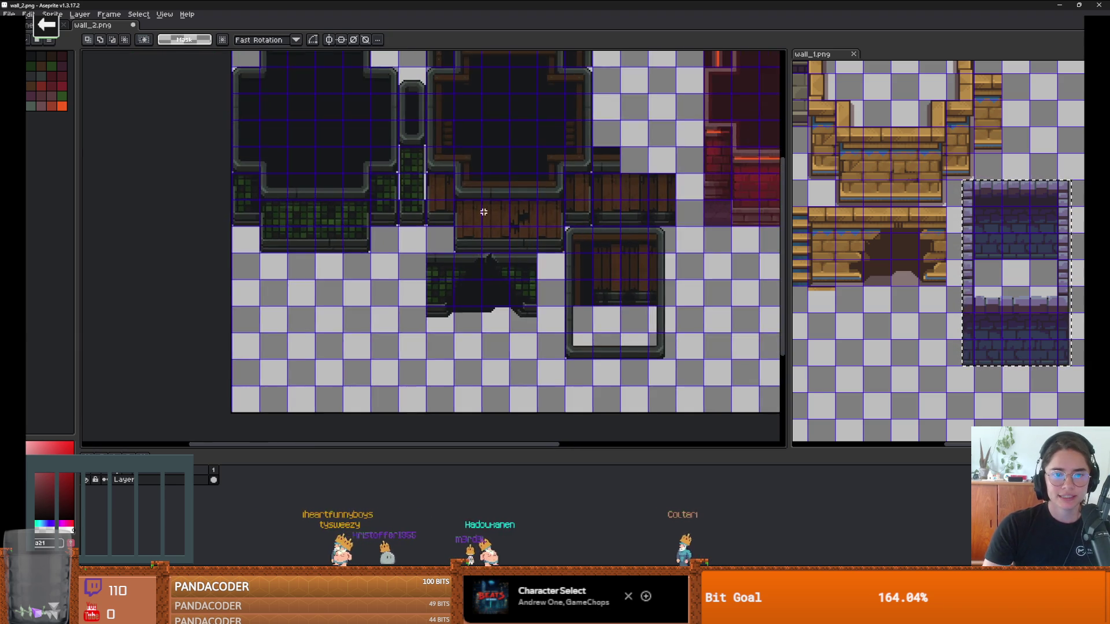
pyautogui.scroll(1, 496, 212)
pyautogui.scroll(-1, 581, 200)
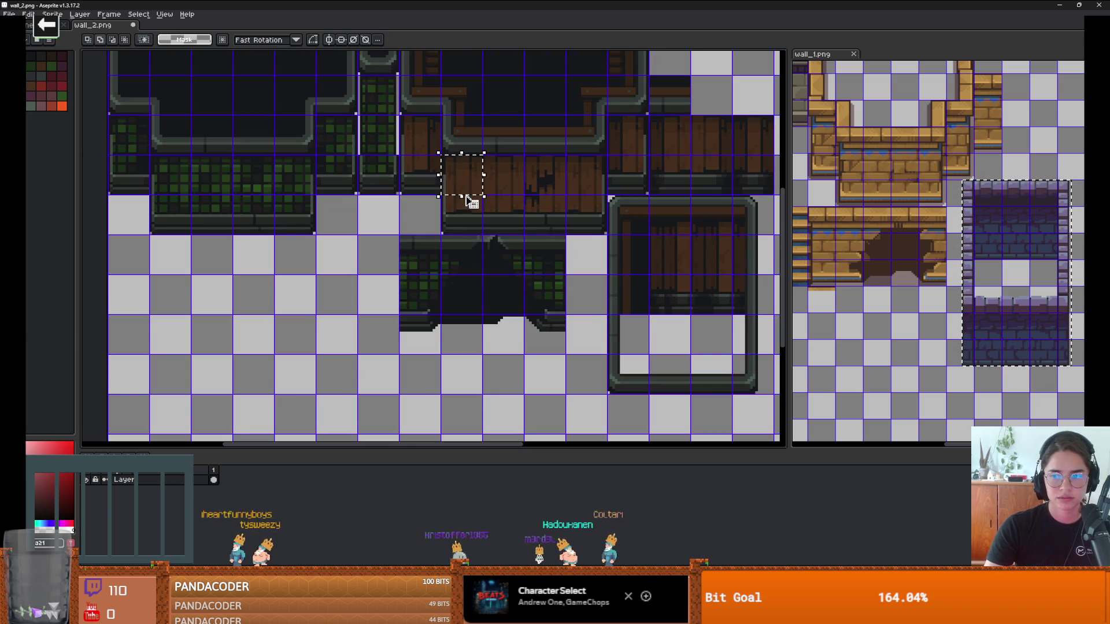
# Copy the wooden wall strip down below the door frame.
pyautogui.moveTo(540, 181)
pyautogui.mouseDown()
pyautogui.moveTo(588, 173)
pyautogui.moveTo(547, 223)
pyautogui.mouseUp()
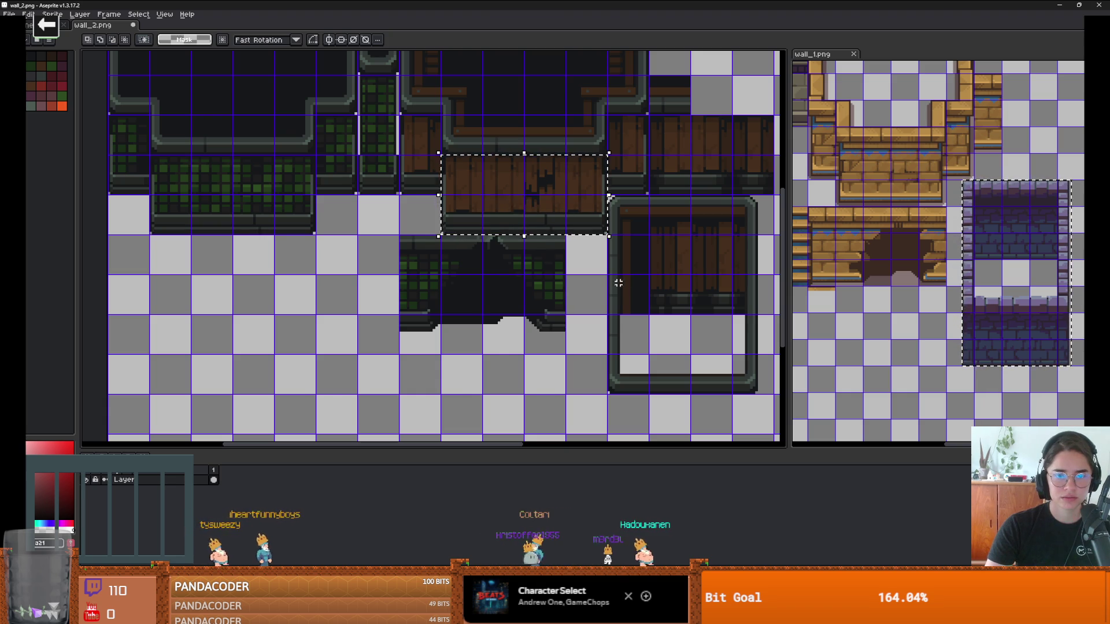
pyautogui.scroll(-3, 546, 223)
pyautogui.moveTo(530, 183)
pyautogui.mouseDown()
pyautogui.moveTo(590, 262)
pyautogui.moveTo(574, 247)
pyautogui.moveTo(587, 250)
pyautogui.moveTo(529, 248)
pyautogui.mouseUp()
pyautogui.scroll(3, 587, 265)
pyautogui.scroll(2, 528, 248)
pyautogui.press('i')
pyautogui.scroll(1, 453, 220)
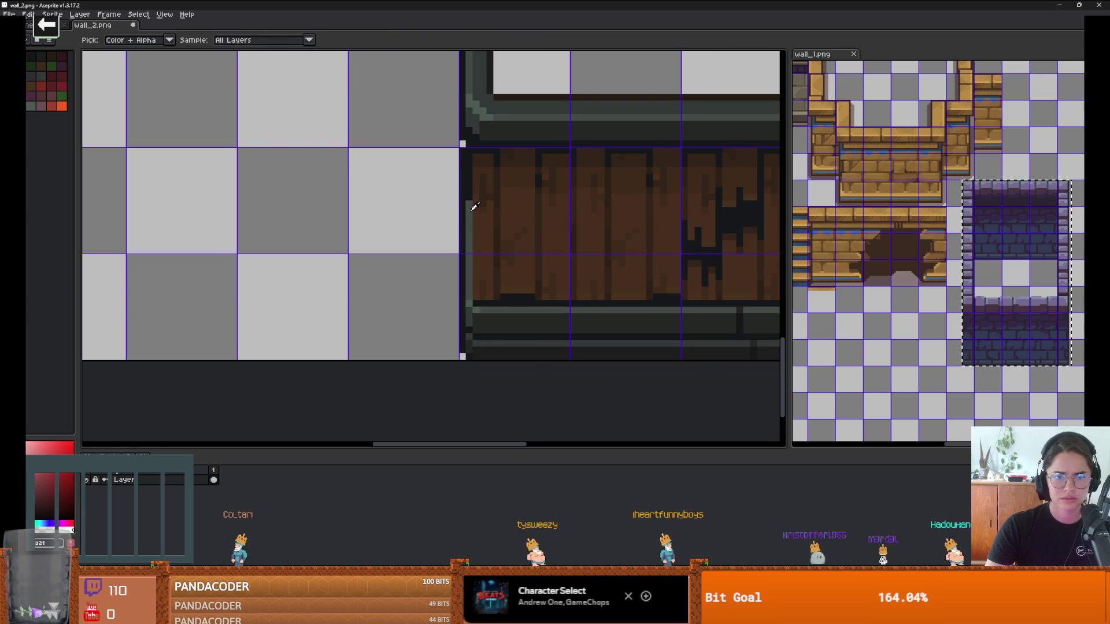
# Sample the frame edge pixel's colour, then check the Canvas Size dialog without changes.
pyautogui.keyDown('alt'); pyautogui.click(470, 209); pyautogui.keyUp('alt')
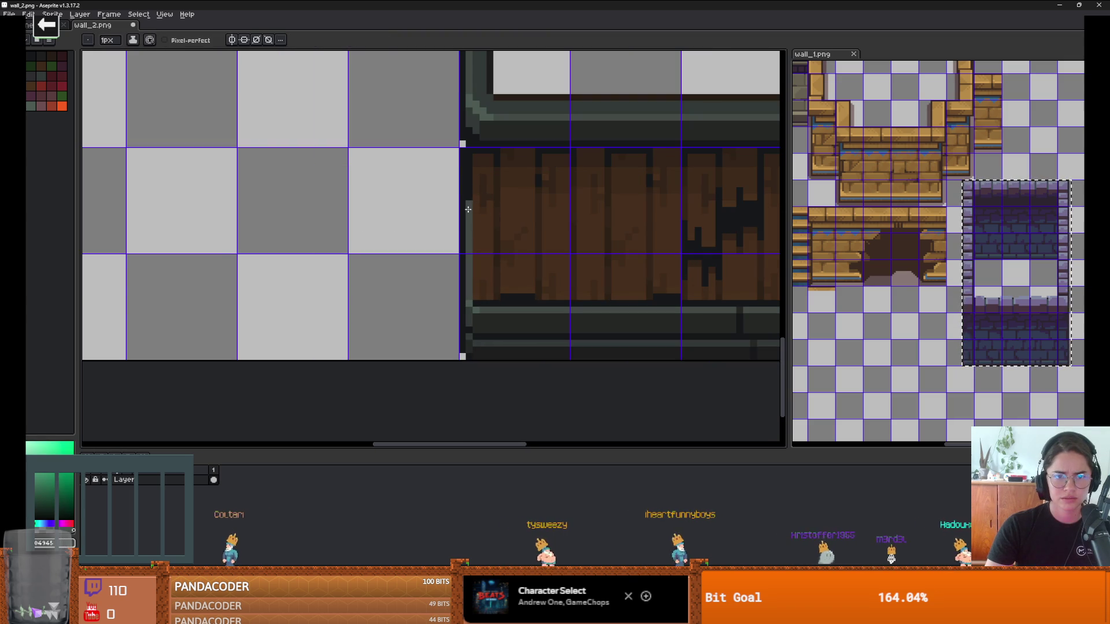
pyautogui.keyDown('alt'); pyautogui.click(462, 147); pyautogui.keyUp('alt')
pyautogui.scroll(-3, 608, 269)
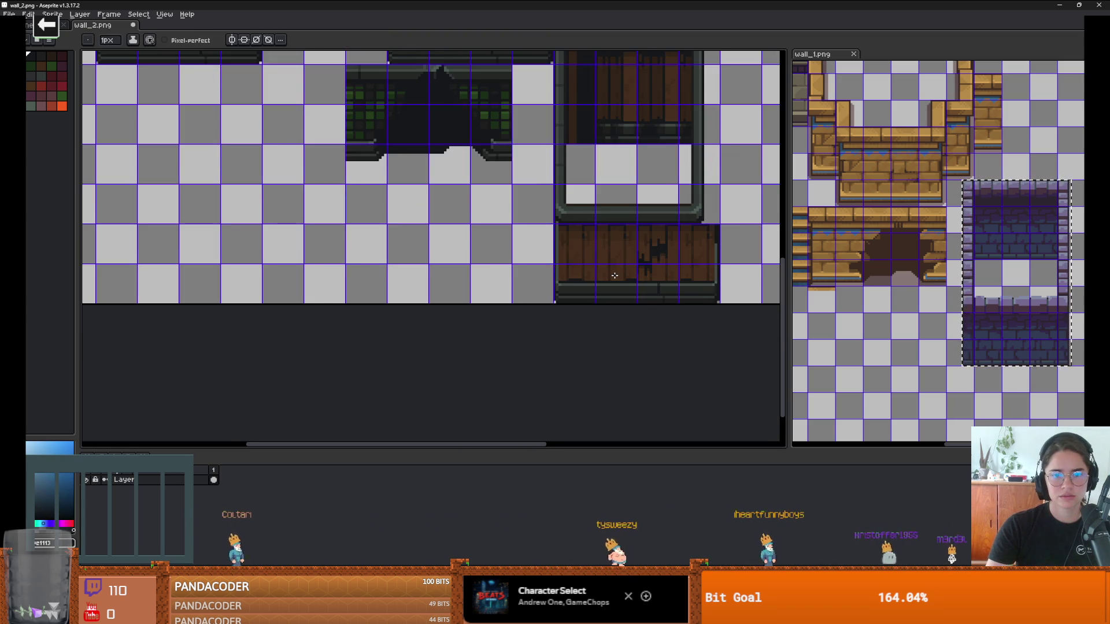
pyautogui.press('v')
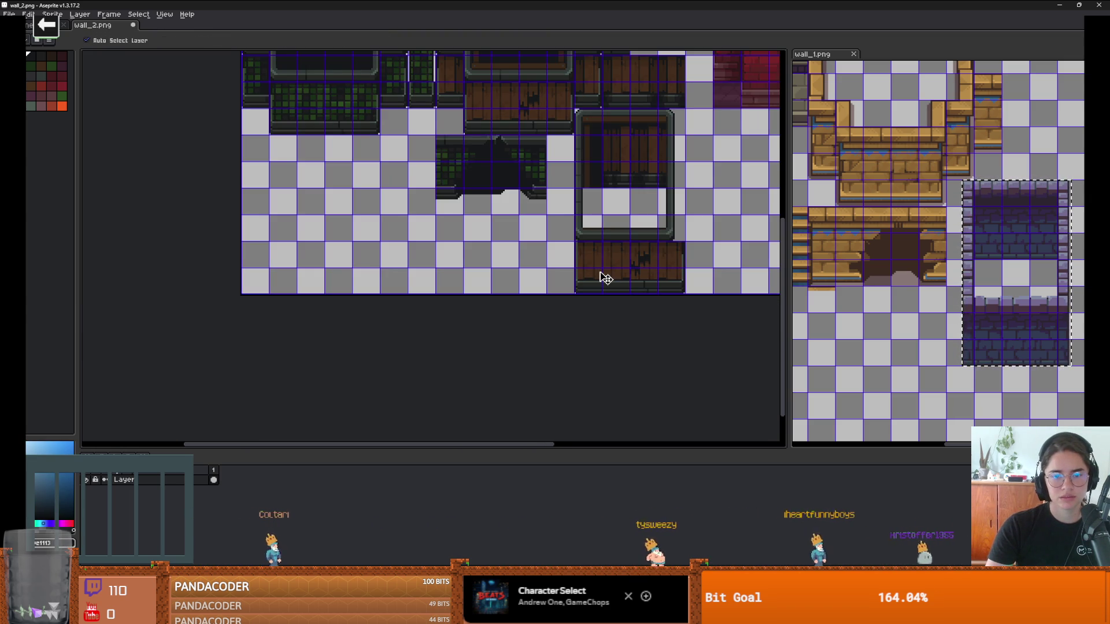
pyautogui.press('b')
pyautogui.scroll(1, 652, 280)
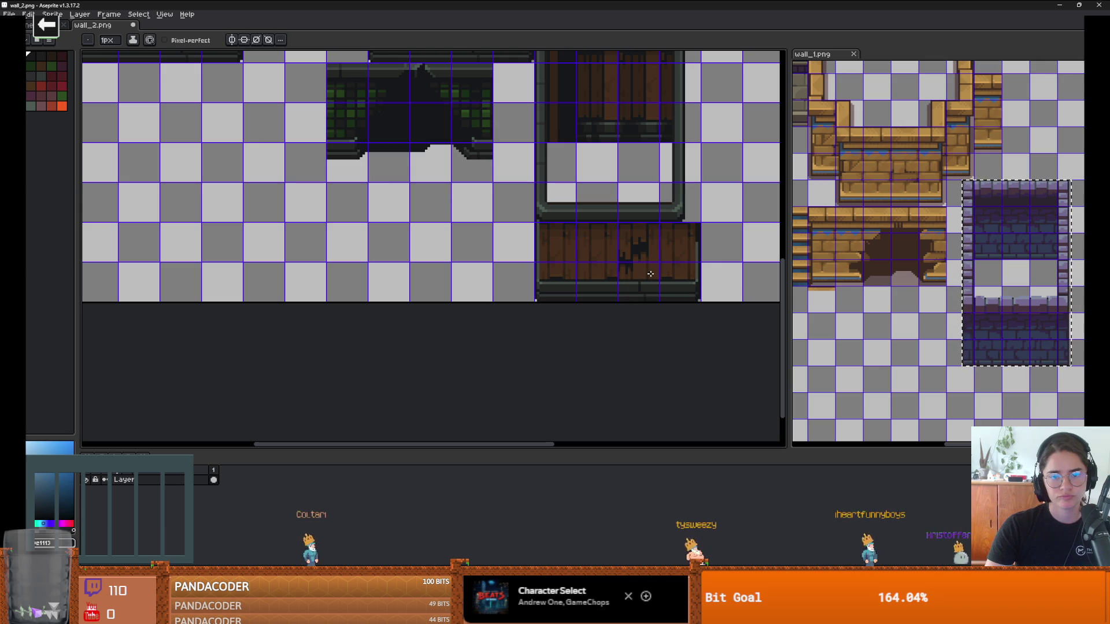
pyautogui.scroll(1, 707, 284)
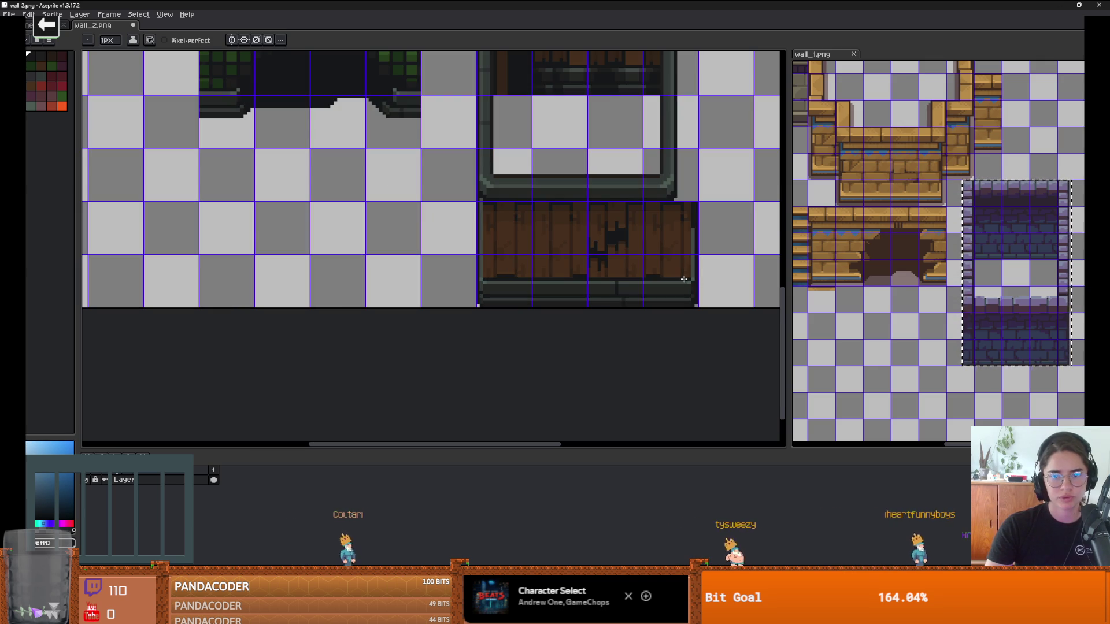
pyautogui.hotkey('ctrl', 'alt', 'c')
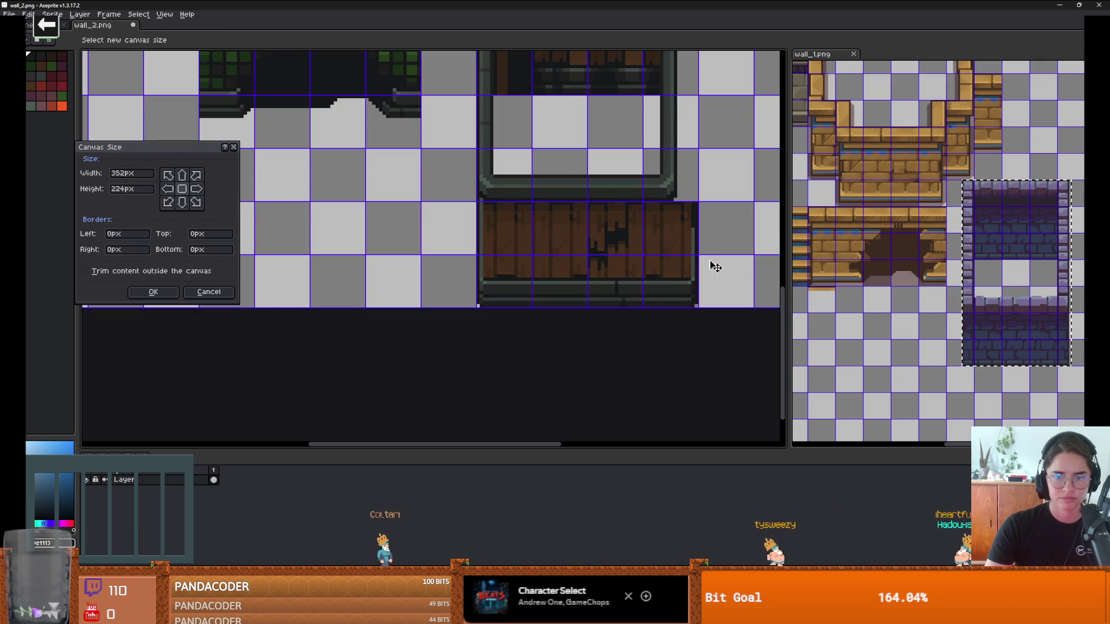
pyautogui.press('Escape')
# Shift the bottom wood block left into line with the frame and commit it.
pyautogui.press('m')
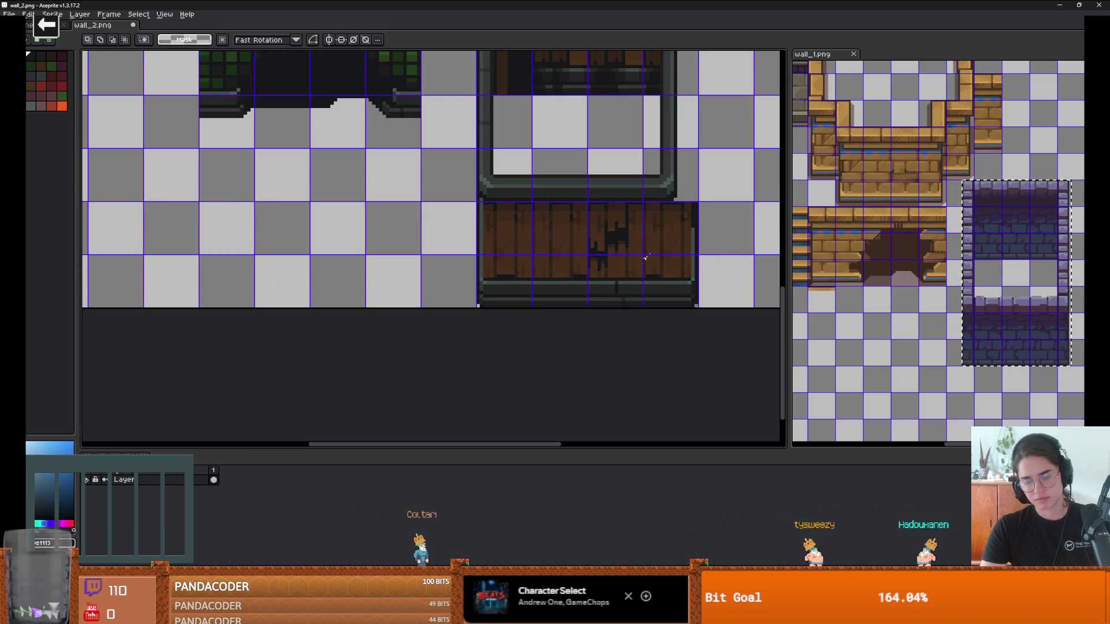
pyautogui.moveTo(680, 243)
pyautogui.mouseDown()
pyautogui.moveTo(661, 242)
pyautogui.moveTo(674, 288)
pyautogui.moveTo(661, 290)
pyautogui.mouseUp()
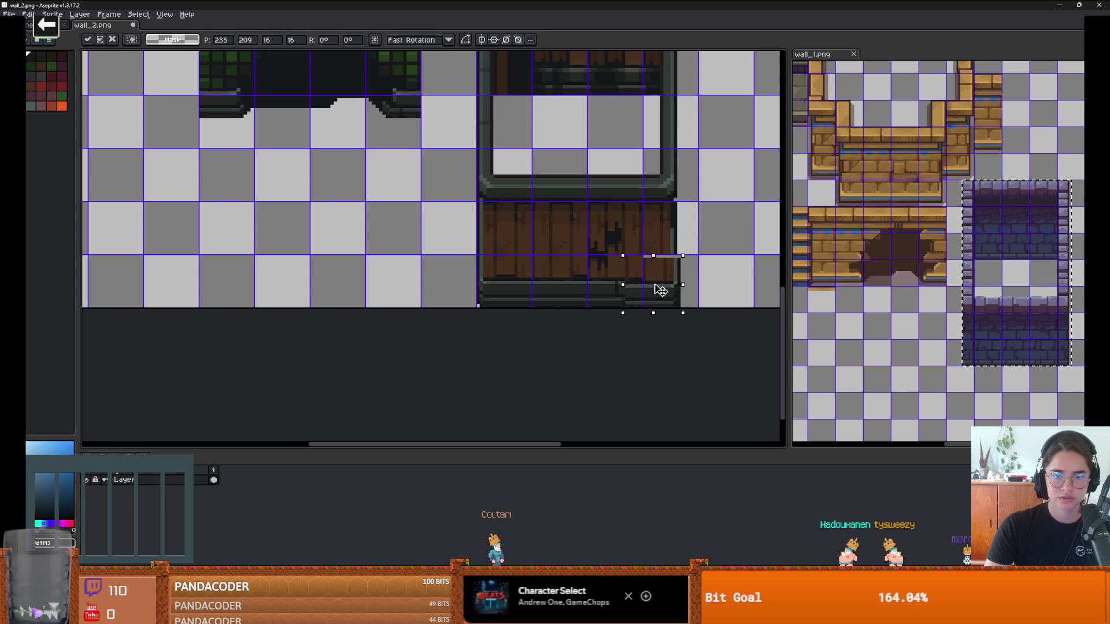
pyautogui.press('Return')
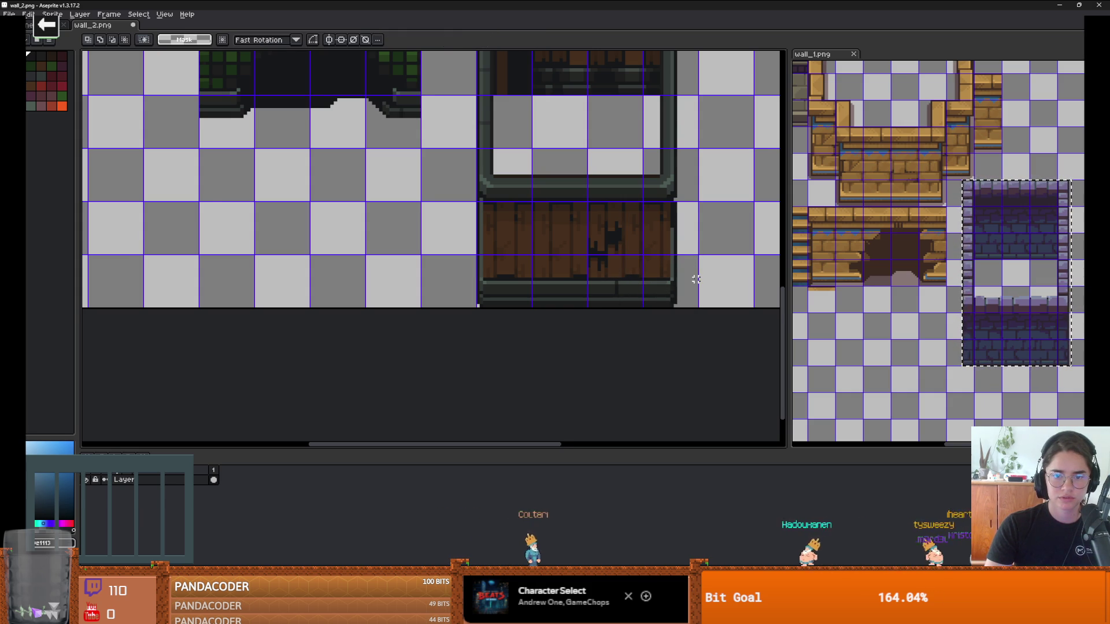
pyautogui.scroll(1, 692, 270)
# Deselect, return to the pencil and choose a new drawing colour.
pyautogui.hotkey('ctrl', 'd')
pyautogui.press('b')
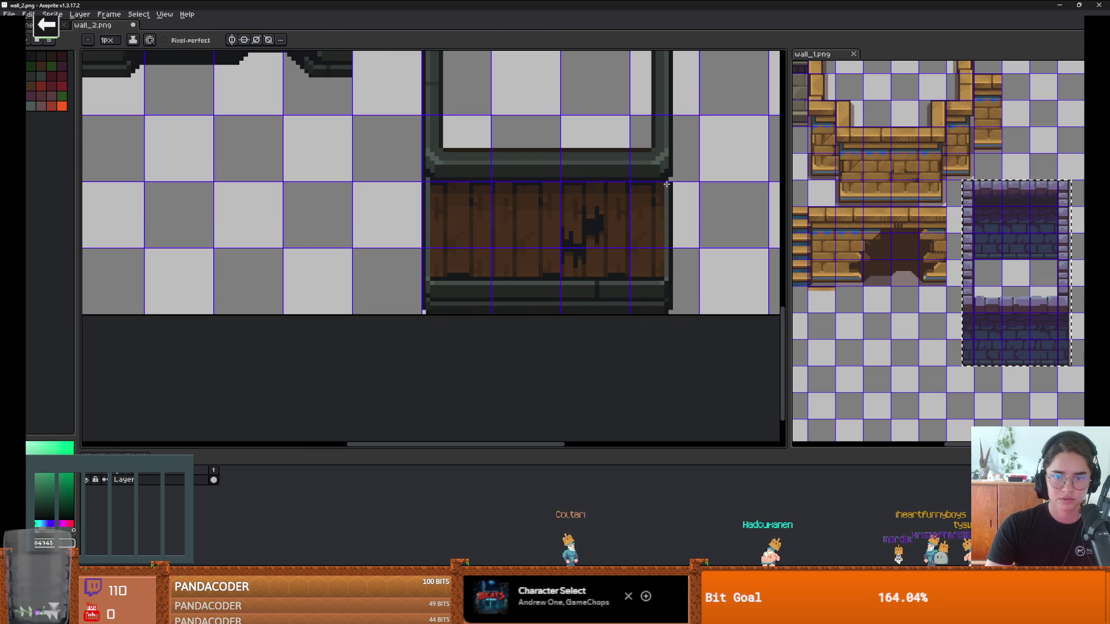
pyautogui.keyDown('alt'); pyautogui.click(671, 181); pyautogui.keyUp('alt')
pyautogui.scroll(-2, 671, 181)
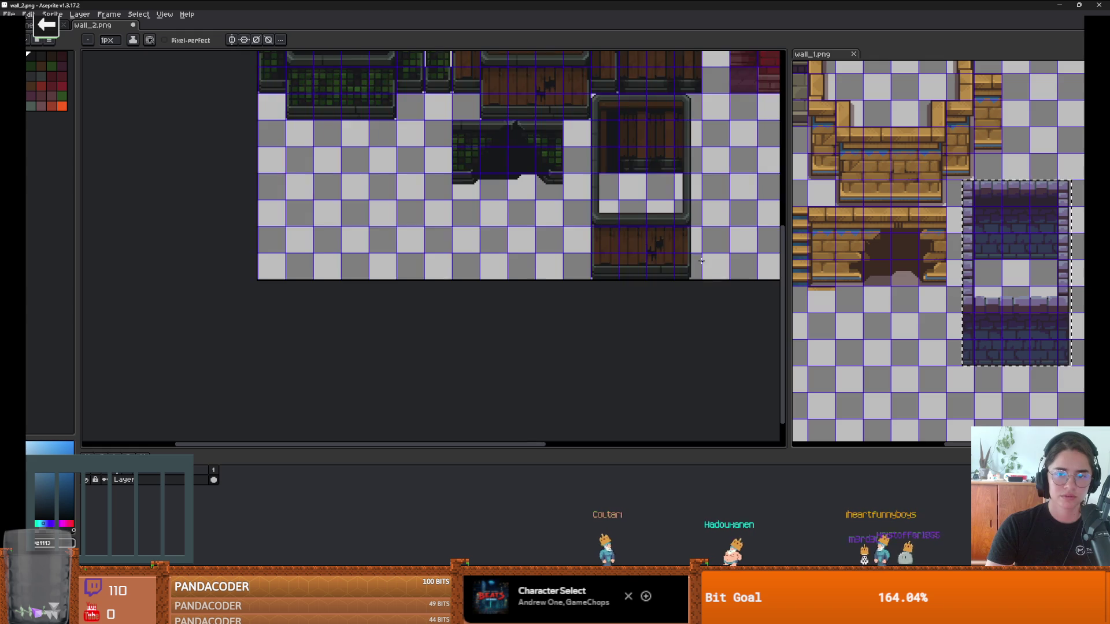
pyautogui.scroll(3, 616, 172)
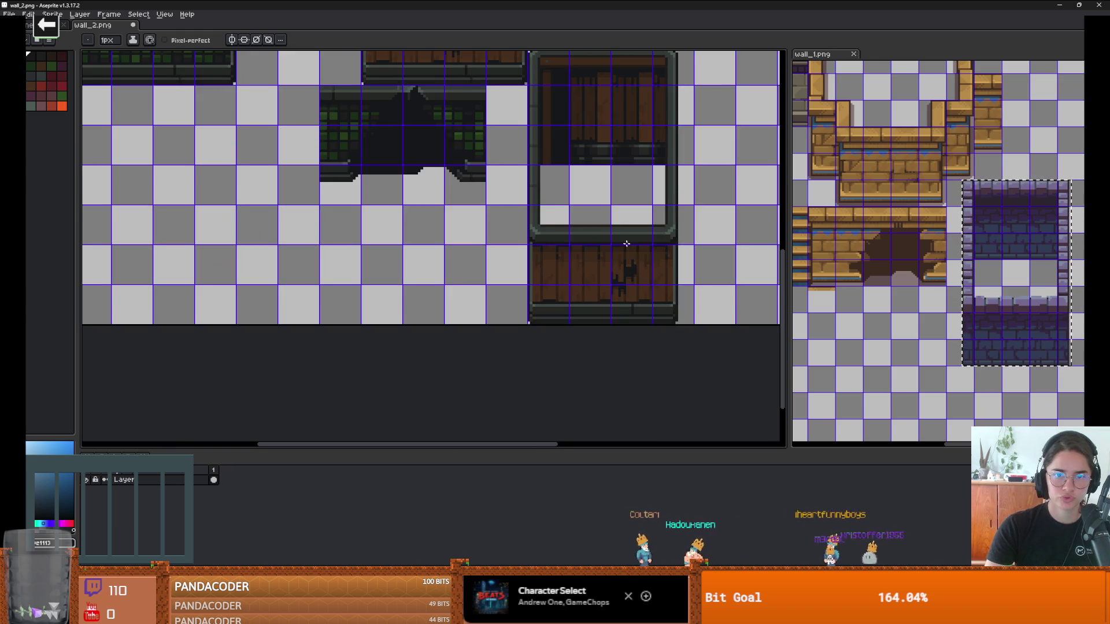
pyautogui.scroll(1, 616, 178)
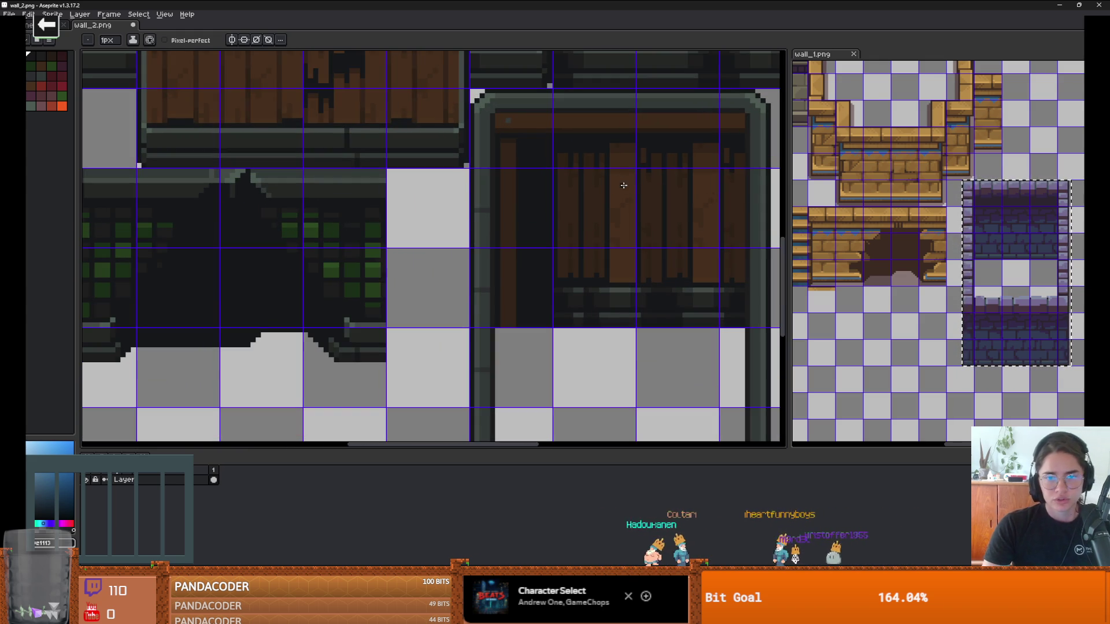
pyautogui.press('m')
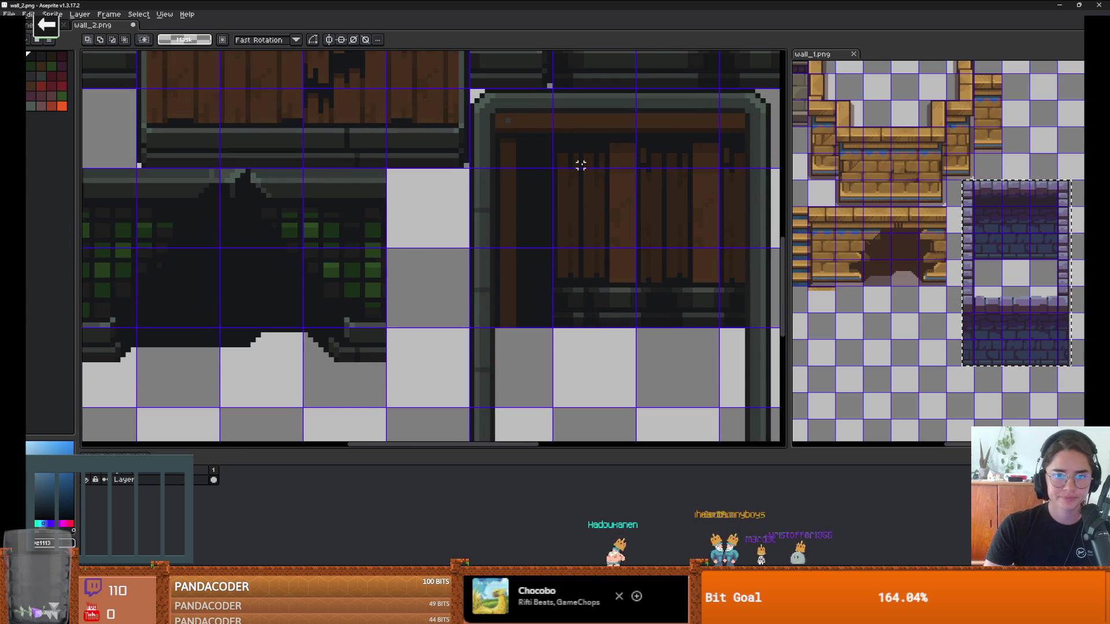
# Move a region of the door's plank pixels into a new position.
pyautogui.moveTo(591, 196); pyautogui.dragTo(595, 203)
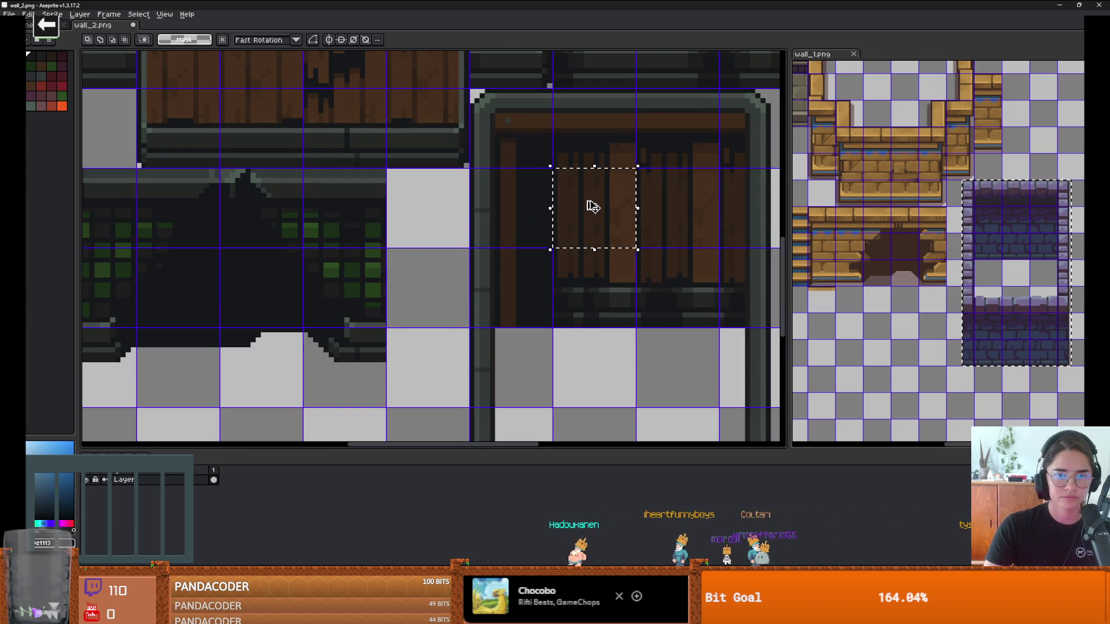
pyautogui.click(633, 200)
pyautogui.scroll(1, 632, 200)
pyautogui.moveTo(585, 127)
pyautogui.mouseDown()
pyautogui.moveTo(570, 283)
pyautogui.moveTo(547, 304)
pyautogui.moveTo(565, 280)
pyautogui.moveTo(528, 283)
pyautogui.moveTo(533, 272)
pyautogui.mouseUp()
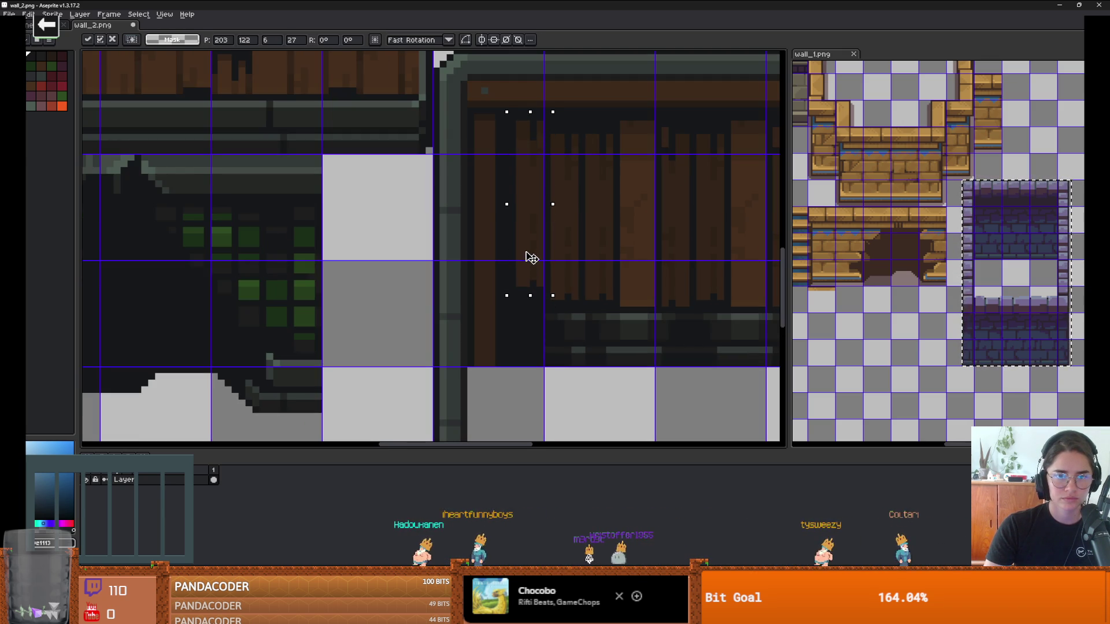
pyautogui.press('Return')
# Reposition a small 3×4 patch of plank pixels.
pyautogui.scroll(1, 538, 266)
pyautogui.press('b')
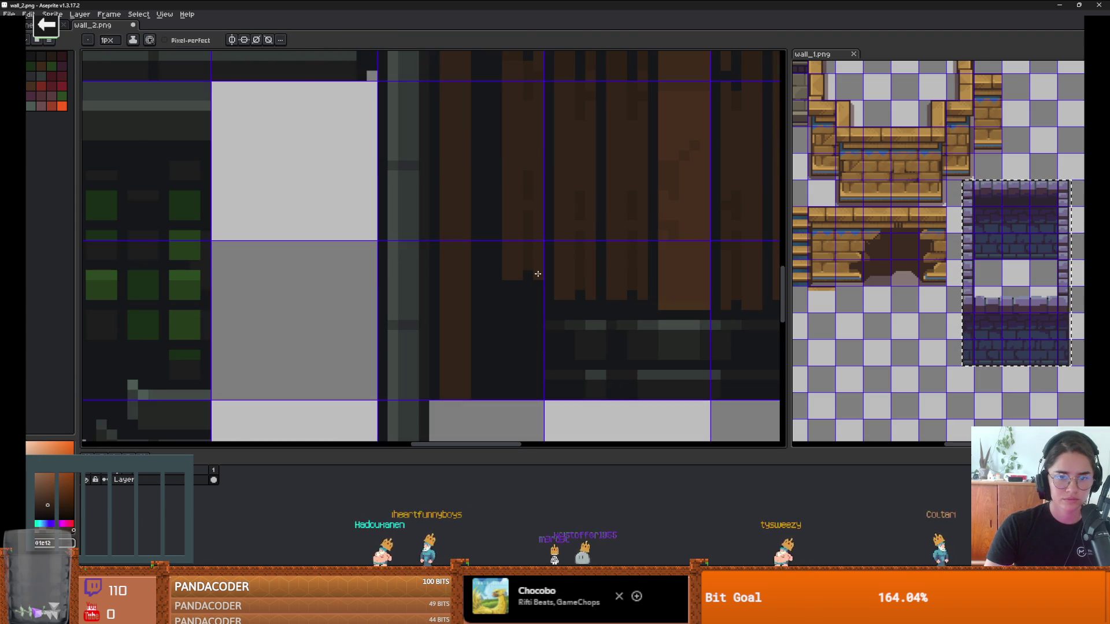
pyautogui.press('m')
pyautogui.moveTo(510, 267)
pyautogui.mouseDown()
pyautogui.moveTo(546, 312)
pyautogui.moveTo(530, 308)
pyautogui.mouseUp()
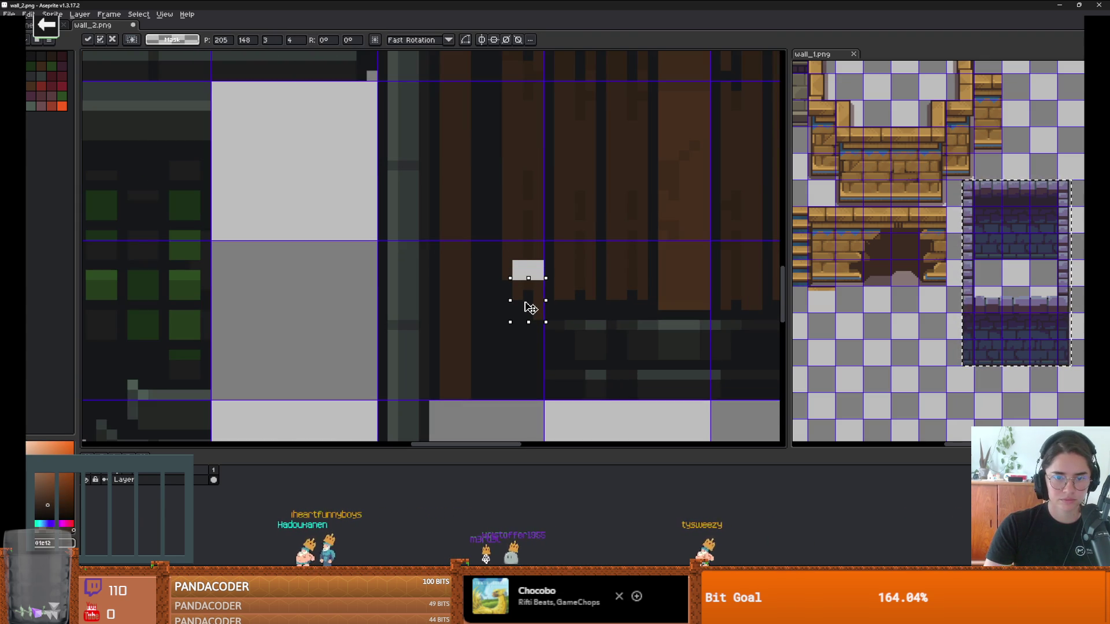
pyautogui.press('Return')
# Shift a run of pixels in the door's lower area to the left.
pyautogui.press('b')
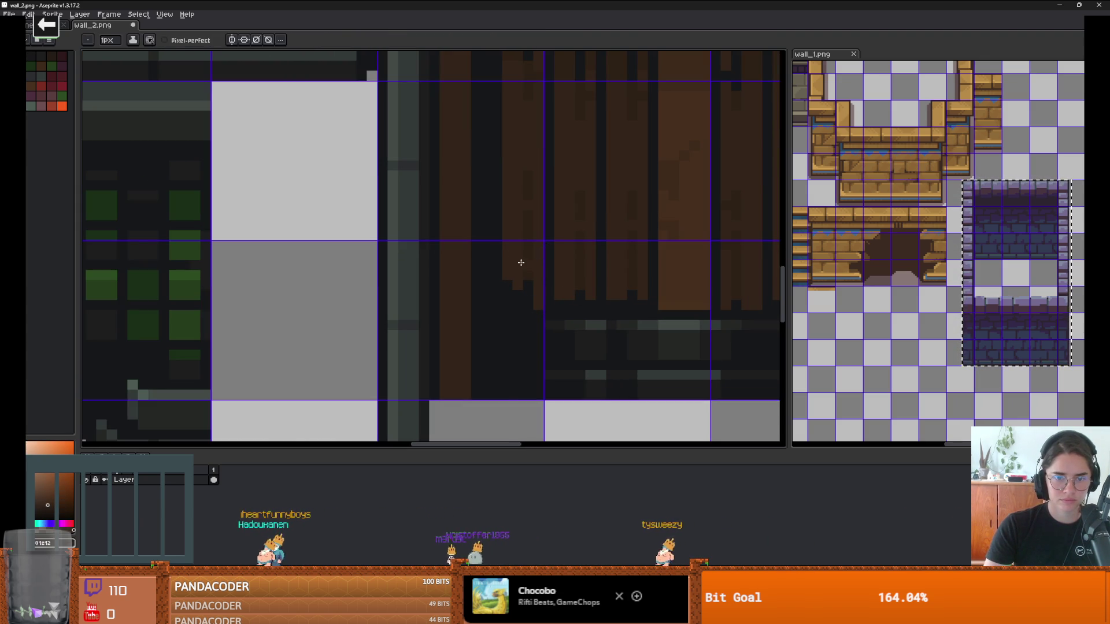
pyautogui.scroll(-1, 589, 323)
pyautogui.scroll(-1, 589, 323)
pyautogui.press('m')
pyautogui.moveTo(577, 342); pyautogui.dragTo(588, 350)
pyautogui.click(599, 391)
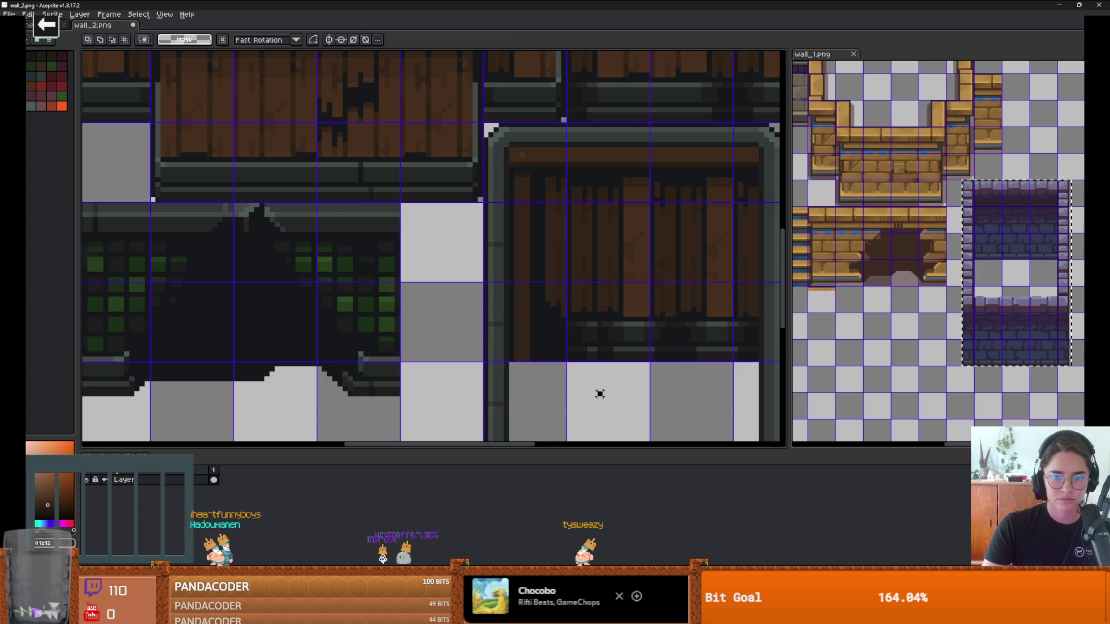
pyautogui.scroll(1, 599, 391)
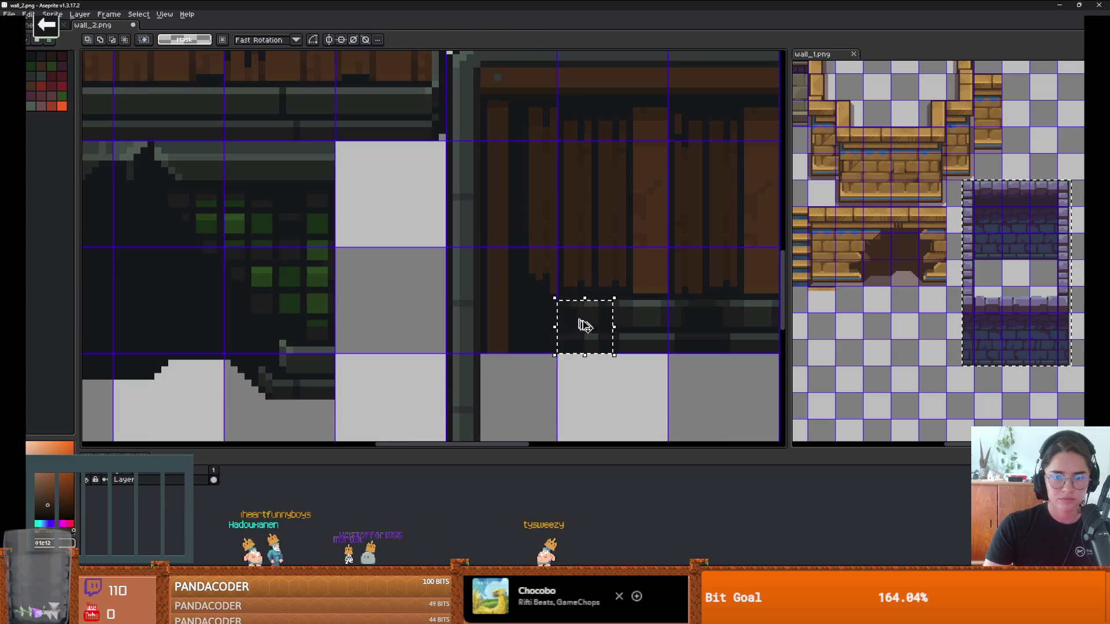
pyautogui.moveTo(578, 321); pyautogui.dragTo(544, 331)
pyautogui.press('Return')
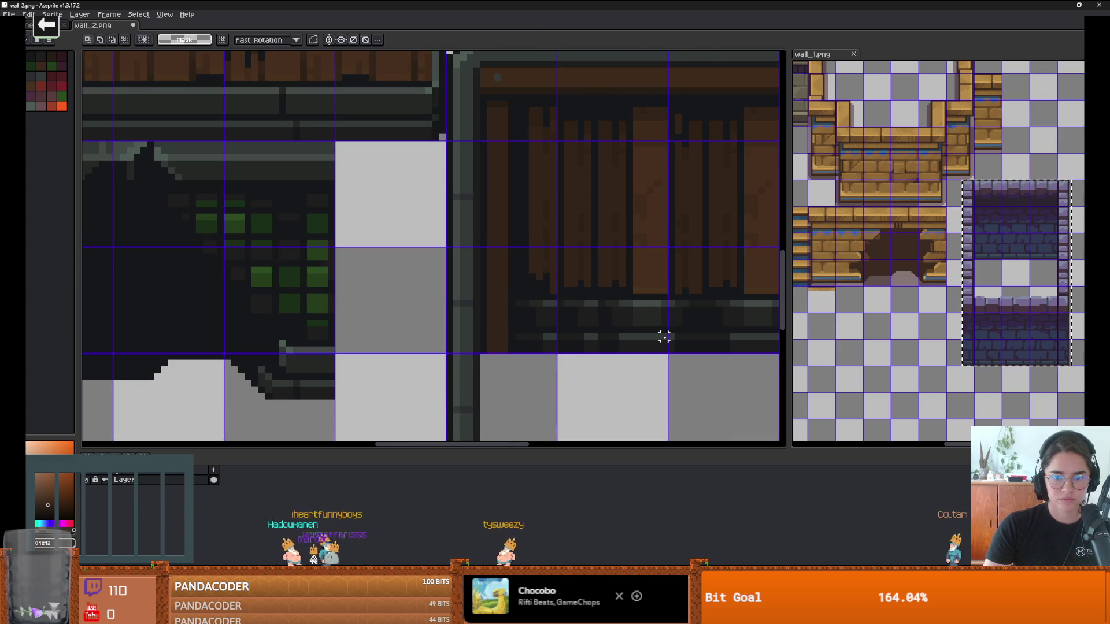
# Move a thin 2×7 strip of door pixels to a new spot.
pyautogui.scroll(-2, 644, 334)
pyautogui.click(599, 336)
pyautogui.scroll(2, 598, 336)
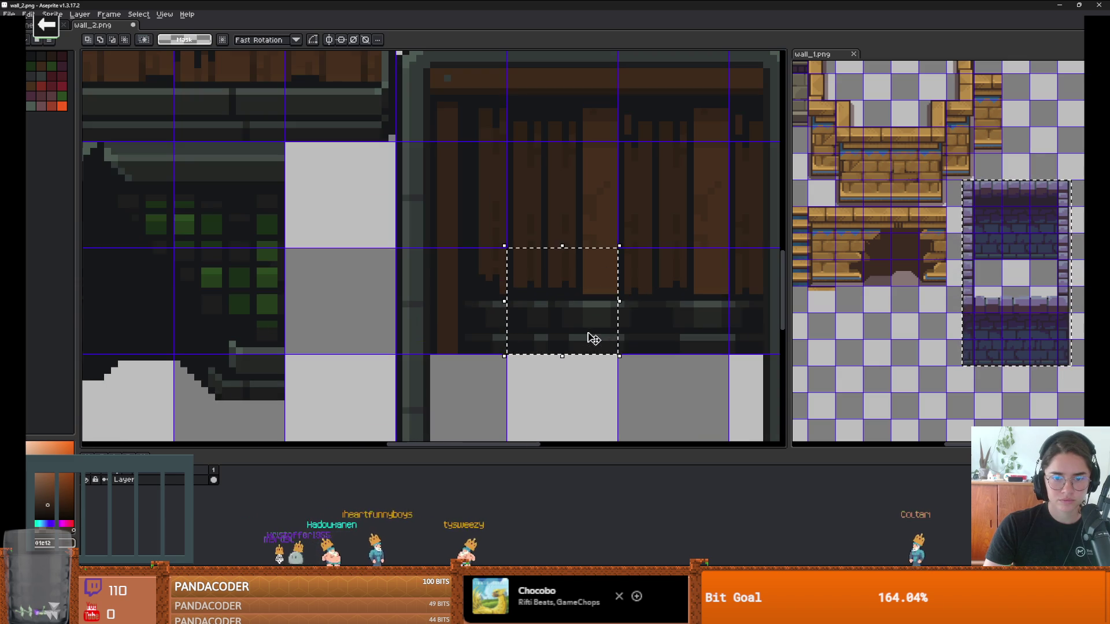
pyautogui.click(620, 338)
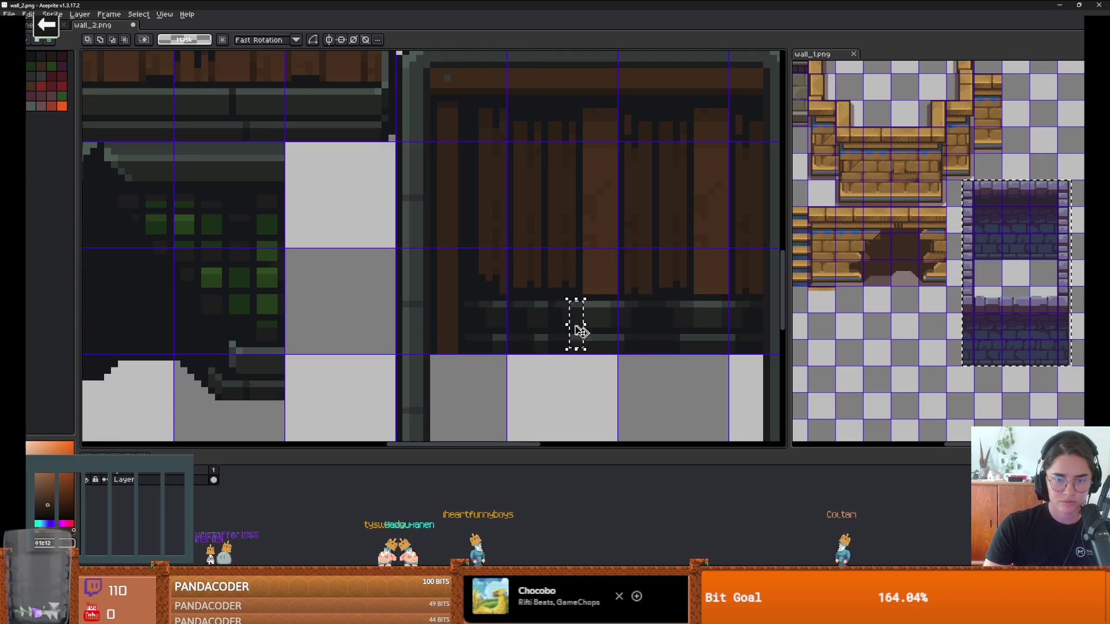
pyautogui.click(585, 331)
pyautogui.click(605, 335)
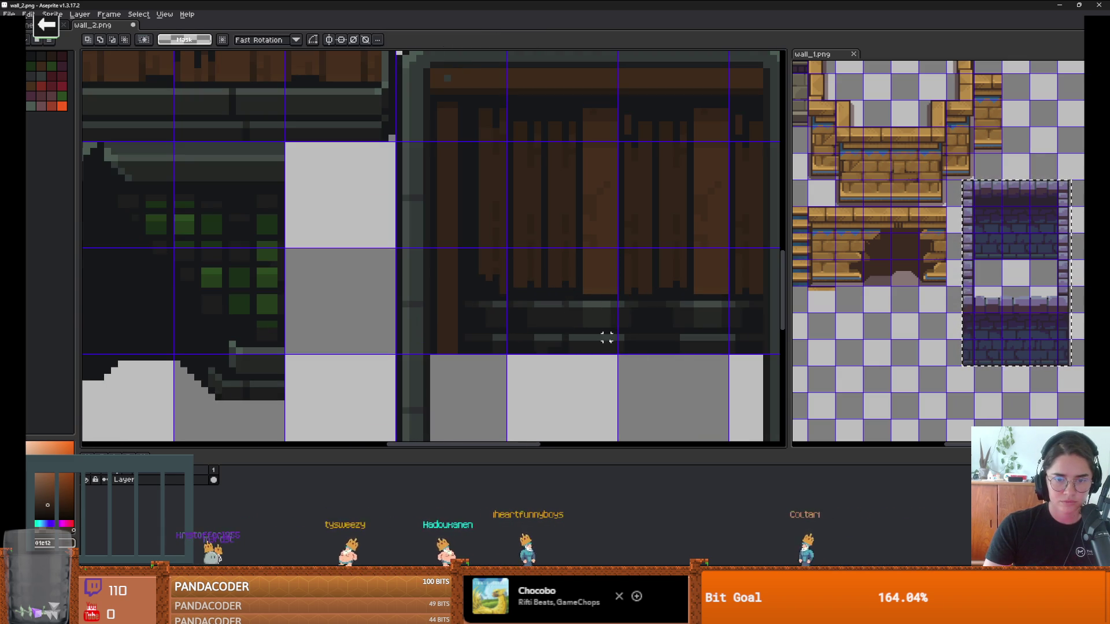
# Move a 5×14 chunk of the frame's inner left edge downward.
pyautogui.scroll(-2, 615, 351)
pyautogui.scroll(-1, 619, 351)
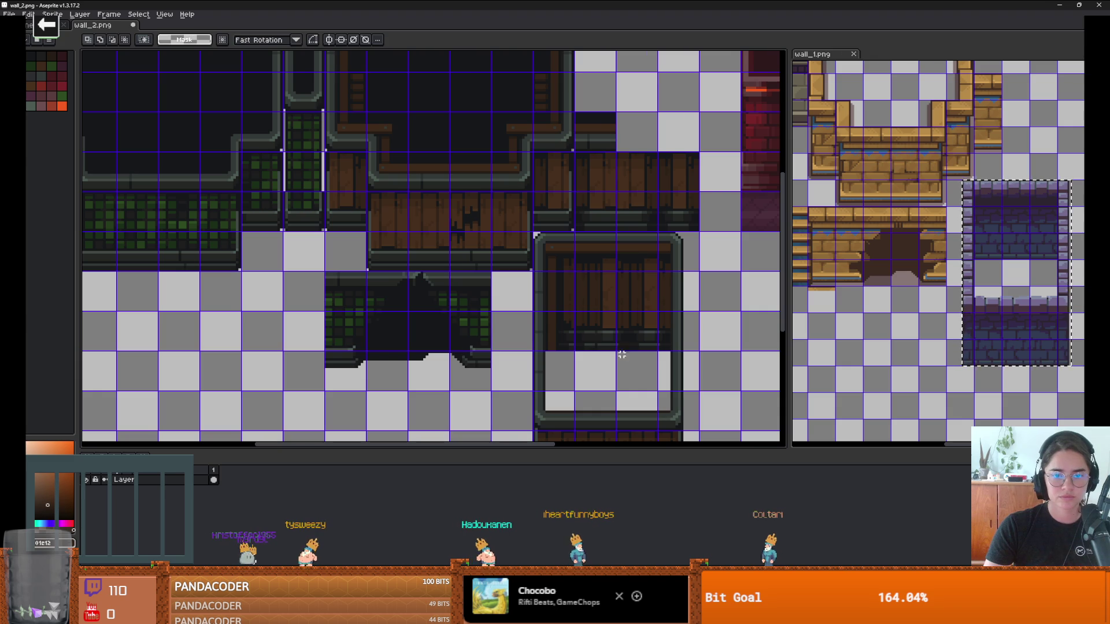
pyautogui.moveTo(661, 372); pyautogui.dragTo(613, 351)
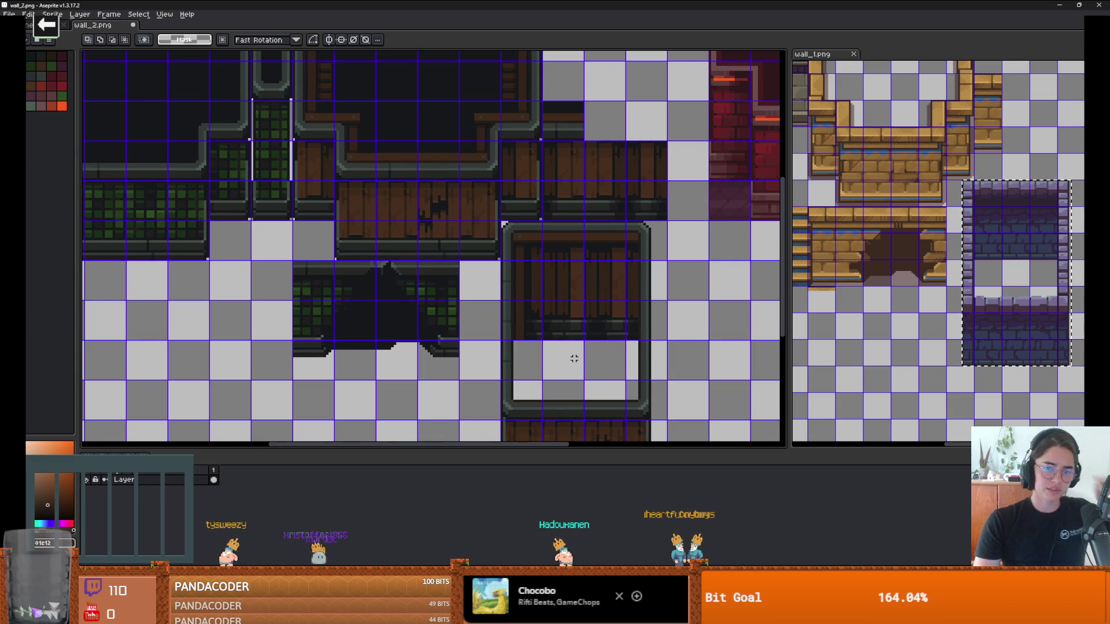
pyautogui.scroll(4, 503, 321)
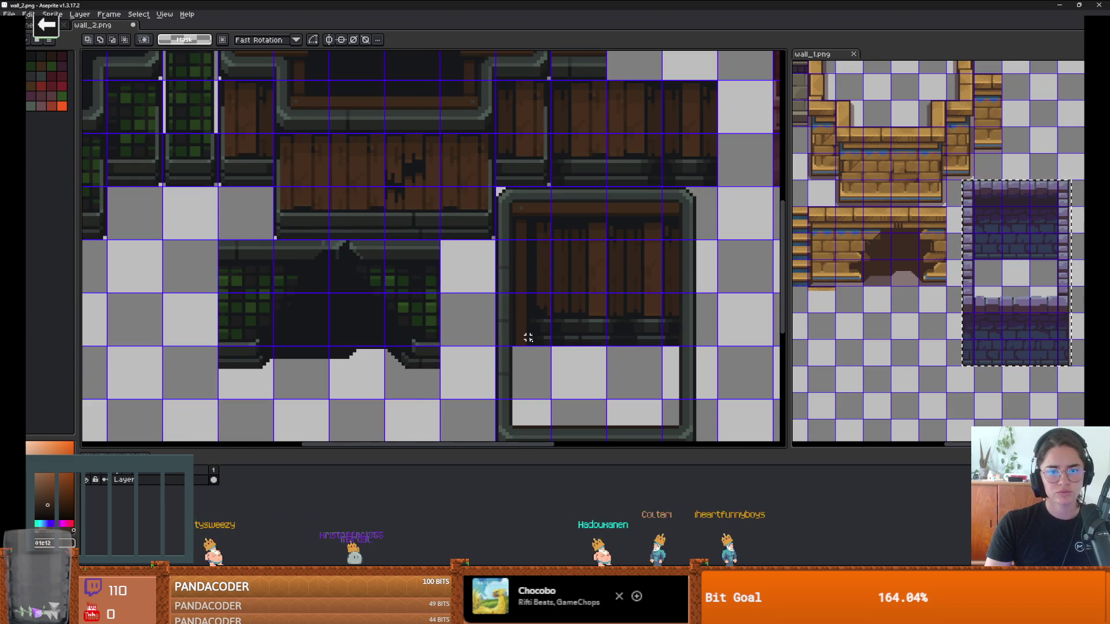
pyautogui.scroll(-4, 543, 329)
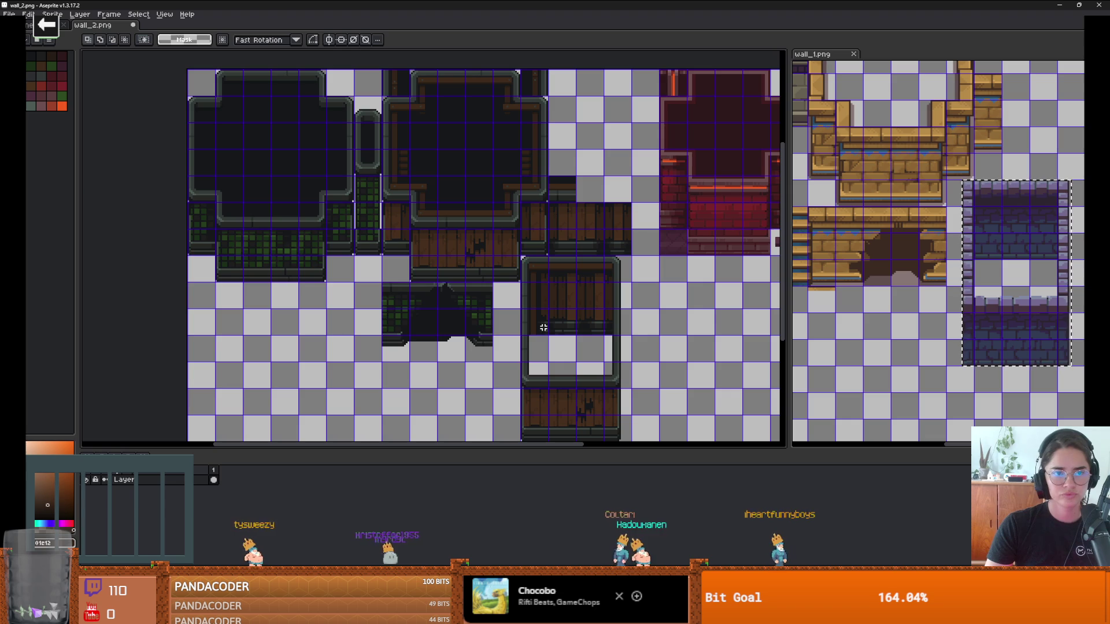
pyautogui.scroll(2, 567, 332)
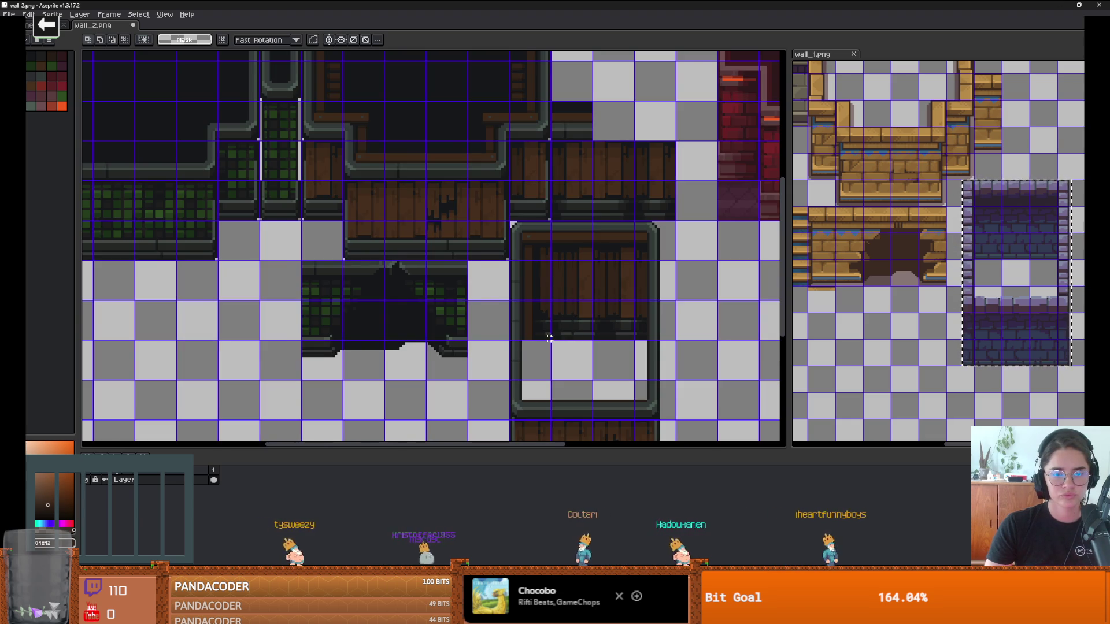
pyautogui.scroll(2, 567, 331)
pyautogui.scroll(-1, 550, 331)
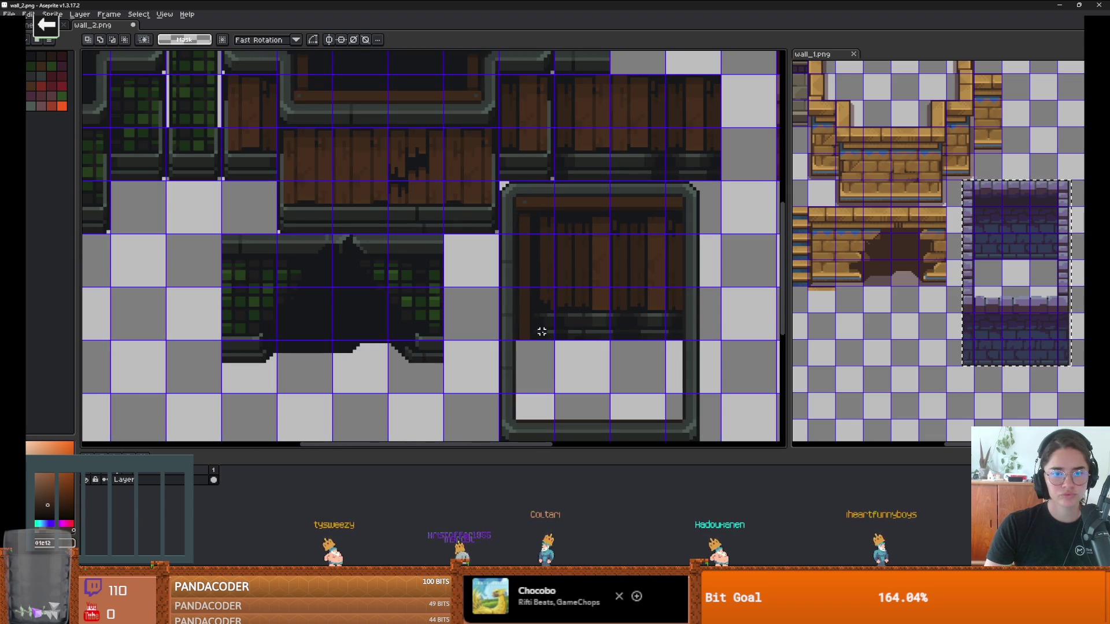
pyautogui.scroll(-1, 541, 328)
pyautogui.scroll(1, 540, 325)
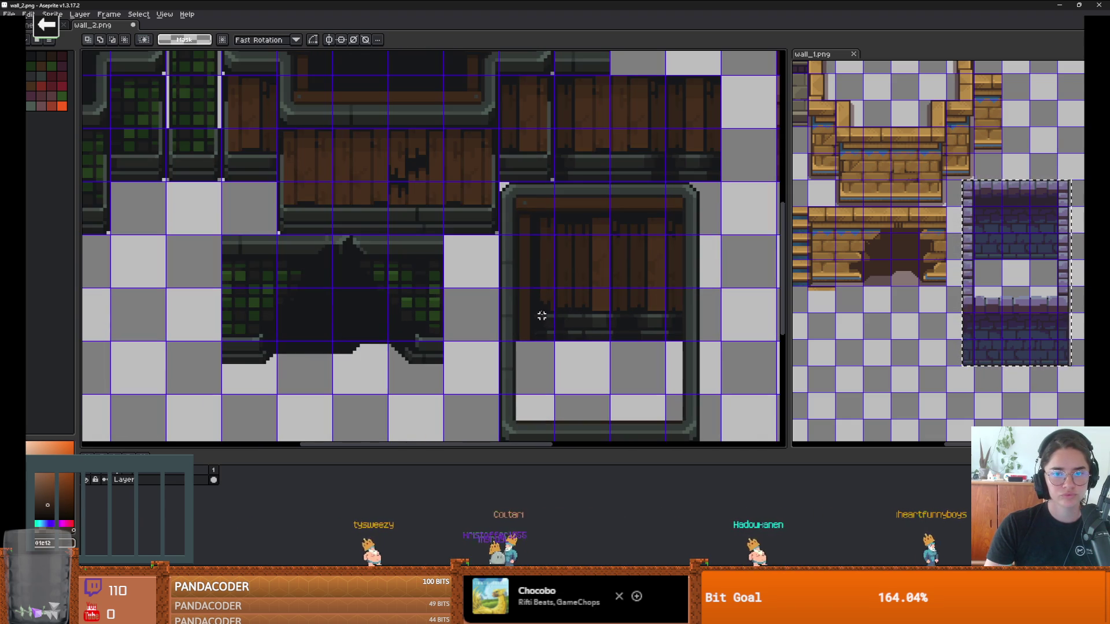
pyautogui.scroll(1, 529, 214)
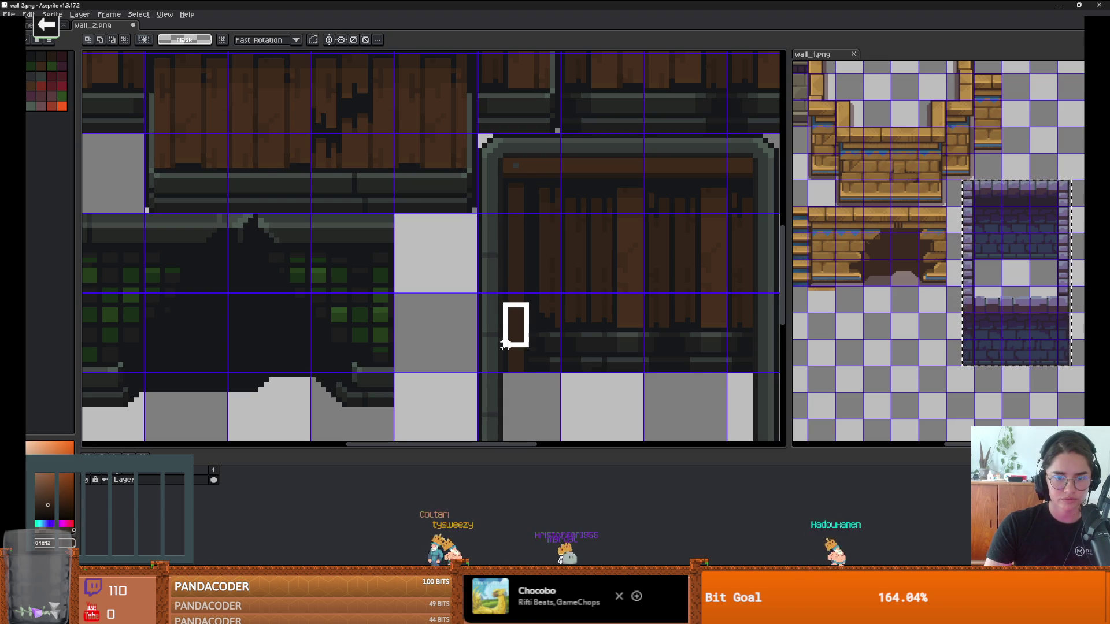
pyautogui.scroll(-3, 520, 315)
pyautogui.moveTo(520, 186)
pyautogui.mouseDown()
pyautogui.moveTo(505, 300)
pyautogui.moveTo(516, 307)
pyautogui.mouseUp()
pyautogui.press('Return')
# Pick up the selected 12×9 wall piece to move it.
pyautogui.scroll(-2, 558, 292)
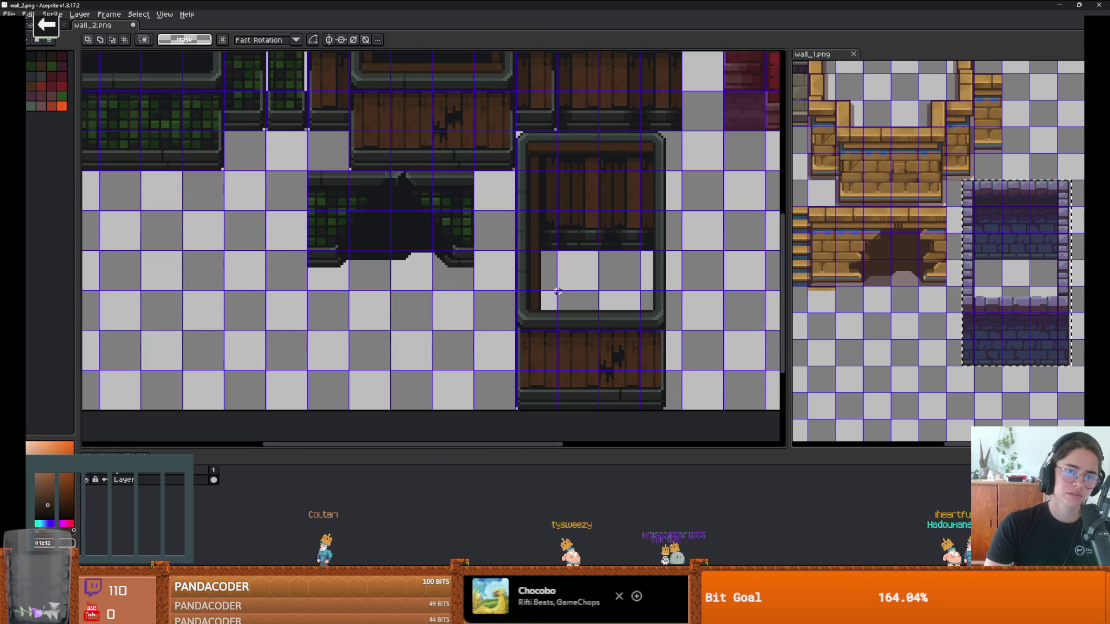
pyautogui.scroll(4, 558, 292)
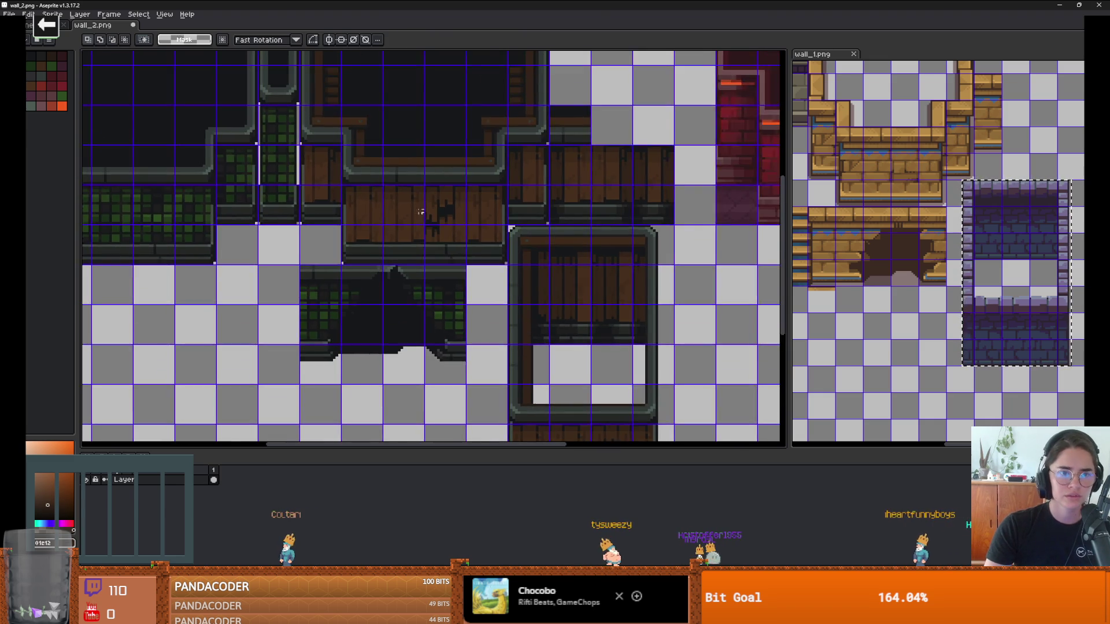
pyautogui.scroll(-1, 387, 192)
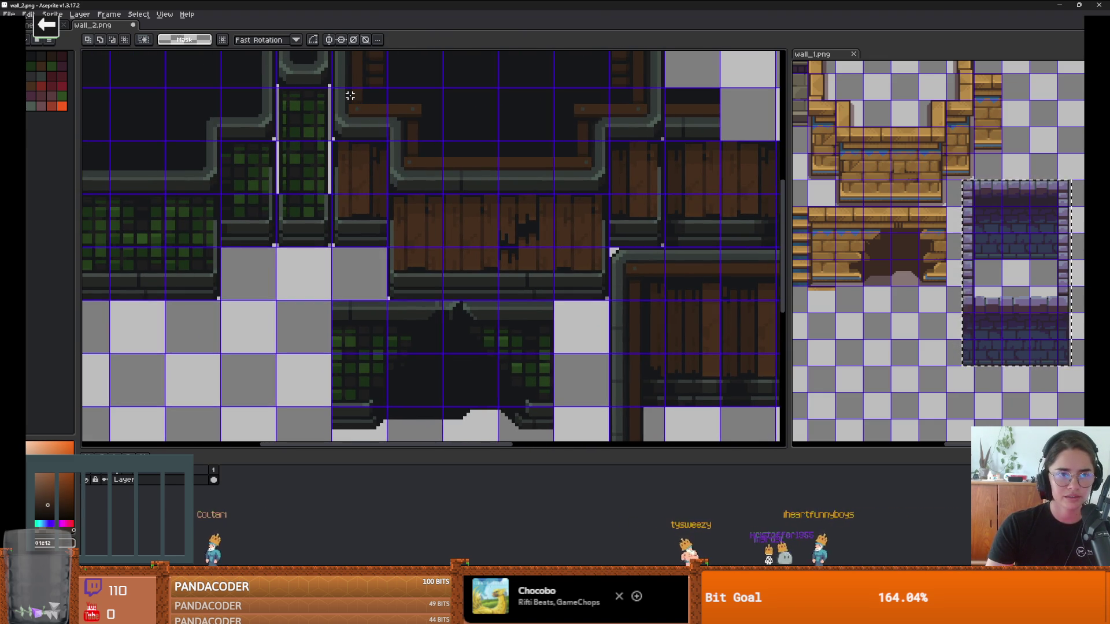
pyautogui.click(376, 118)
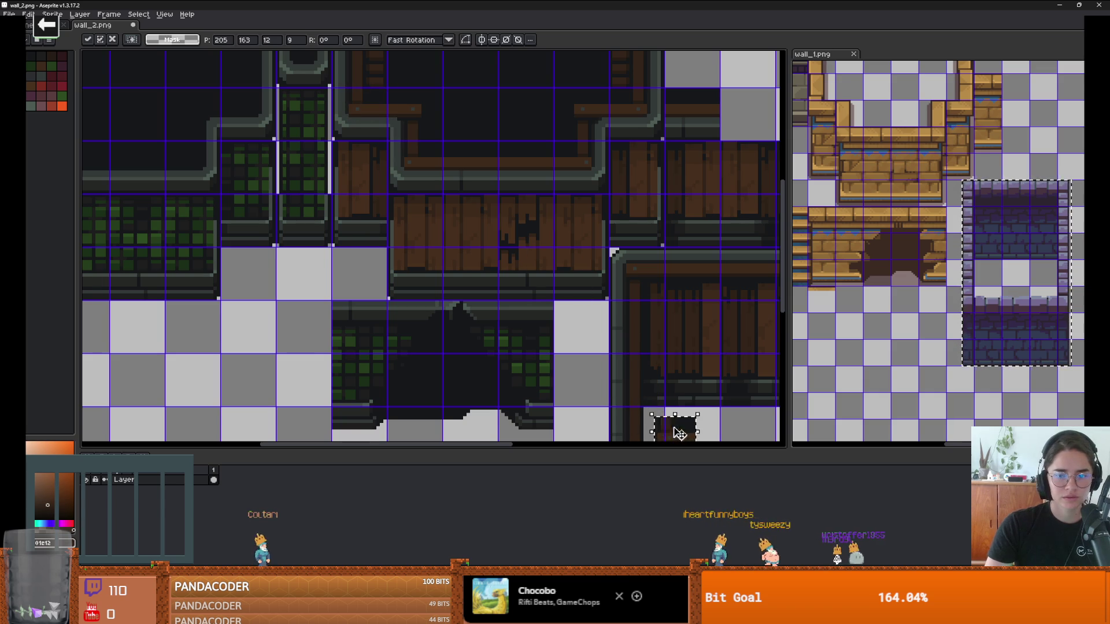
# Move the 12×9 wall piece and the brown block down-left into the frame.
pyautogui.scroll(-3, 625, 253)
pyautogui.scroll(1, 632, 265)
pyautogui.moveTo(632, 265)
pyautogui.mouseDown()
pyautogui.moveTo(585, 334)
pyautogui.moveTo(680, 317)
pyautogui.mouseUp()
pyautogui.press('b')
pyautogui.scroll(2, 678, 317)
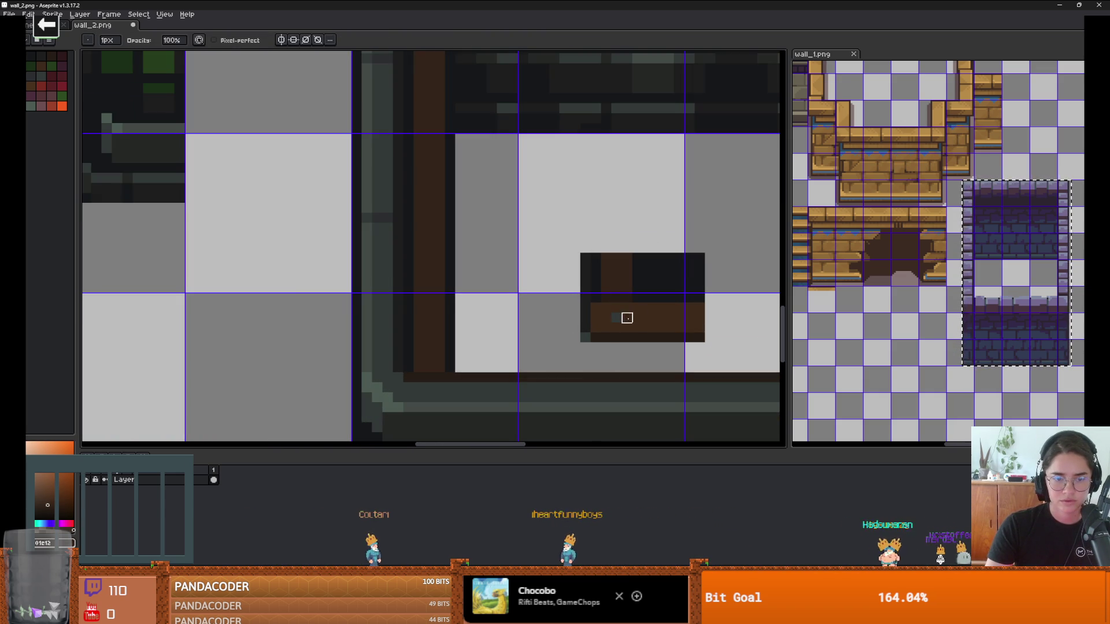
pyautogui.press('m')
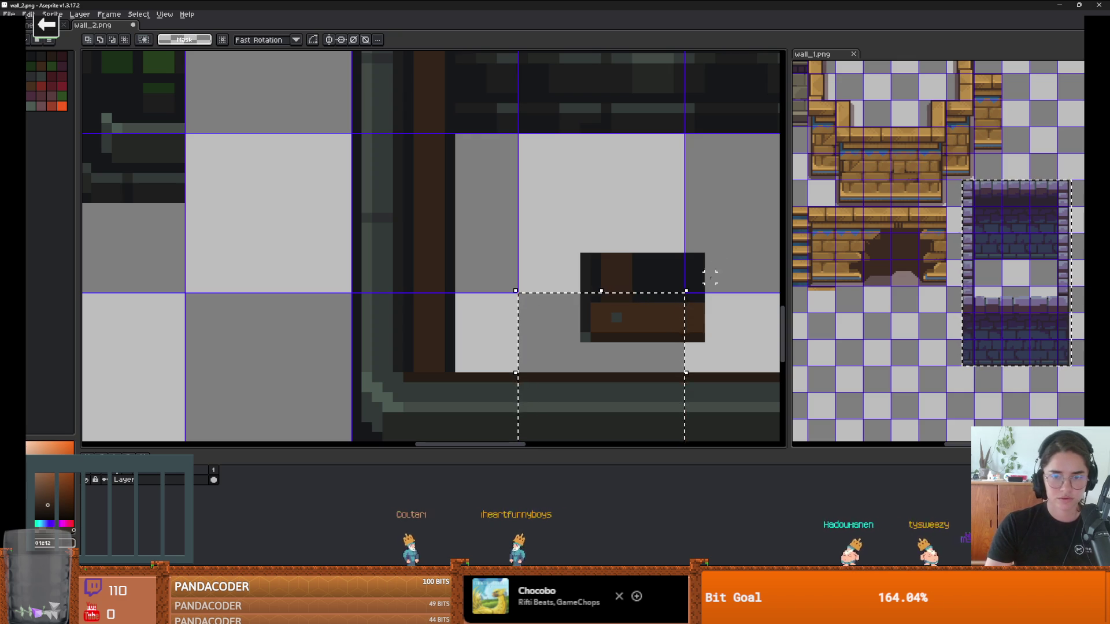
pyautogui.moveTo(595, 266)
pyautogui.mouseDown()
pyautogui.moveTo(713, 346)
pyautogui.moveTo(570, 334)
pyautogui.moveTo(488, 358)
pyautogui.mouseUp()
pyautogui.press('b')
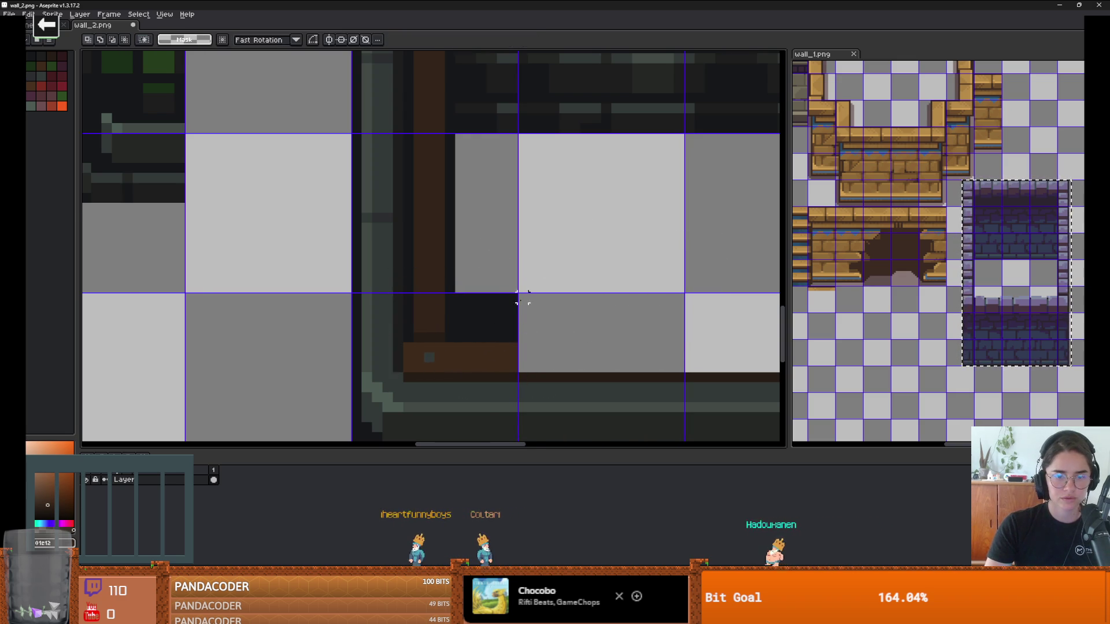
# Nudge the dark 13×12 frame block down and to the right.
pyautogui.scroll(-1, 487, 298)
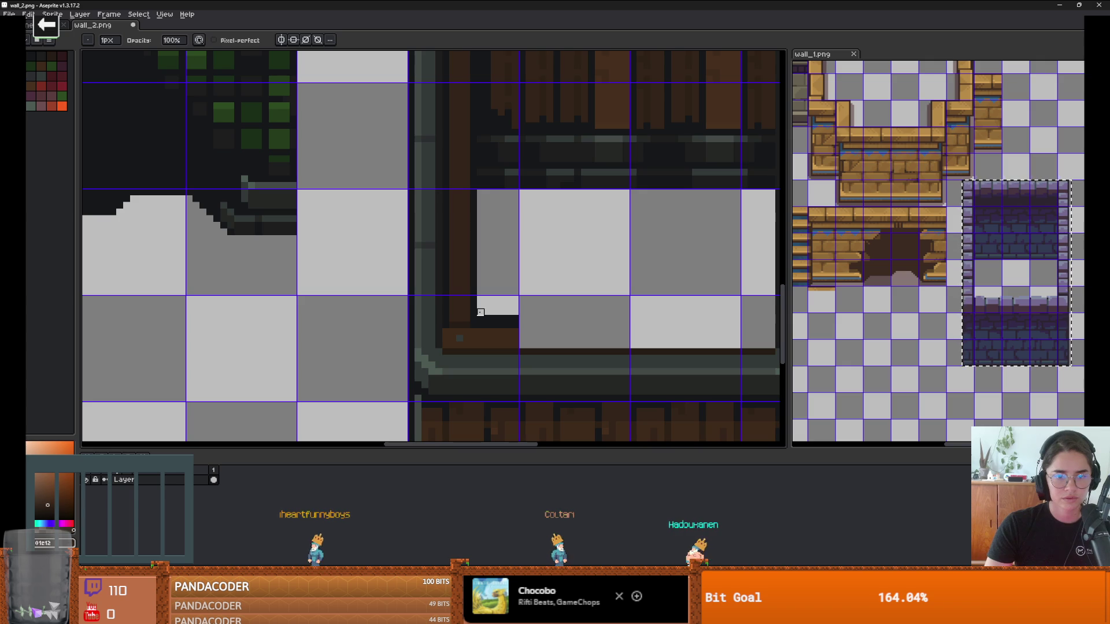
pyautogui.scroll(-3, 577, 319)
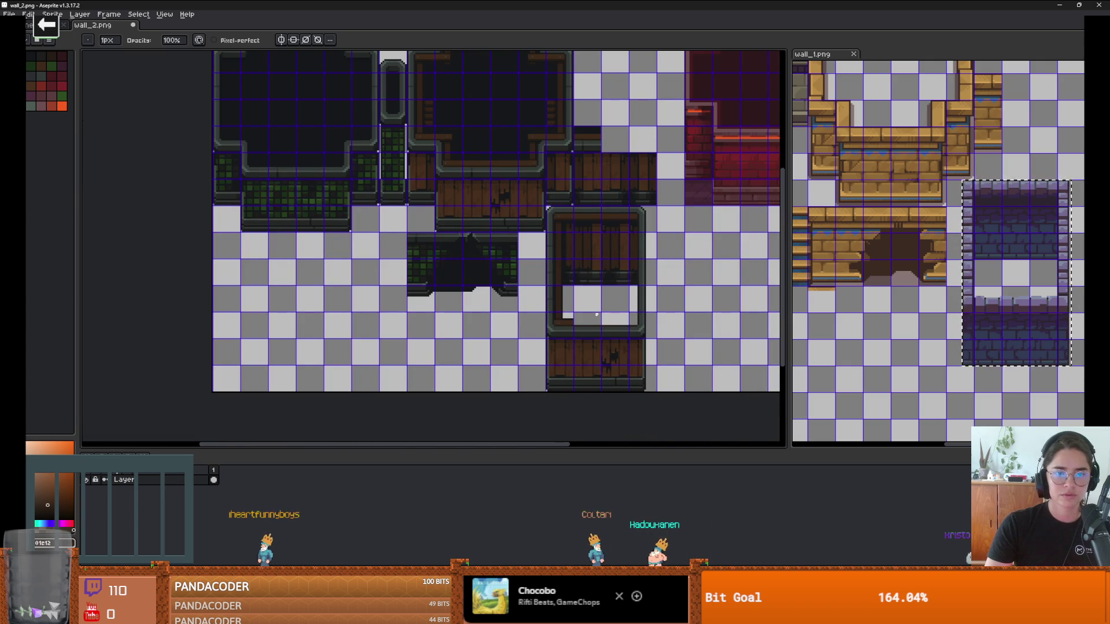
pyautogui.scroll(1, 596, 314)
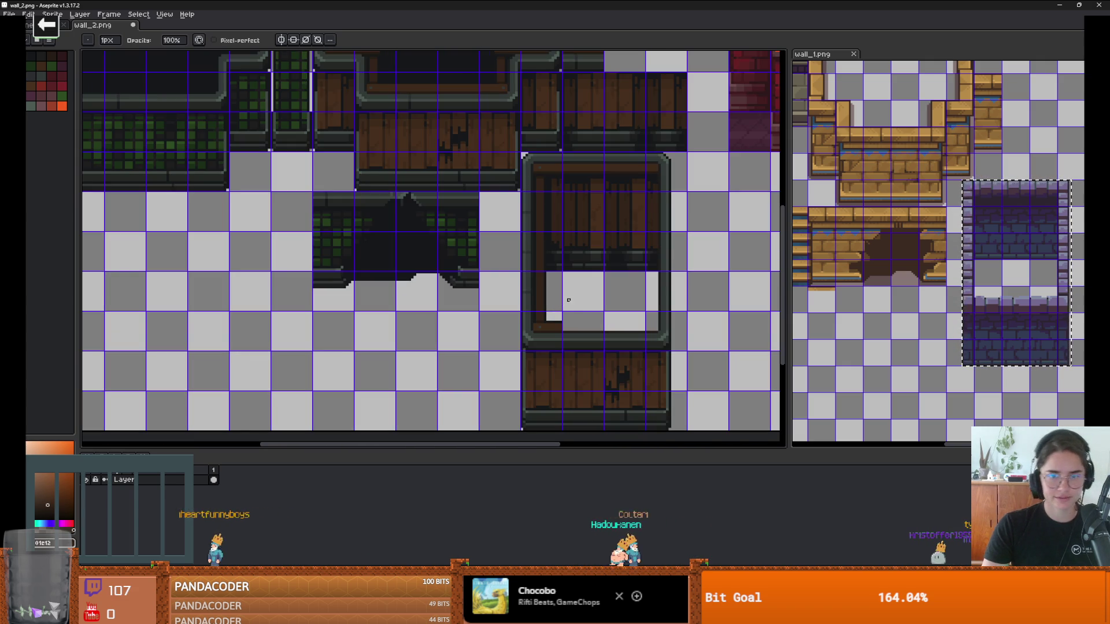
pyautogui.press('m')
pyautogui.scroll(1, 592, 252)
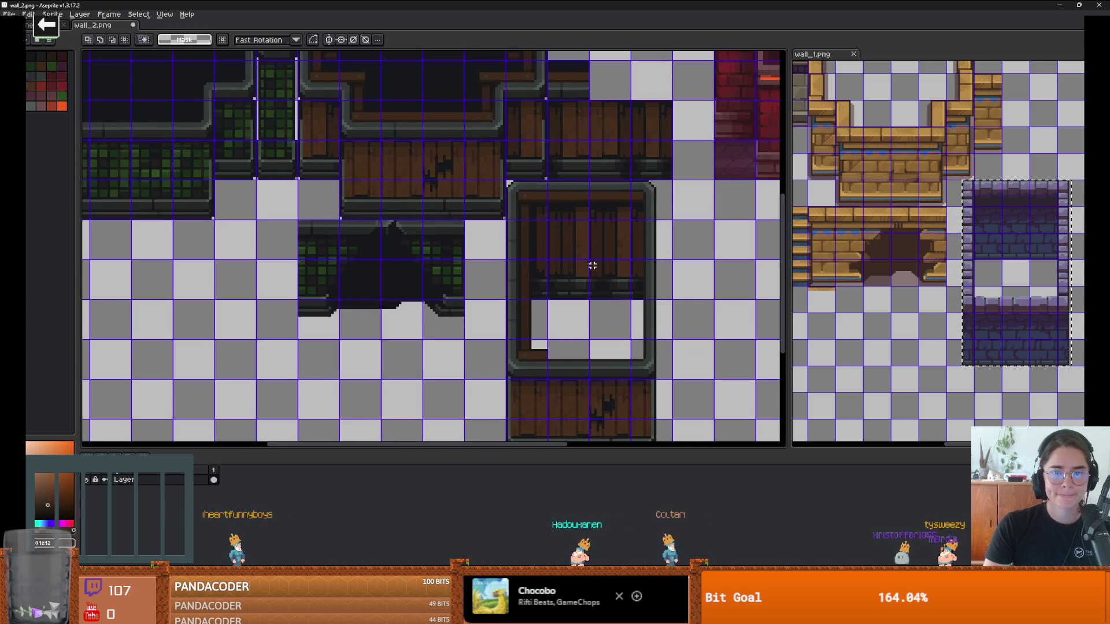
pyautogui.moveTo(592, 253); pyautogui.dragTo(654, 304)
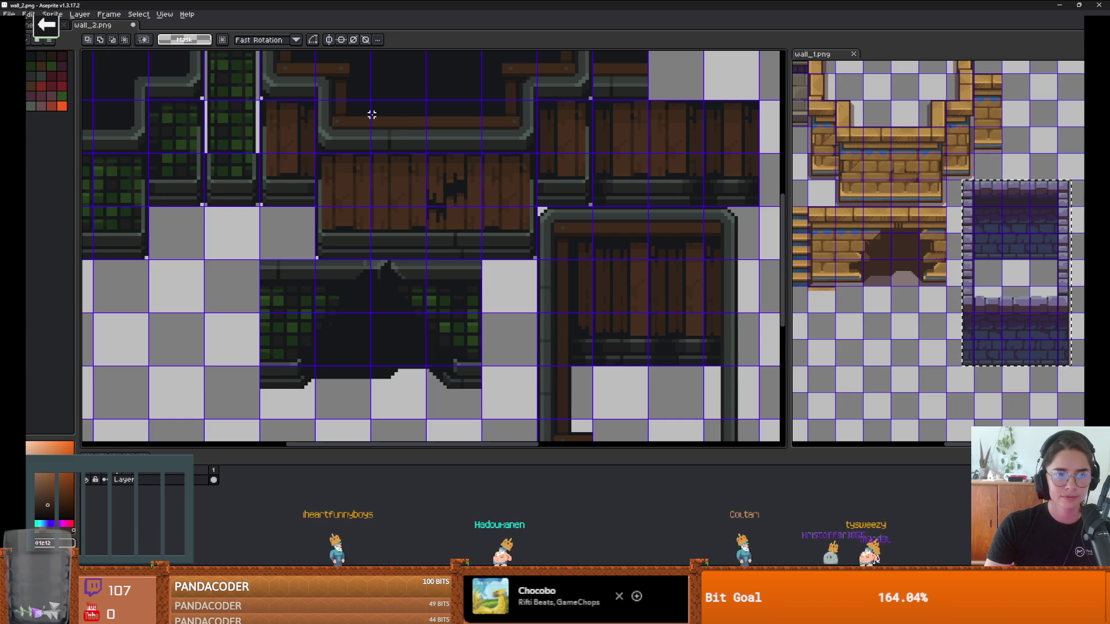
pyautogui.moveTo(503, 117)
pyautogui.mouseDown()
pyautogui.moveTo(523, 126)
pyautogui.moveTo(672, 385)
pyautogui.mouseUp()
pyautogui.click(516, 127)
pyautogui.scroll(2, 671, 385)
pyautogui.moveTo(657, 314); pyautogui.dragTo(669, 326)
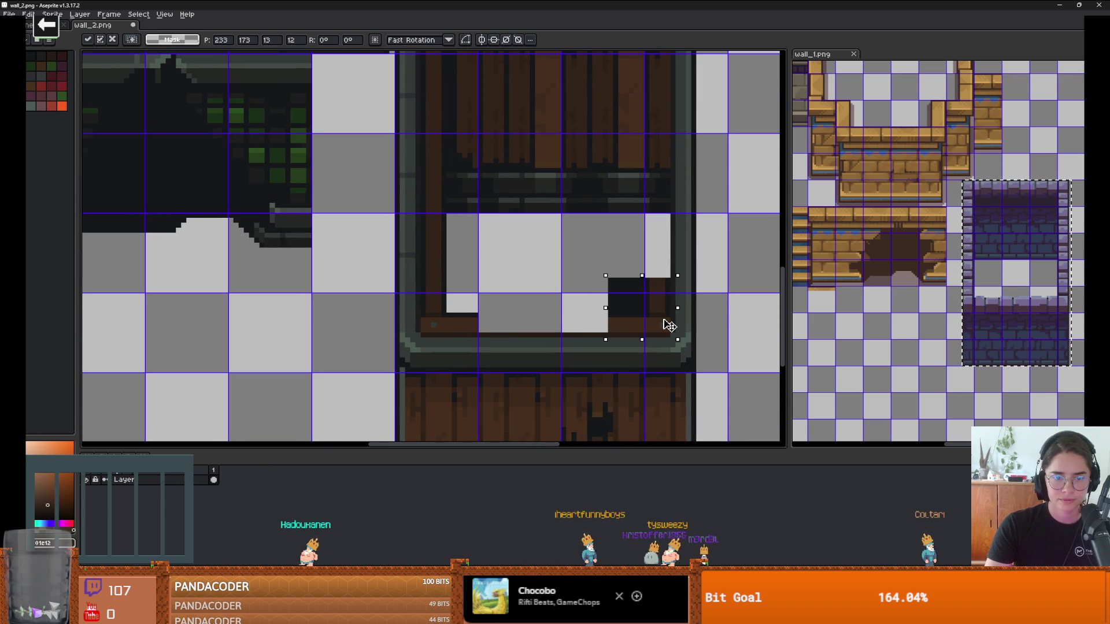
pyautogui.scroll(2, 590, 315)
pyautogui.press('b')
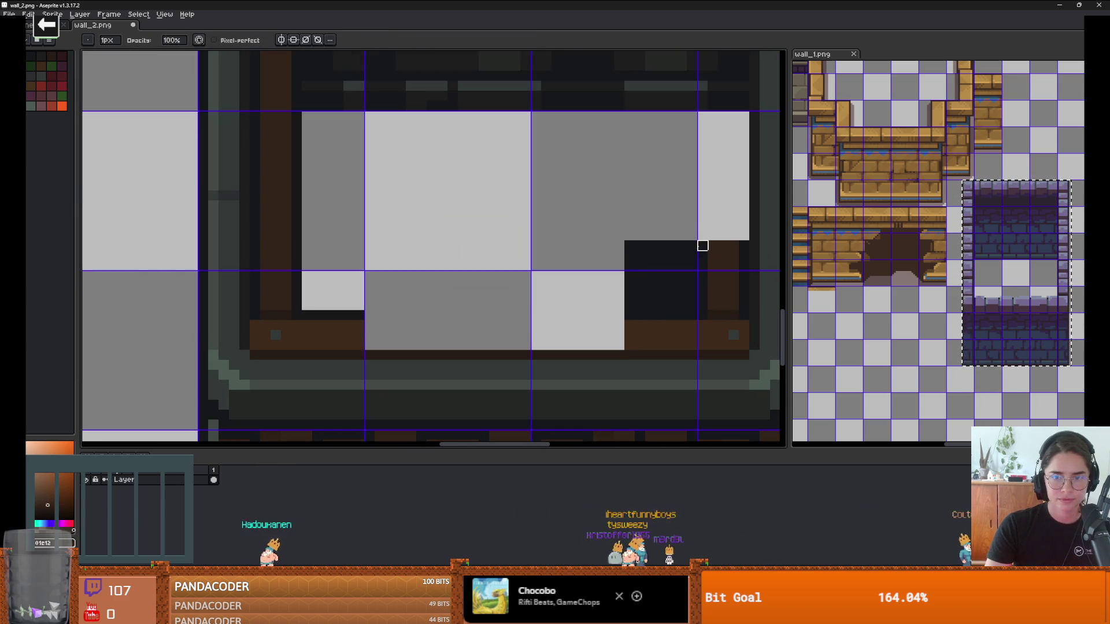
# Erase leftover dark pixels and stretch the brown rail left across the gap.
pyautogui.moveTo(692, 245)
pyautogui.mouseDown()
pyautogui.moveTo(682, 289)
pyautogui.moveTo(617, 293)
pyautogui.moveTo(642, 248)
pyautogui.moveTo(673, 257)
pyautogui.moveTo(661, 255)
pyautogui.mouseUp()
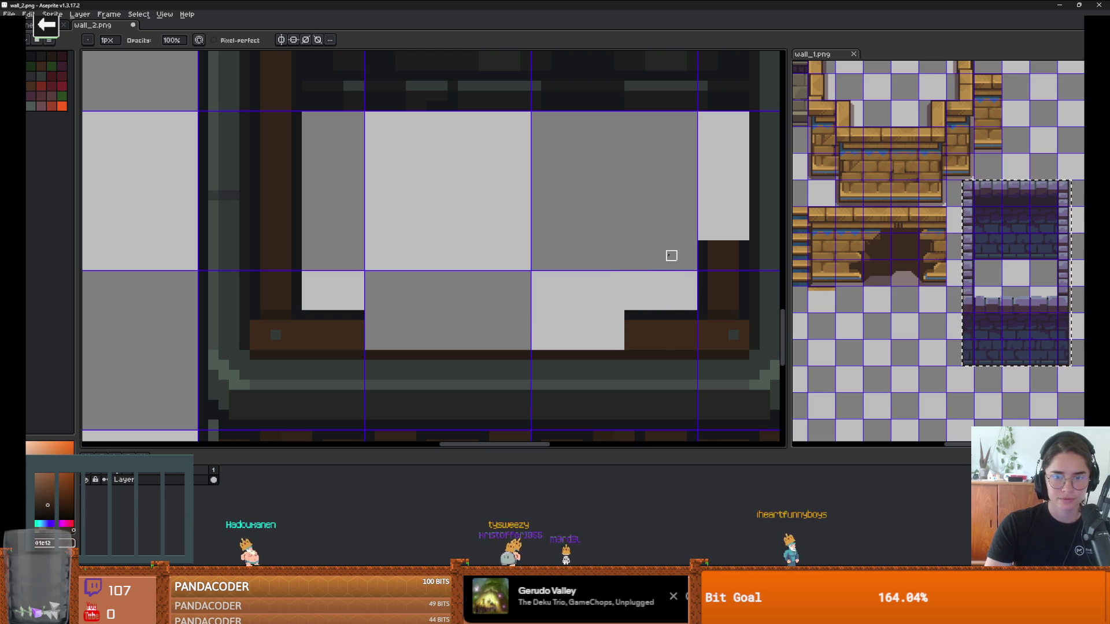
pyautogui.press('m')
pyautogui.moveTo(681, 355)
pyautogui.mouseDown()
pyautogui.moveTo(625, 310)
pyautogui.moveTo(577, 334)
pyautogui.moveTo(358, 343)
pyautogui.mouseUp()
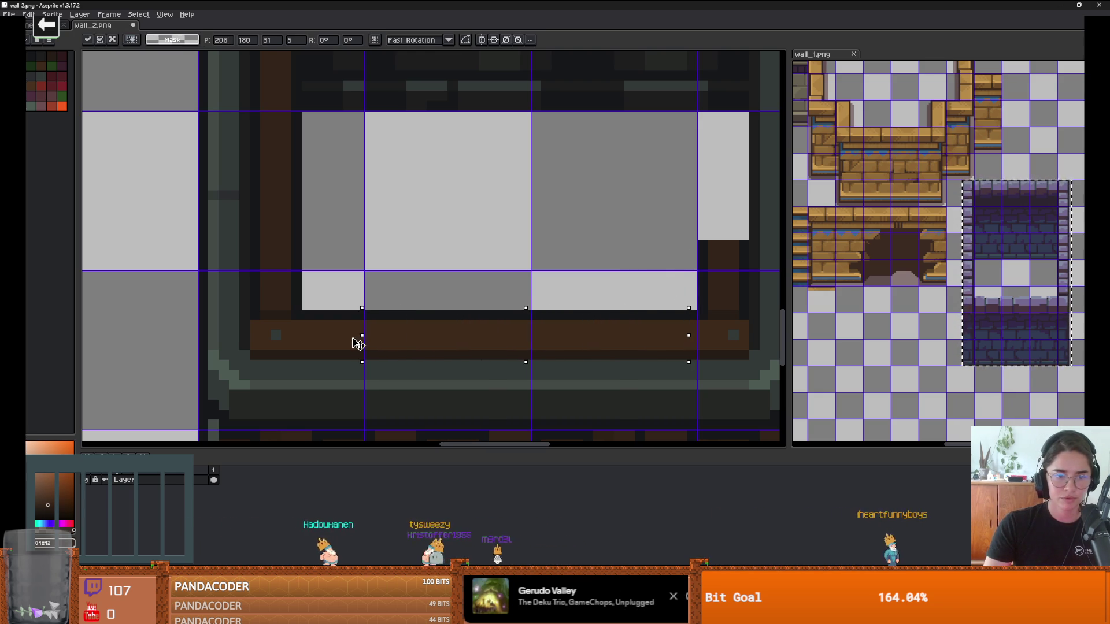
pyautogui.scroll(-4, 358, 343)
pyautogui.press('Return')
pyautogui.scroll(1, 623, 263)
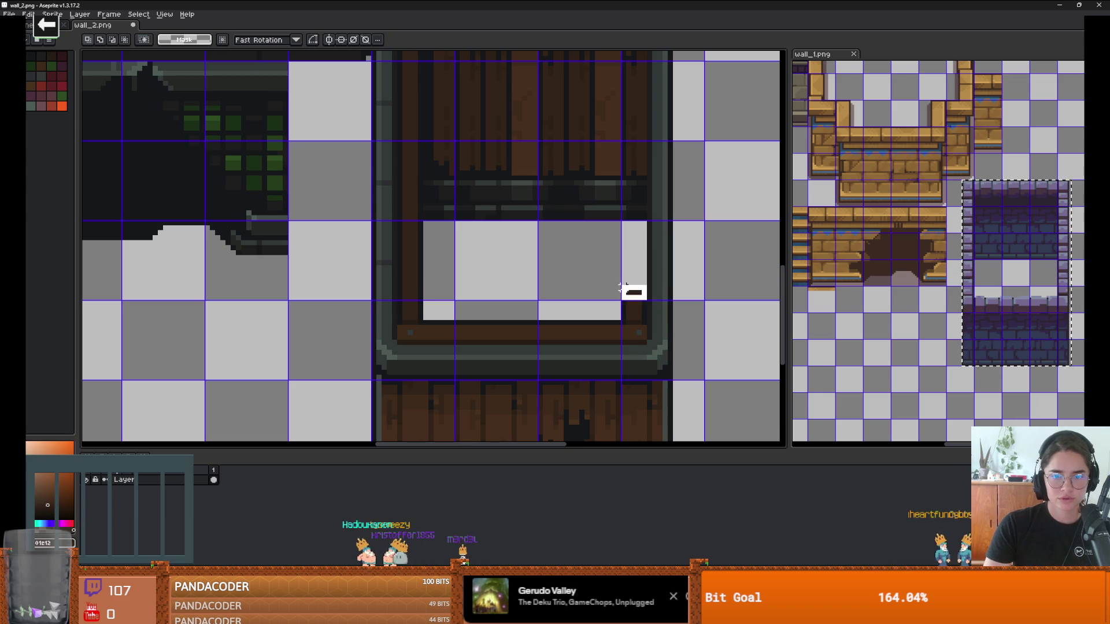
# Stretch the thin right inner post upward by four pixels.
pyautogui.moveTo(621, 302)
pyautogui.mouseDown()
pyautogui.moveTo(642, 230)
pyautogui.moveTo(648, 60)
pyautogui.mouseUp()
pyautogui.scroll(5, 622, 232)
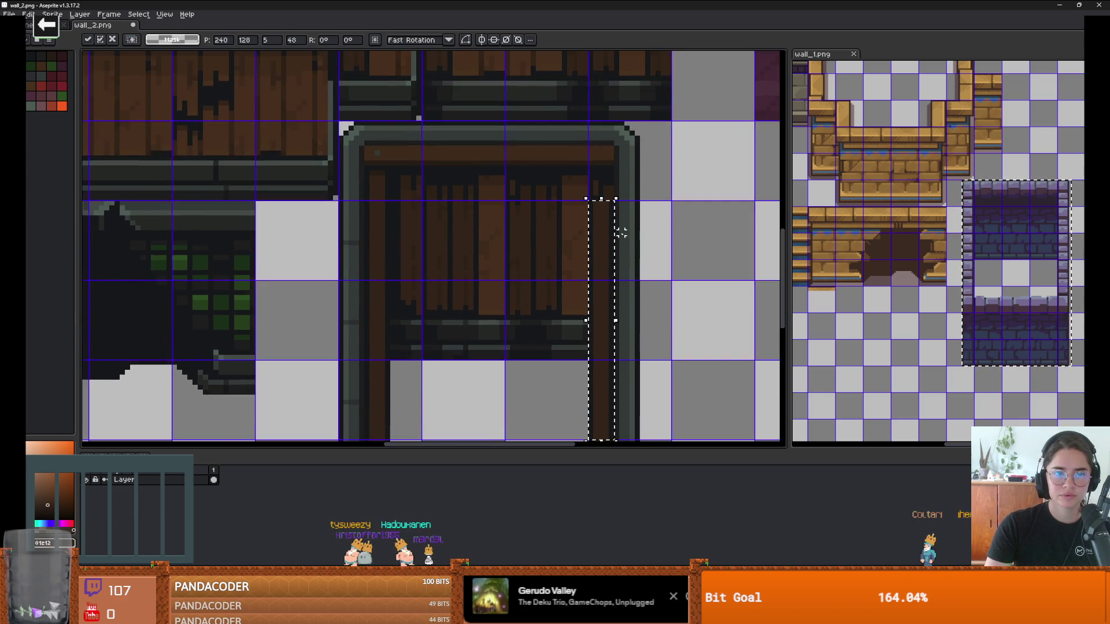
pyautogui.scroll(1, 622, 232)
pyautogui.moveTo(602, 189); pyautogui.dragTo(602, 166)
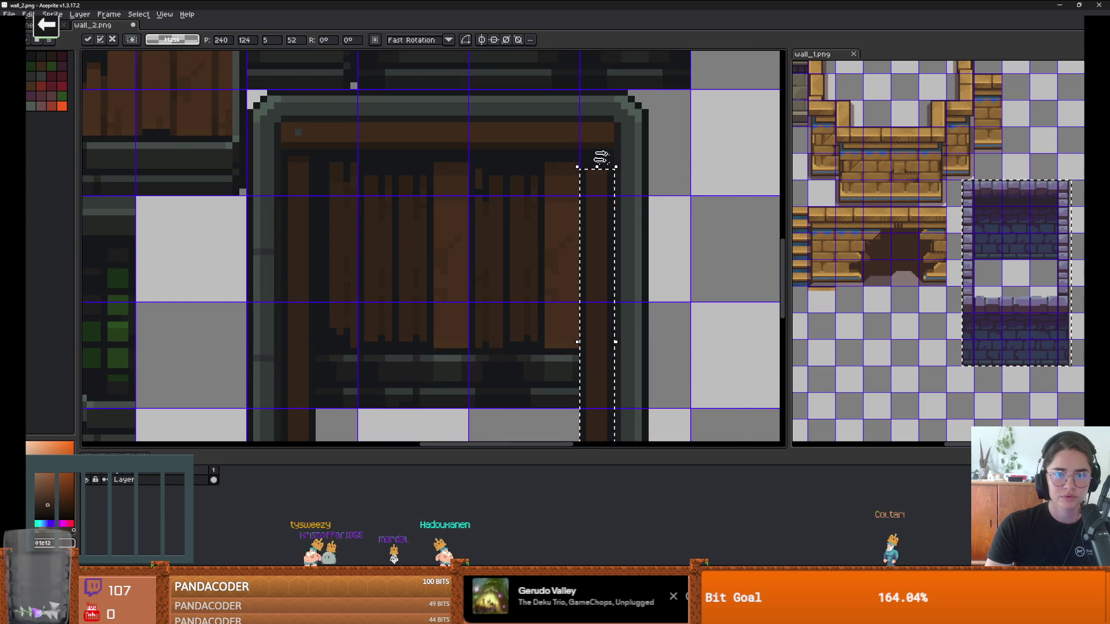
pyautogui.scroll(-1, 532, 289)
pyautogui.scroll(1, 532, 191)
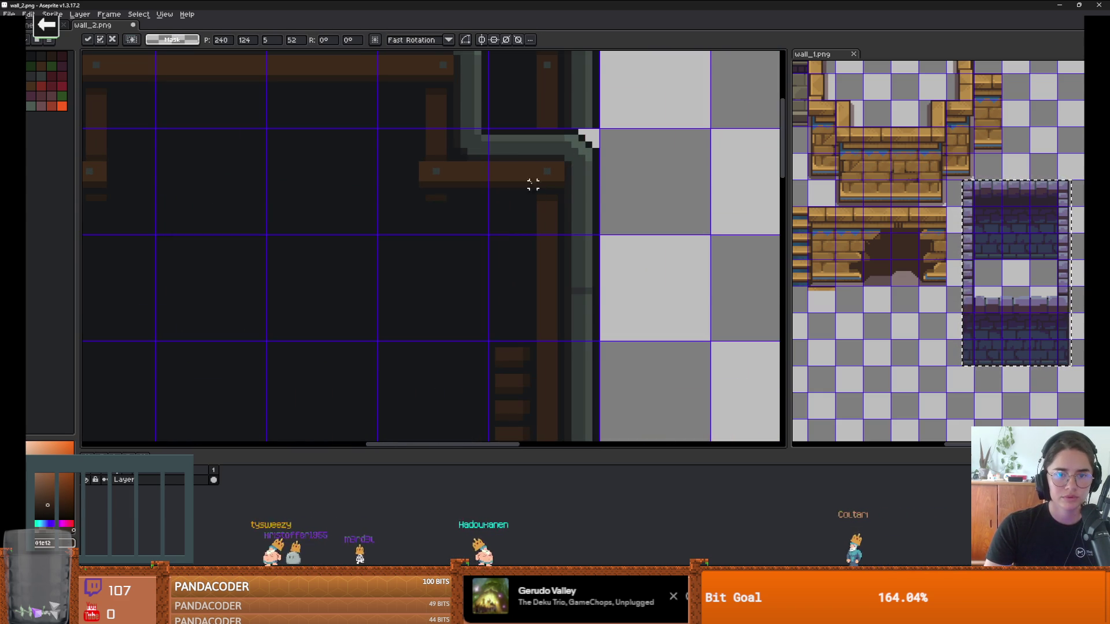
# Move the top-right corner pixels down and right into the top rail's end.
pyautogui.moveTo(513, 158); pyautogui.dragTo(561, 198)
pyautogui.moveTo(512, 157); pyautogui.dragTo(566, 205)
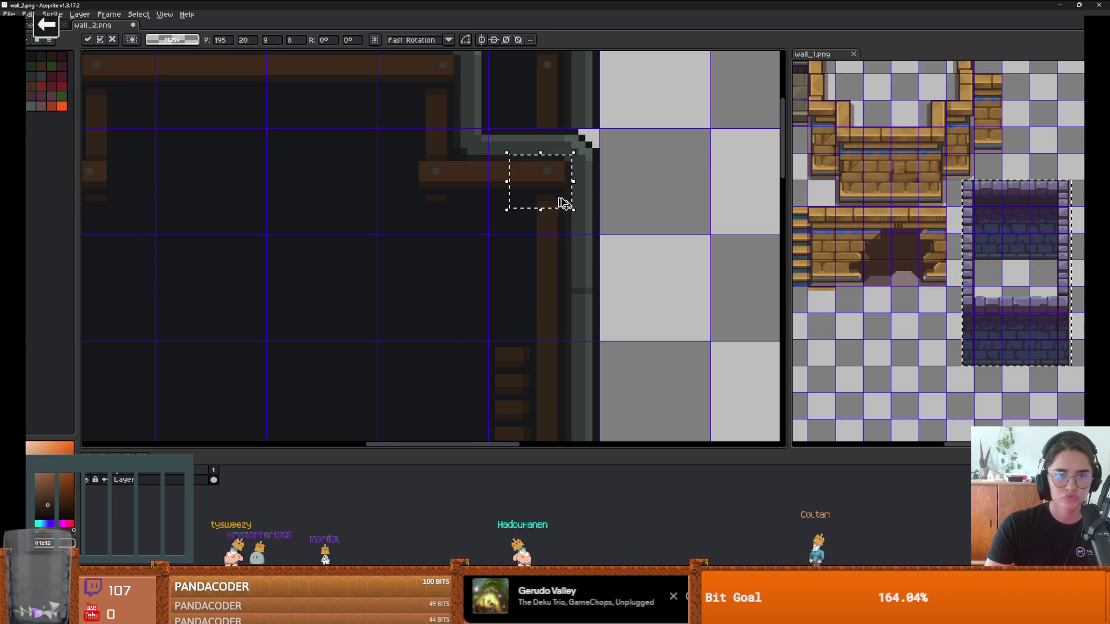
pyautogui.scroll(-1, 566, 205)
pyautogui.scroll(1, 523, 87)
pyautogui.moveTo(523, 87); pyautogui.dragTo(670, 223)
pyautogui.scroll(-1, 669, 223)
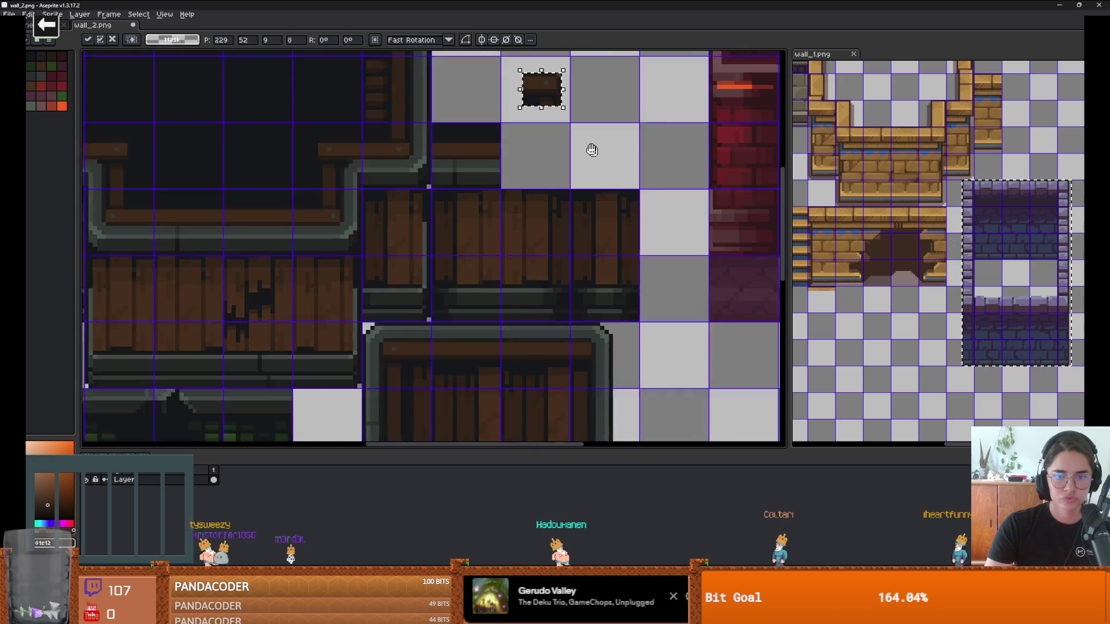
pyautogui.moveTo(540, 99)
pyautogui.mouseDown()
pyautogui.moveTo(570, 311)
pyautogui.moveTo(579, 301)
pyautogui.mouseUp()
pyautogui.scroll(1, 571, 311)
pyautogui.scroll(-1, 736, 325)
pyautogui.press('Return')
pyautogui.moveTo(736, 324)
pyautogui.mouseDown()
pyautogui.moveTo(664, 243)
pyautogui.moveTo(629, 154)
pyautogui.mouseUp()
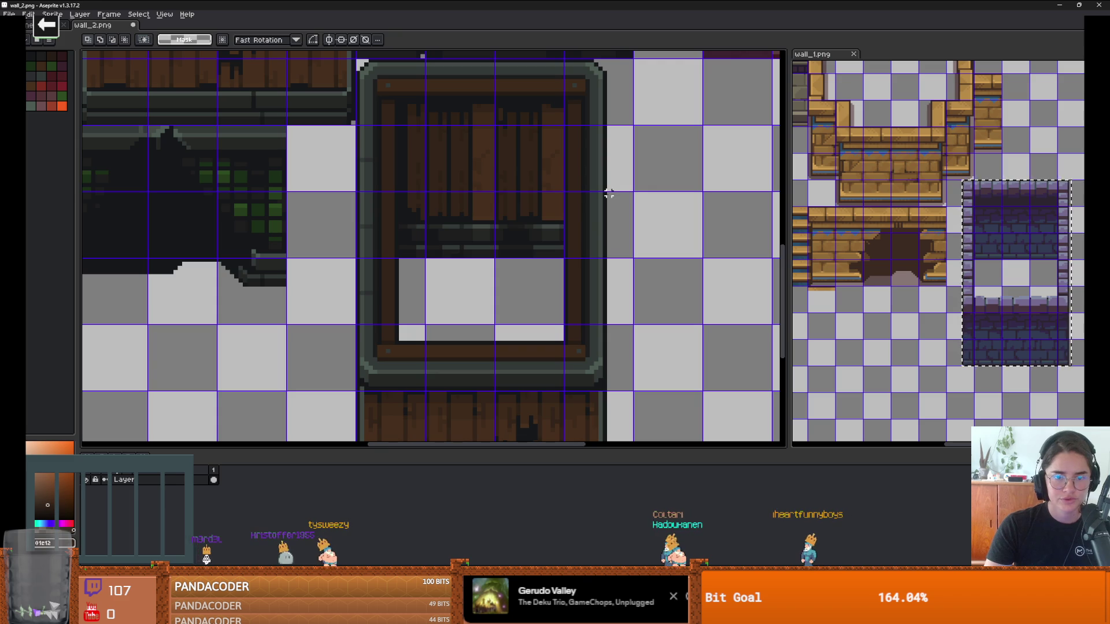
pyautogui.scroll(3, 396, 250)
pyautogui.scroll(-3, 410, 250)
pyautogui.scroll(3, 429, 178)
pyautogui.scroll(-1, 486, 230)
pyautogui.scroll(2, 484, 166)
# Try painting a dark plank gap brown, then undo it.
pyautogui.press('b')
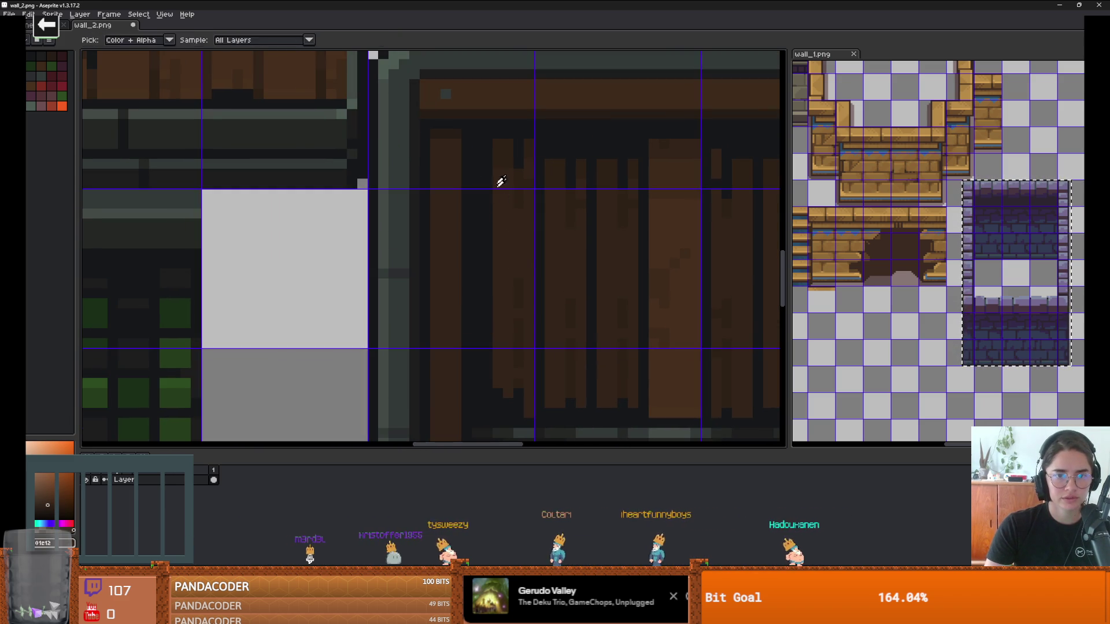
pyautogui.keyDown('alt'); pyautogui.click(490, 145); pyautogui.keyUp('alt')
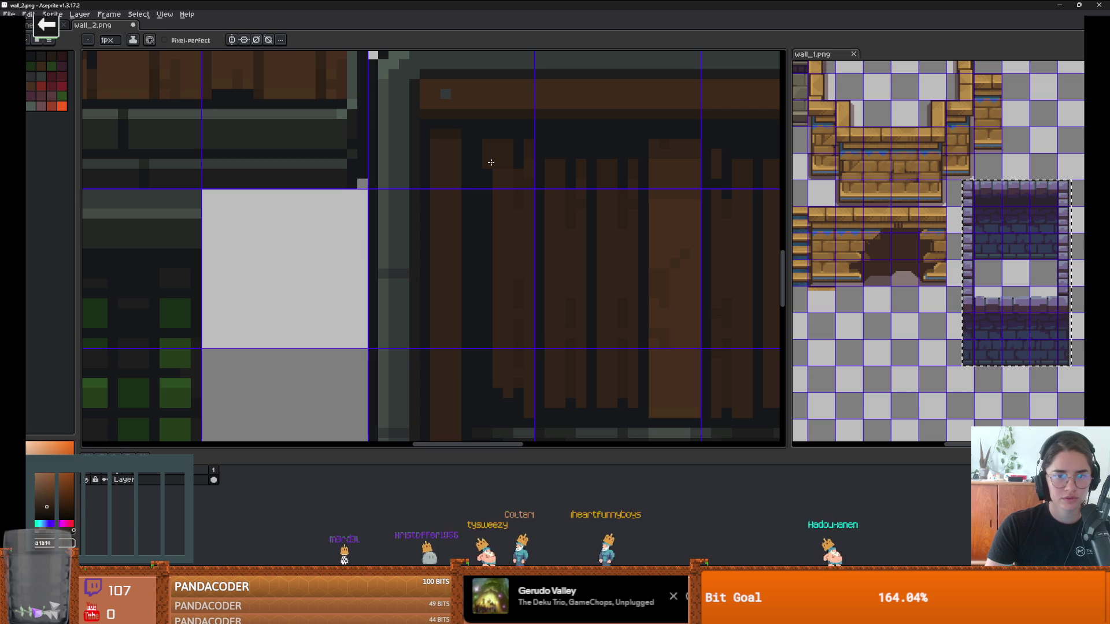
pyautogui.keyDown('alt'); pyautogui.click(498, 188); pyautogui.keyUp('alt')
pyautogui.moveTo(488, 179); pyautogui.dragTo(489, 220)
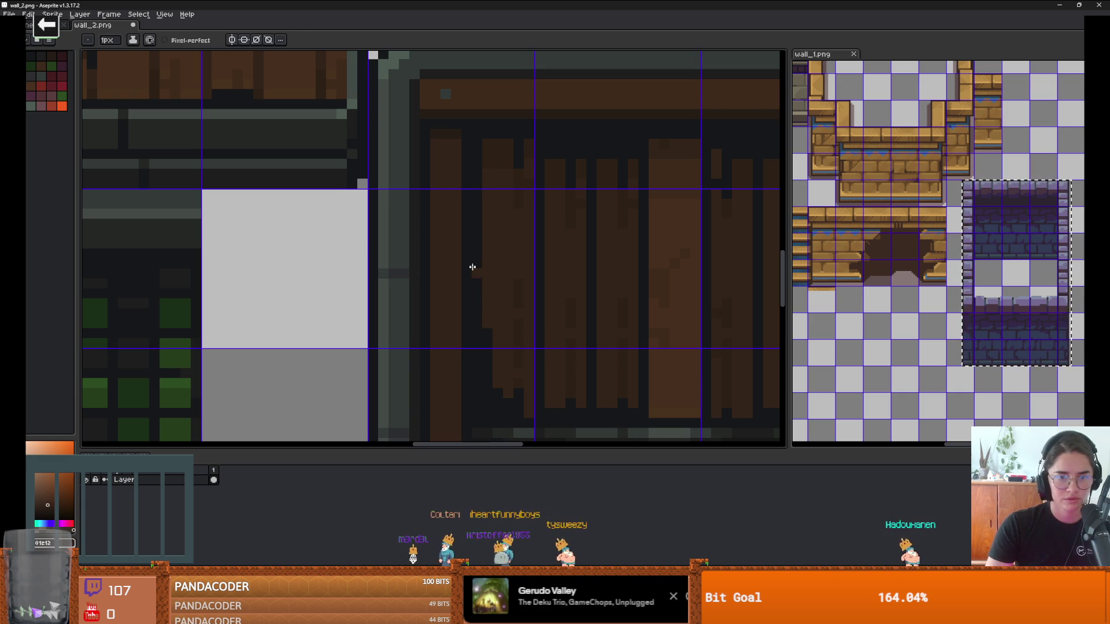
pyautogui.hotkey('ctrl', 'z')
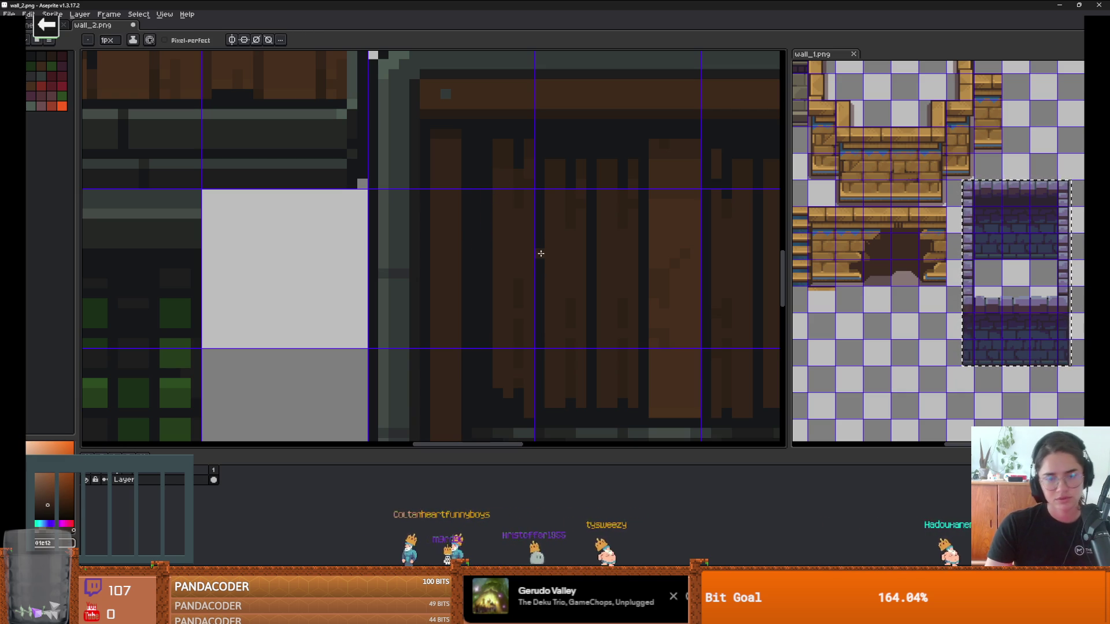
# Shift a 2-pixel and a 1-pixel plank column left to even the planks.
pyautogui.press('m')
pyautogui.scroll(1, 599, 285)
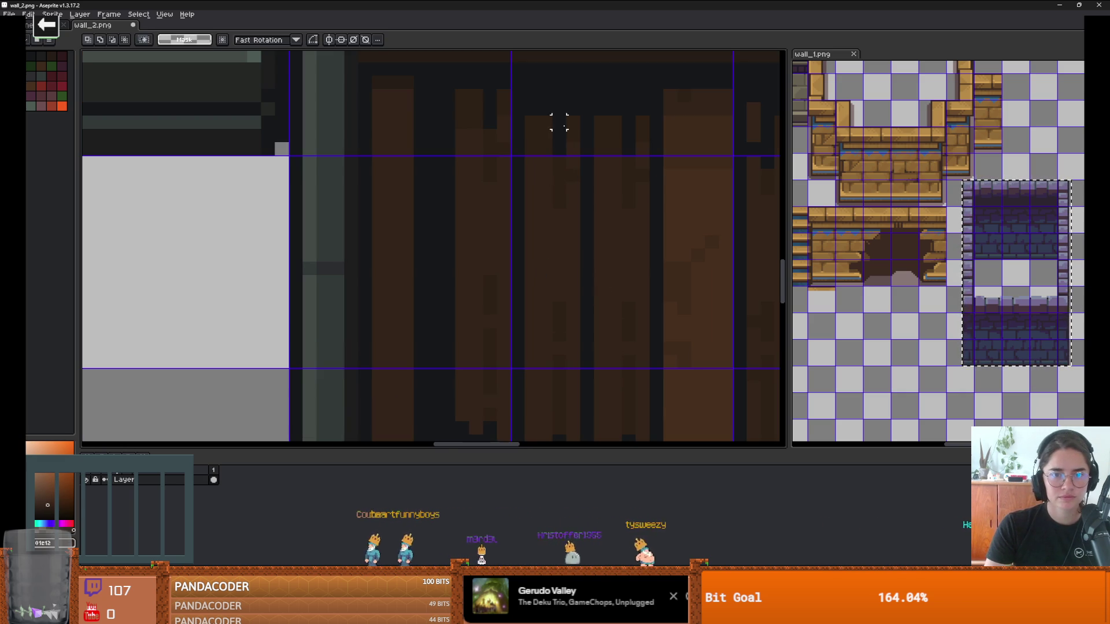
pyautogui.scroll(-2, 615, 202)
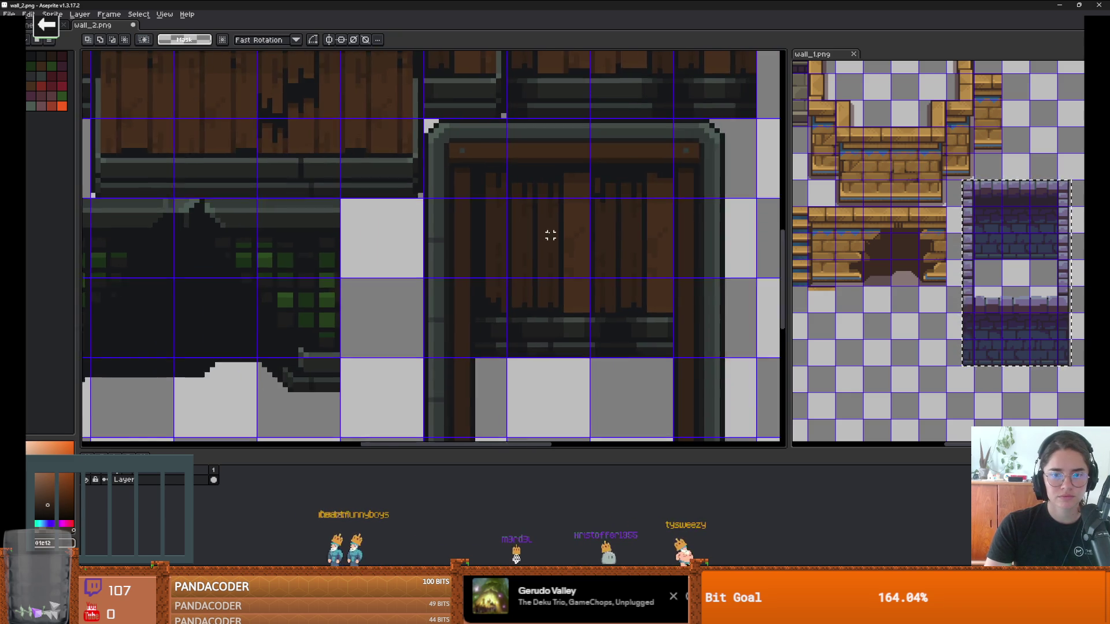
pyautogui.scroll(1, 501, 193)
pyautogui.moveTo(529, 155); pyautogui.dragTo(521, 400)
pyautogui.moveTo(511, 355)
pyautogui.mouseDown()
pyautogui.moveTo(419, 340)
pyautogui.moveTo(482, 347)
pyautogui.mouseUp()
pyautogui.click(521, 396)
pyautogui.moveTo(518, 149)
pyautogui.mouseDown()
pyautogui.moveTo(518, 396)
pyautogui.moveTo(462, 347)
pyautogui.moveTo(427, 339)
pyautogui.moveTo(421, 364)
pyautogui.mouseUp()
pyautogui.click(454, 345)
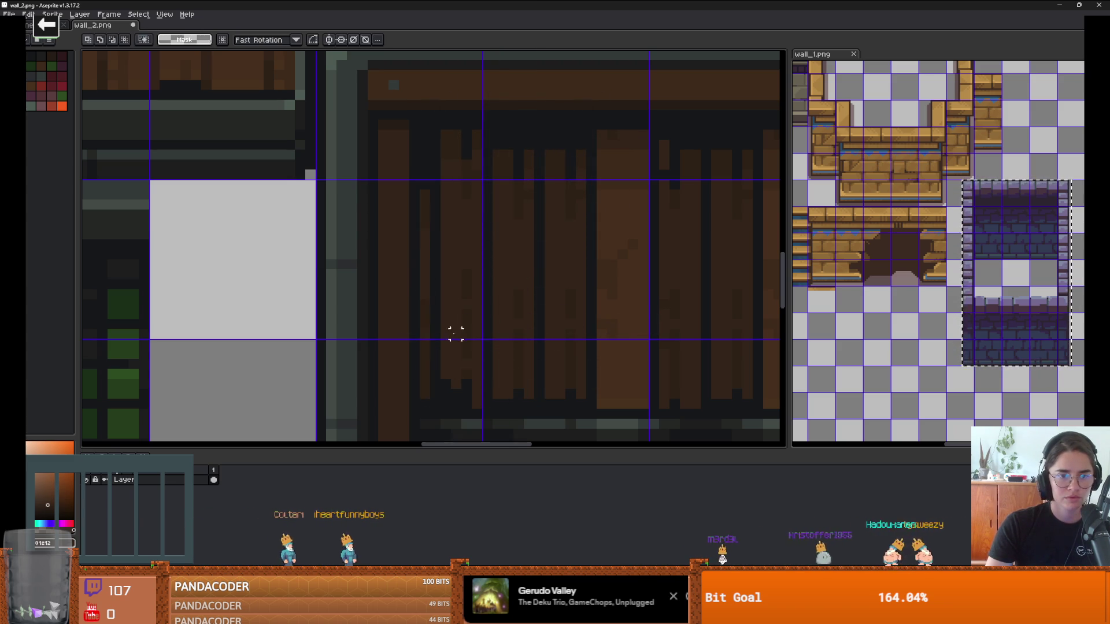
# Draw a short brown vertical line on one plank with the 1px pencil.
pyautogui.scroll(2, 444, 168)
pyautogui.scroll(-1, 447, 231)
pyautogui.press('b')
pyautogui.moveTo(449, 227); pyautogui.dragTo(448, 171)
pyautogui.scroll(-6, 449, 157)
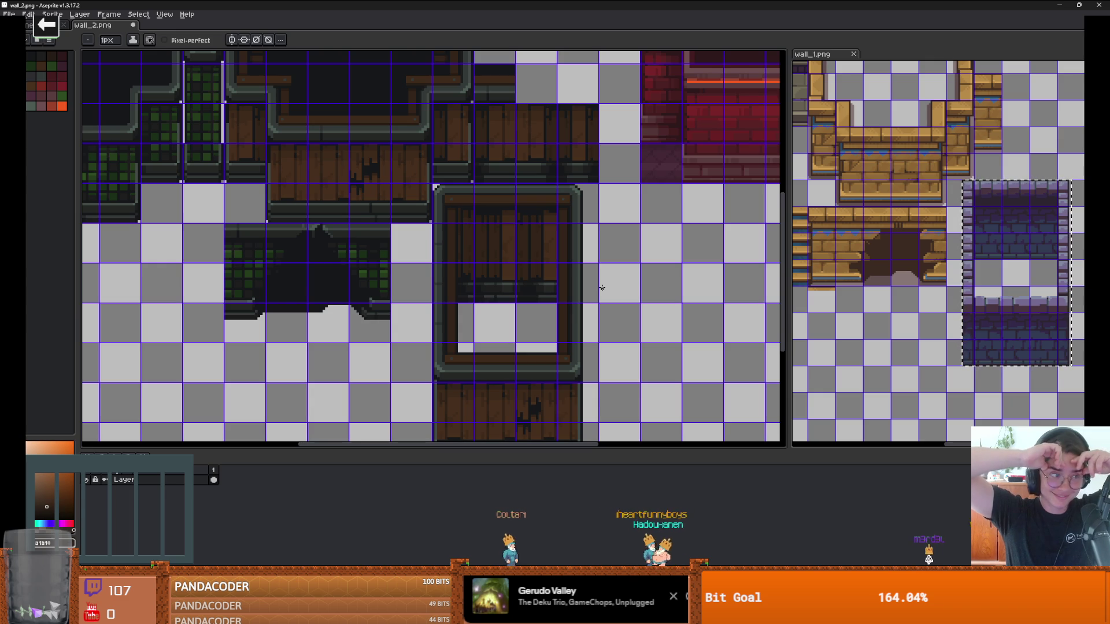
pyautogui.scroll(-2, 601, 287)
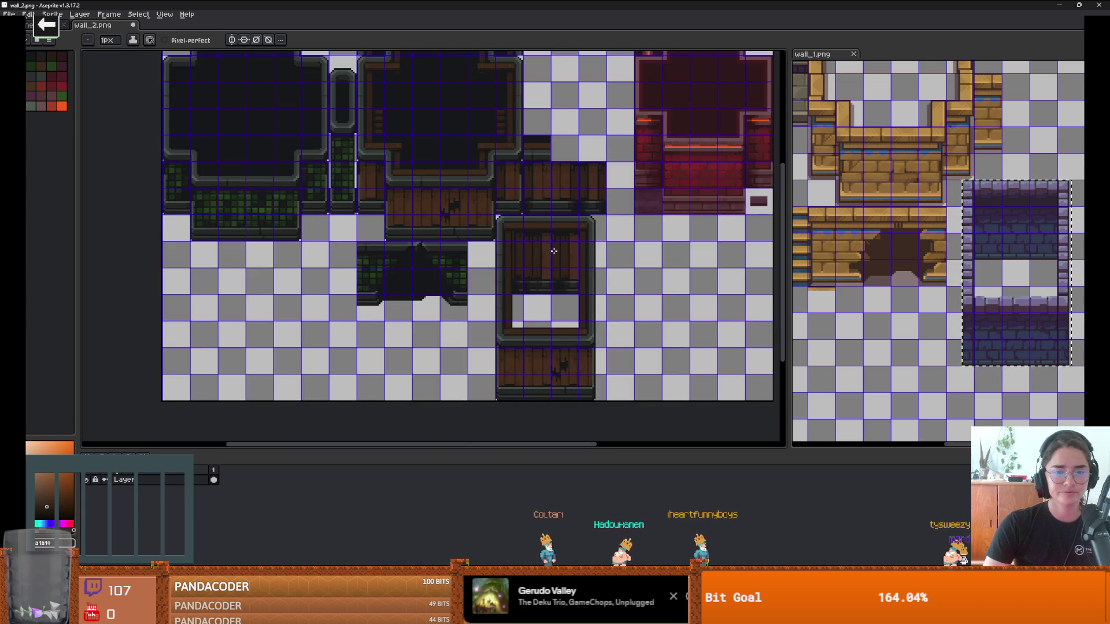
pyautogui.scroll(2, 555, 270)
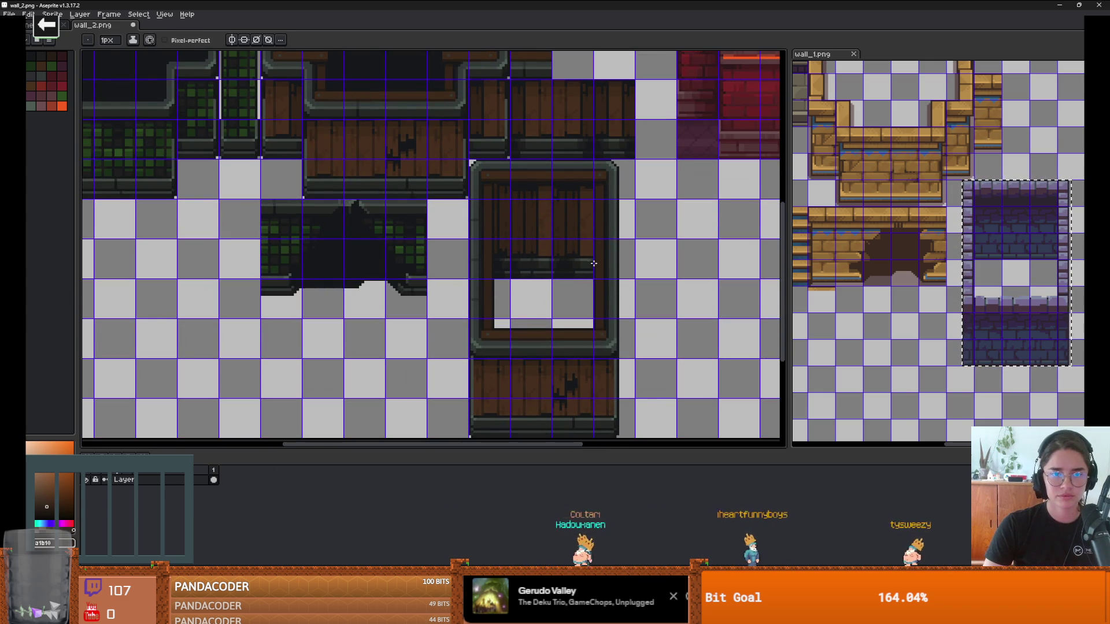
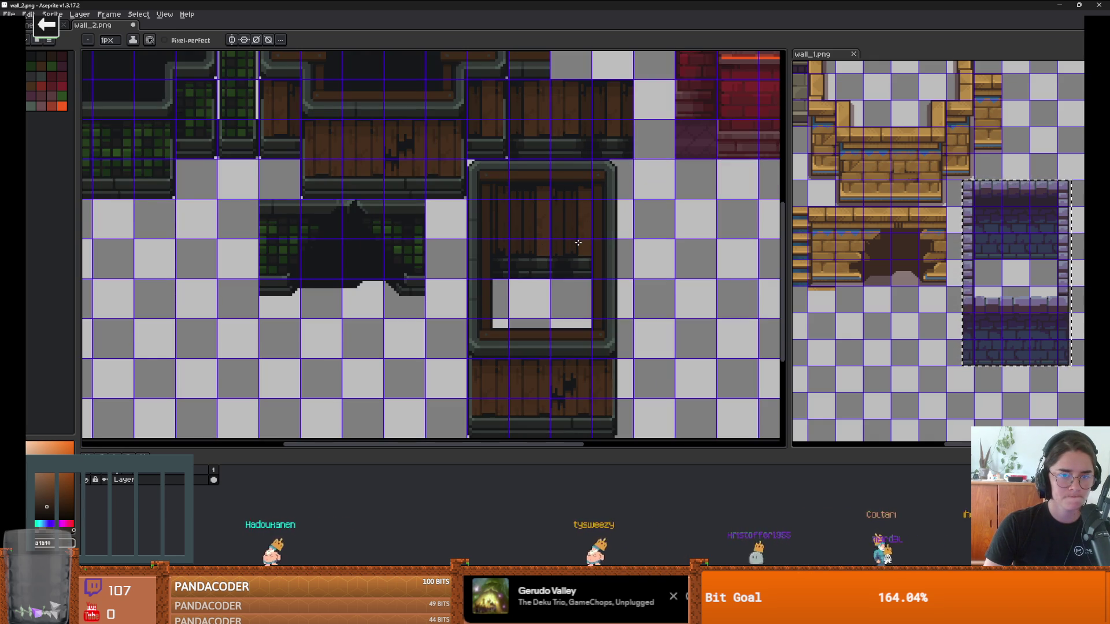
# Marquee-select one tile at the top-left of the wooden door in wall_2.
pyautogui.scroll(-2, 579, 243)
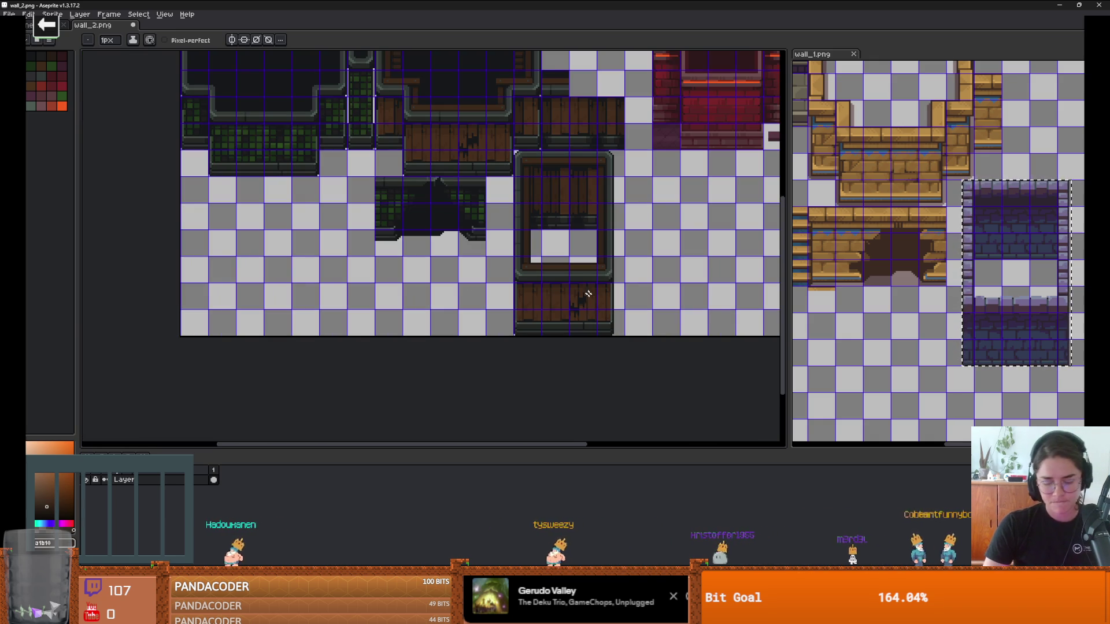
pyautogui.press('m')
pyautogui.moveTo(628, 335)
pyautogui.mouseDown()
pyautogui.moveTo(495, 168)
pyautogui.moveTo(518, 152)
pyautogui.mouseUp()
pyautogui.scroll(2, 578, 196)
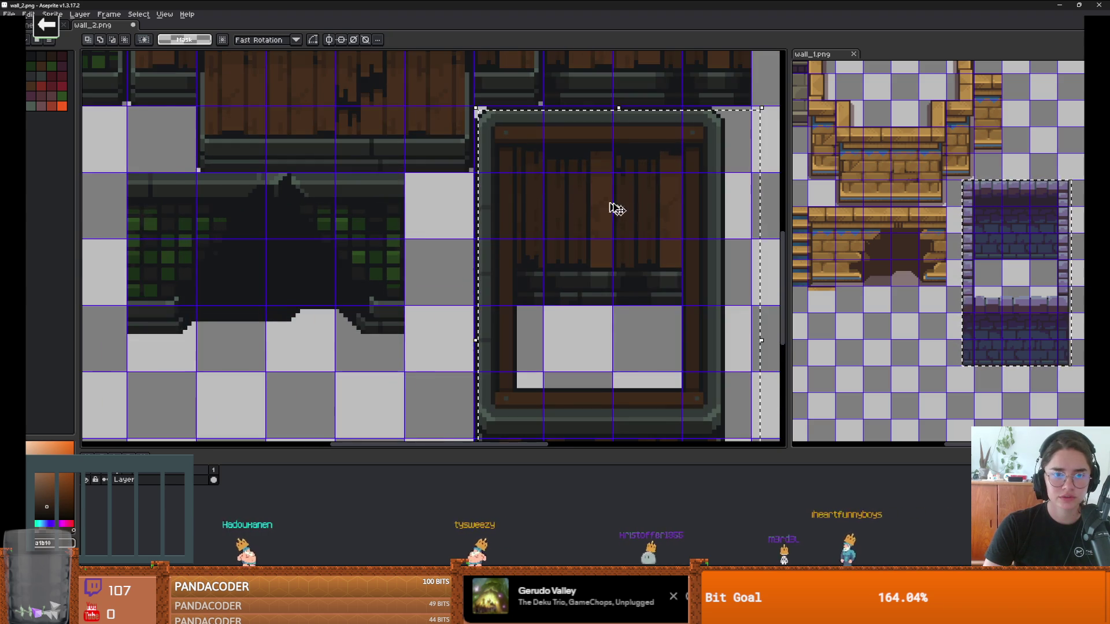
pyautogui.scroll(-1, 624, 217)
pyautogui.click(540, 153)
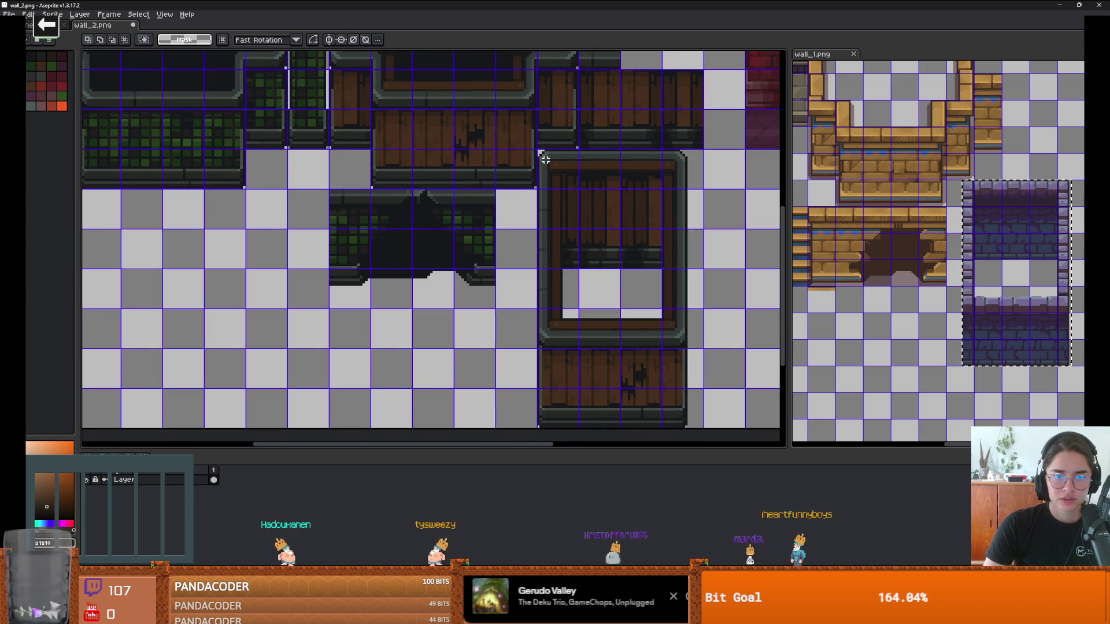
pyautogui.moveTo(539, 152); pyautogui.dragTo(579, 188)
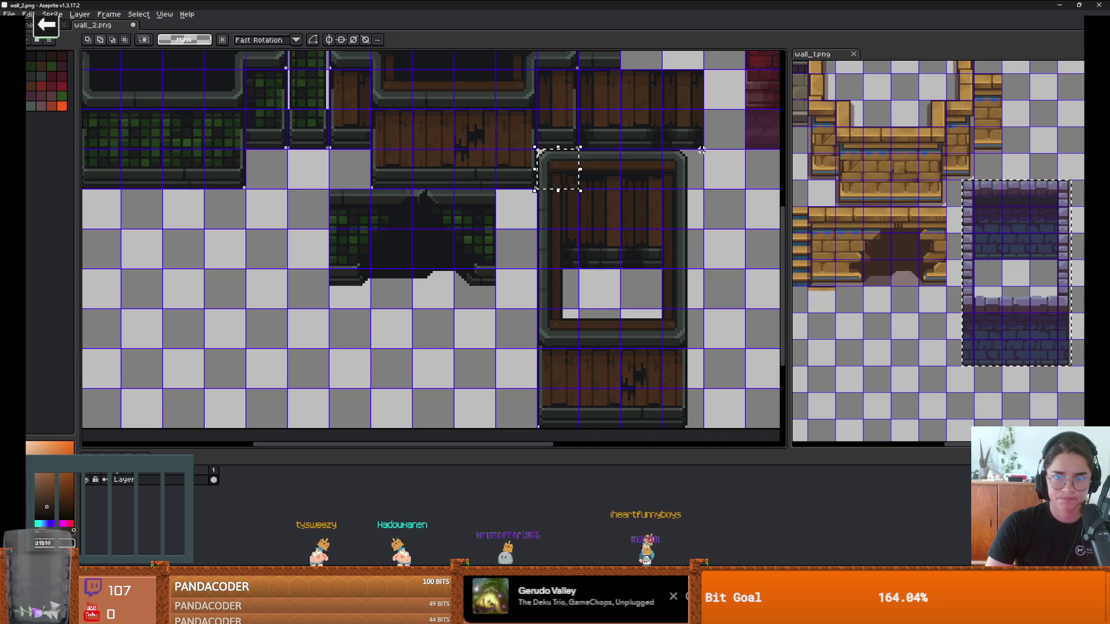
# Move the selected door pixels a few pixels right and drop them.
pyautogui.scroll(-2, 702, 150)
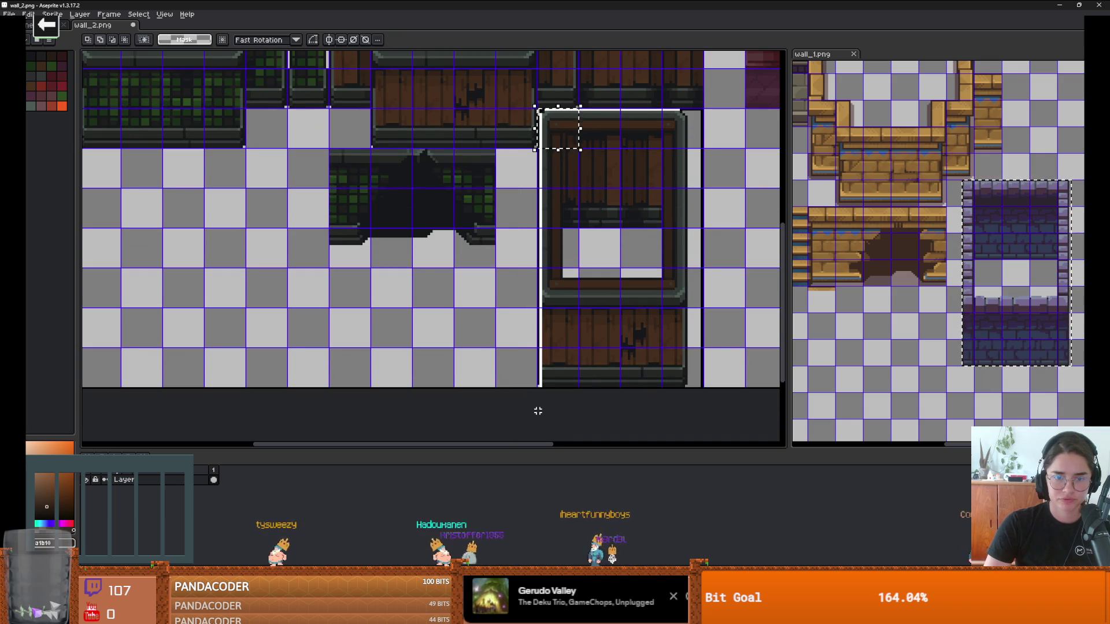
pyautogui.hotkey('ctrl', 'v')
pyautogui.moveTo(592, 307); pyautogui.dragTo(607, 307)
pyautogui.click(748, 287)
# Shift the narrow strips beside the door right, nudging two extra pixels, and commit.
pyautogui.moveTo(730, 401); pyautogui.dragTo(687, 147)
pyautogui.moveTo(678, 109); pyautogui.dragTo(675, 109)
pyautogui.scroll(3, 715, 232)
pyautogui.scroll(-2, 744, 263)
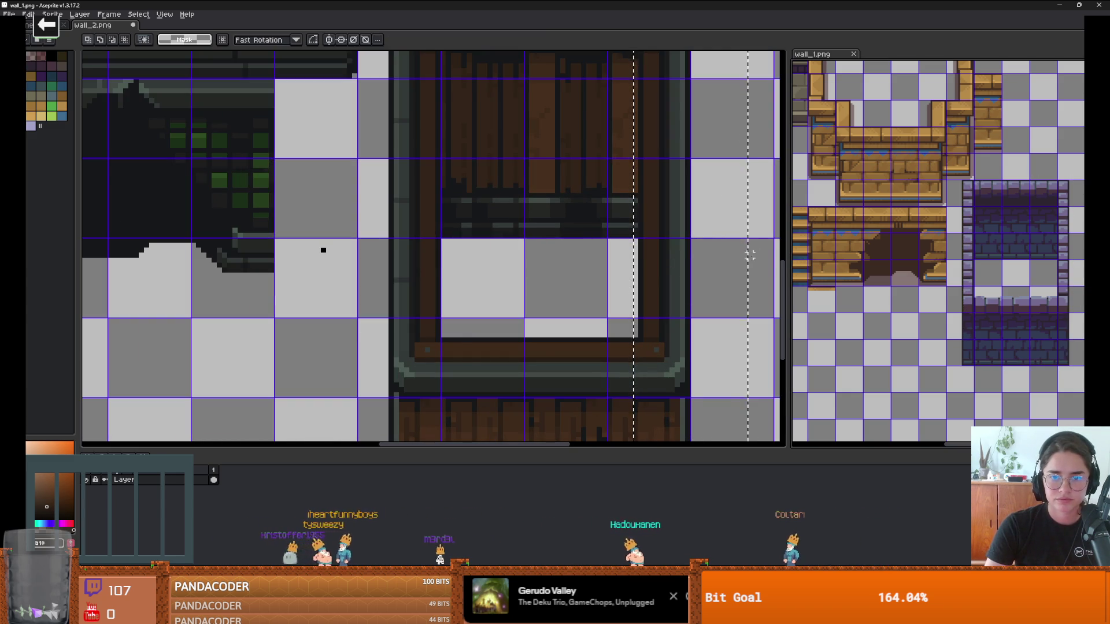
pyautogui.moveTo(659, 83); pyautogui.dragTo(652, 301)
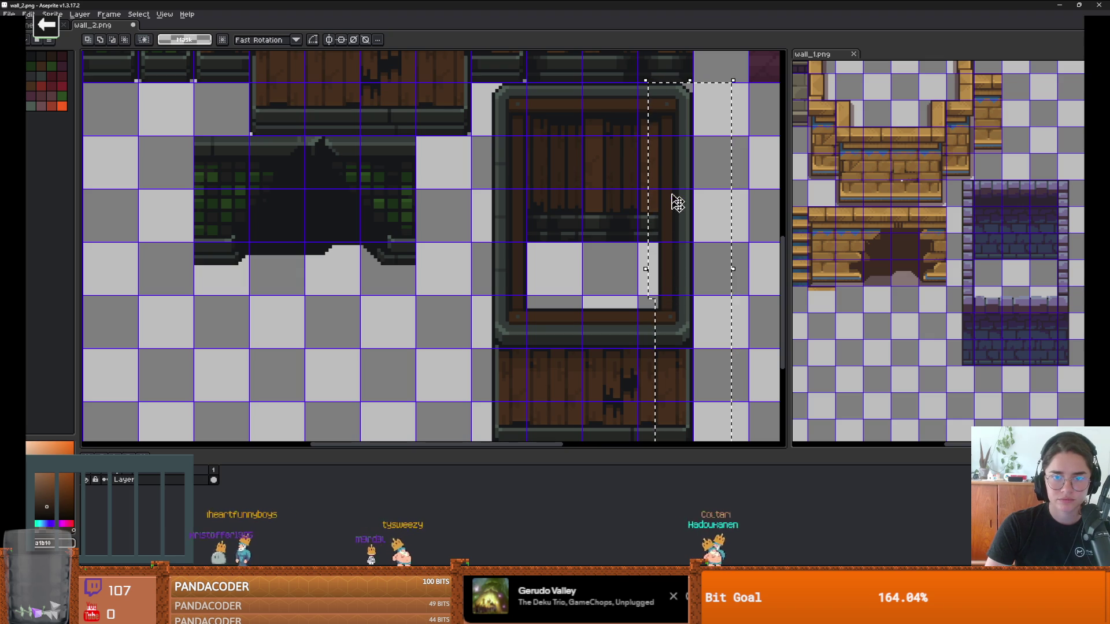
pyautogui.scroll(-1, 671, 271)
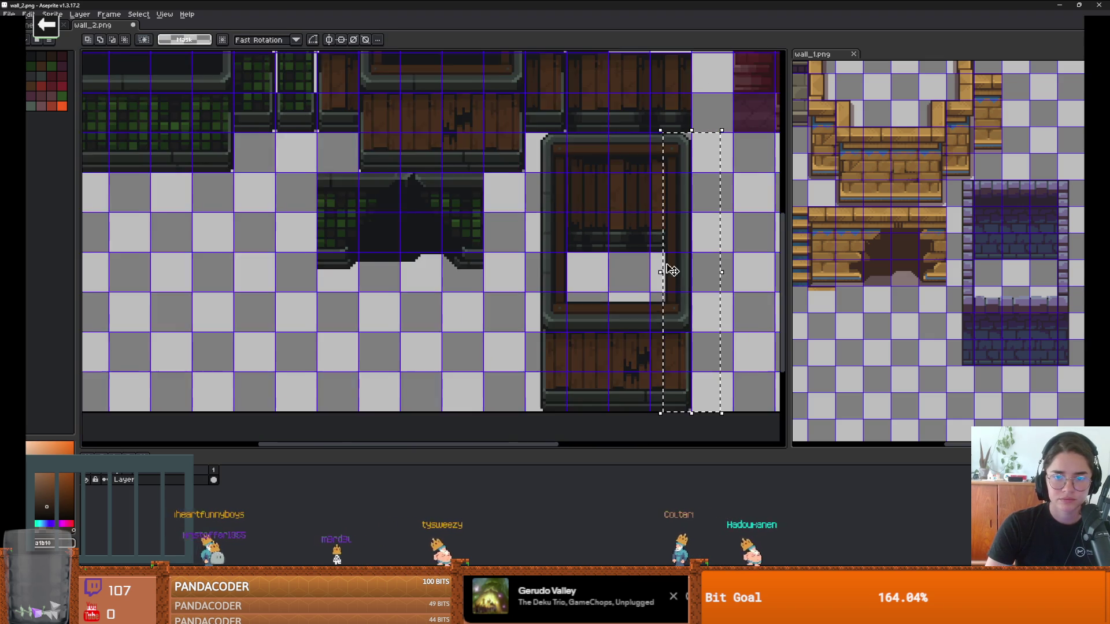
pyautogui.scroll(-1, 671, 270)
pyautogui.scroll(1, 693, 263)
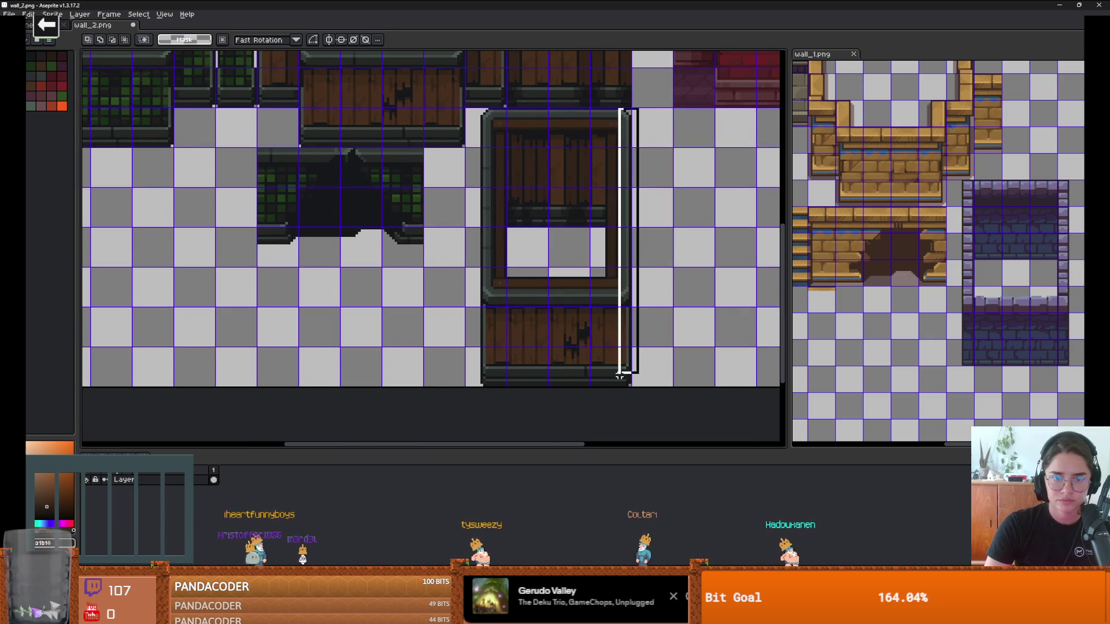
pyautogui.moveTo(624, 350)
pyautogui.mouseDown()
pyautogui.moveTo(619, 328)
pyautogui.moveTo(642, 331)
pyautogui.mouseUp()
pyautogui.press('Right')
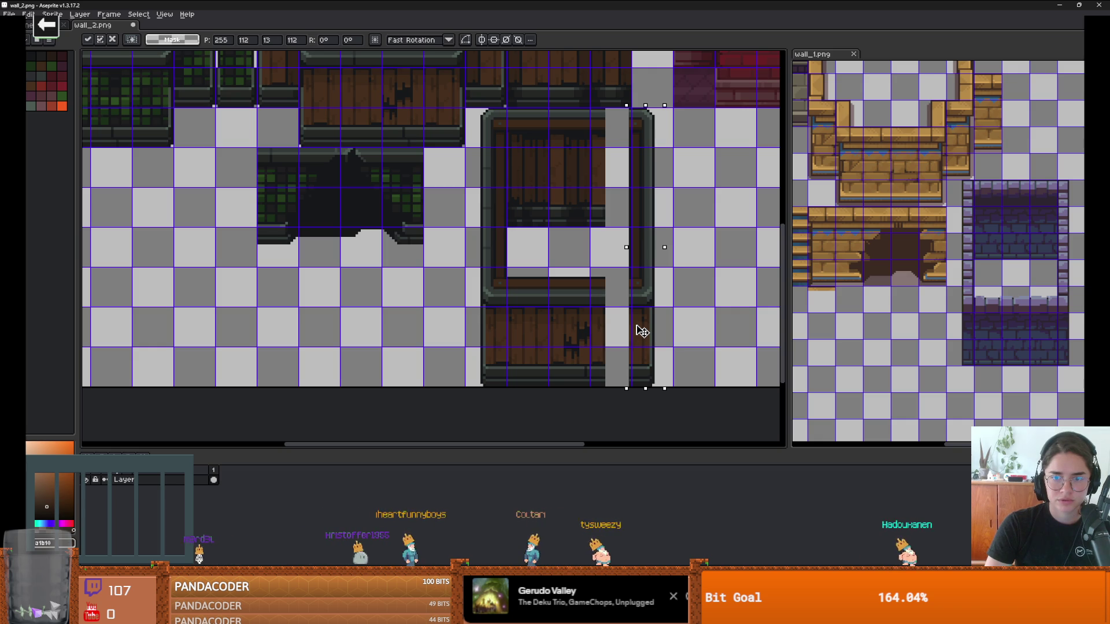
pyautogui.press('Right')
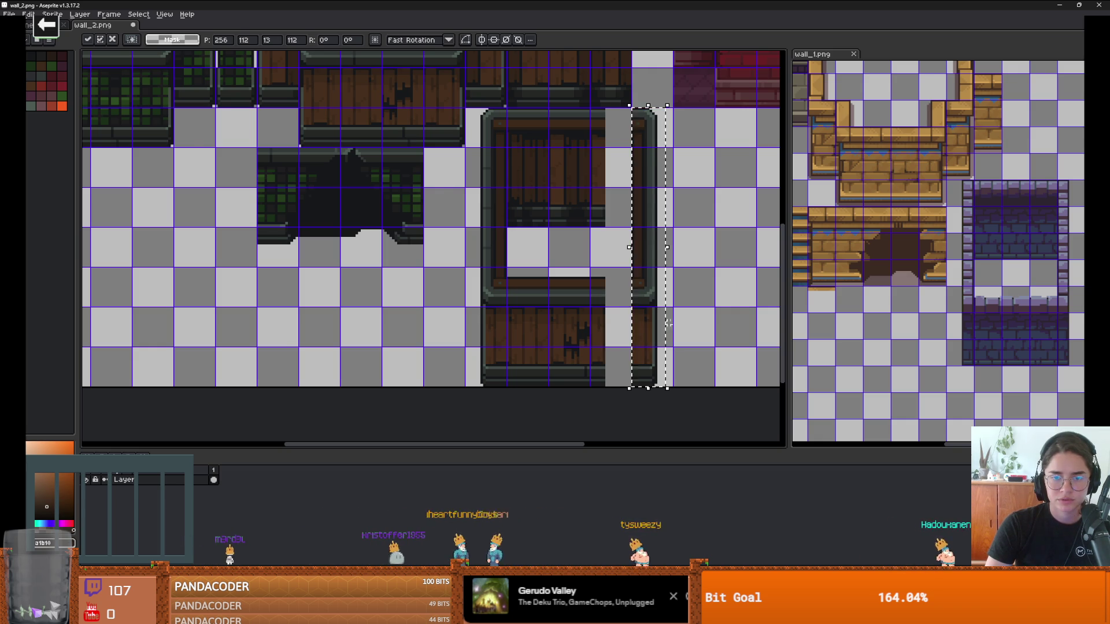
pyautogui.press('Return')
# Reposition a narrow pixel column inside the door frame's right side.
pyautogui.scroll(1, 555, 165)
pyautogui.scroll(-1, 529, 167)
pyautogui.moveTo(607, 181); pyautogui.dragTo(567, 180)
pyautogui.scroll(1, 584, 152)
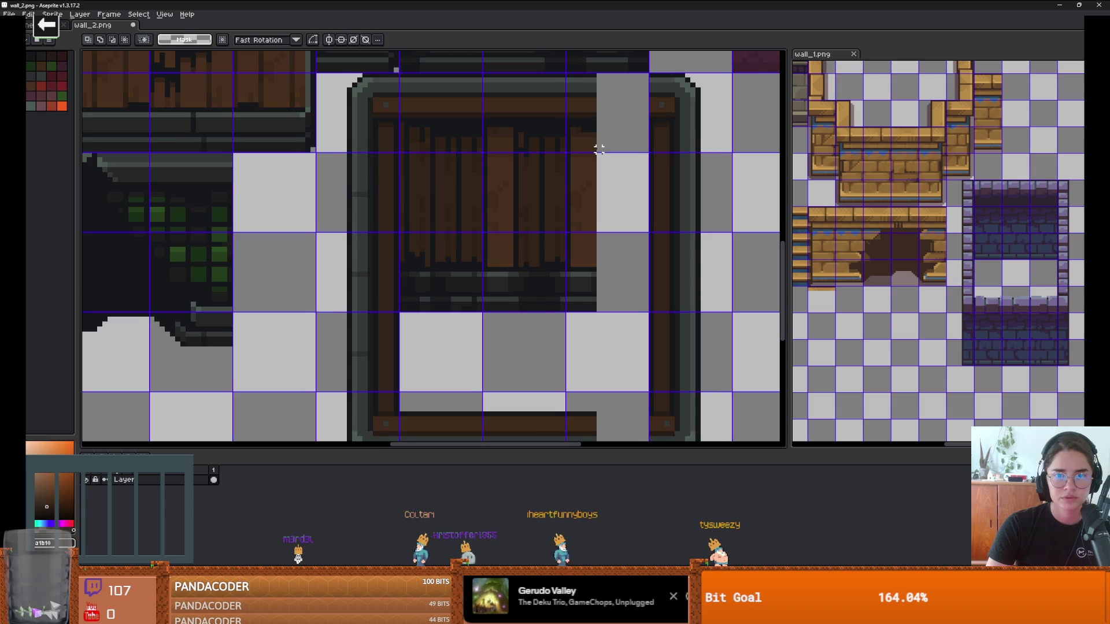
pyautogui.scroll(-2, 584, 137)
pyautogui.moveTo(568, 156); pyautogui.dragTo(542, 283)
pyautogui.moveTo(580, 239)
pyautogui.mouseDown()
pyautogui.moveTo(571, 155)
pyautogui.moveTo(549, 133)
pyautogui.moveTo(565, 173)
pyautogui.moveTo(564, 295)
pyautogui.mouseUp()
pyautogui.scroll(-2, 550, 134)
pyautogui.click(564, 136)
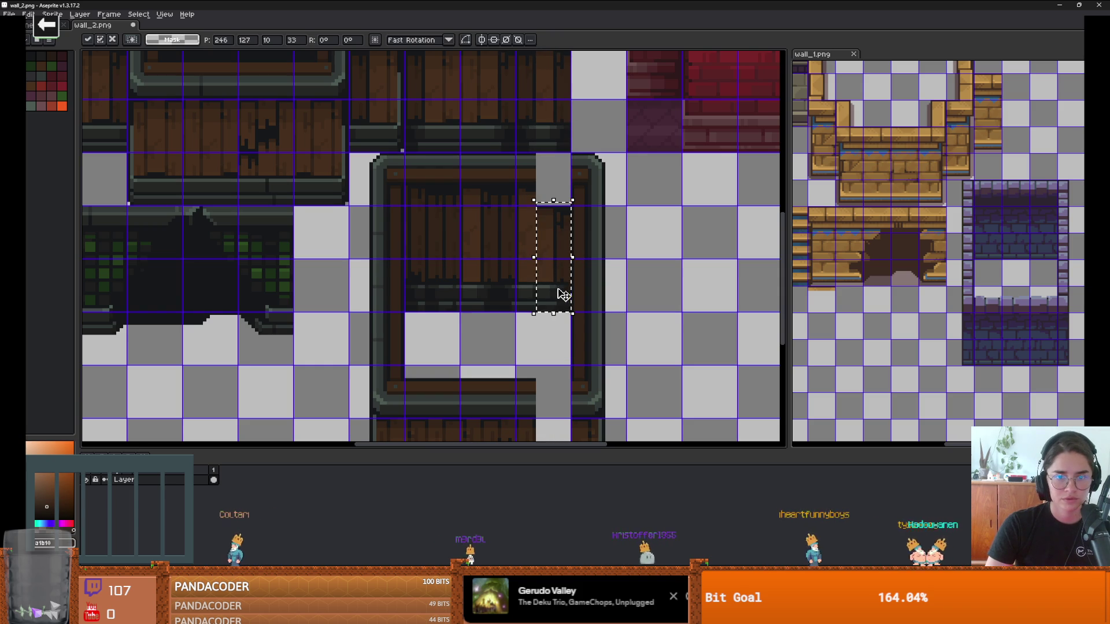
pyautogui.scroll(-2, 555, 272)
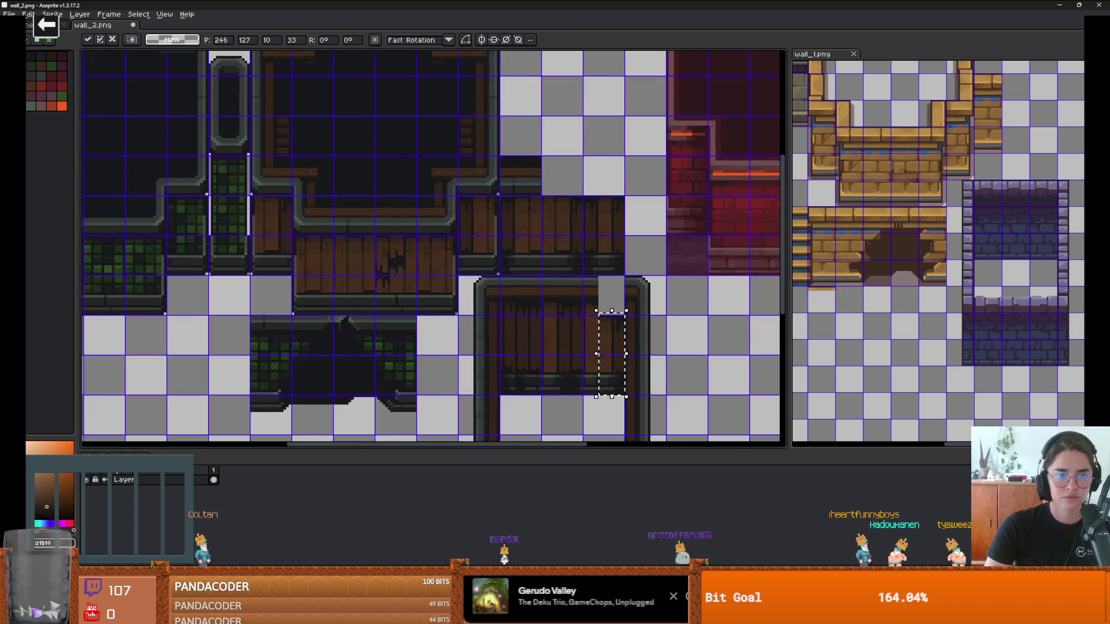
pyautogui.scroll(2, 549, 252)
pyautogui.scroll(3, 535, 180)
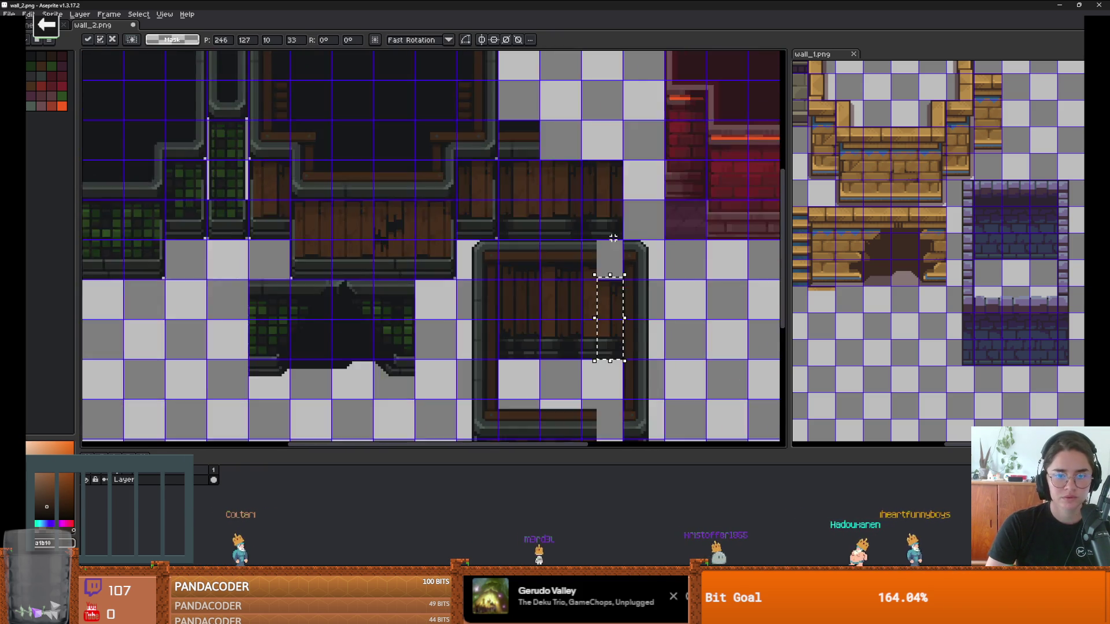
pyautogui.click(594, 242)
pyautogui.scroll(1, 594, 242)
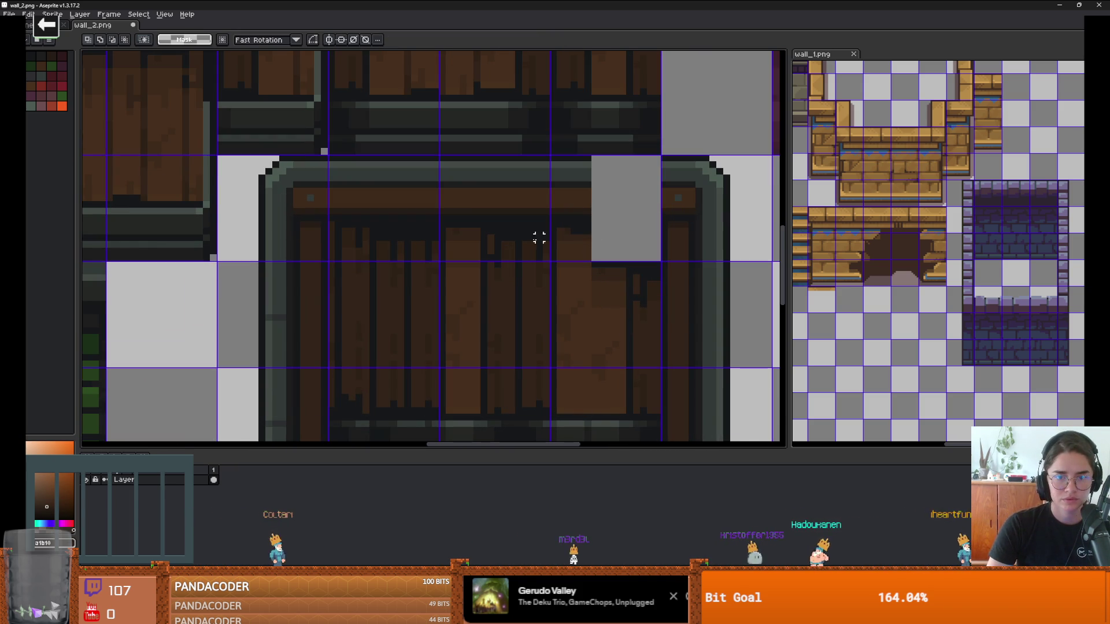
# Move the selected pixels and a lower door column one tile to the right.
pyautogui.moveTo(503, 220); pyautogui.dragTo(607, 225)
pyautogui.scroll(-1, 619, 169)
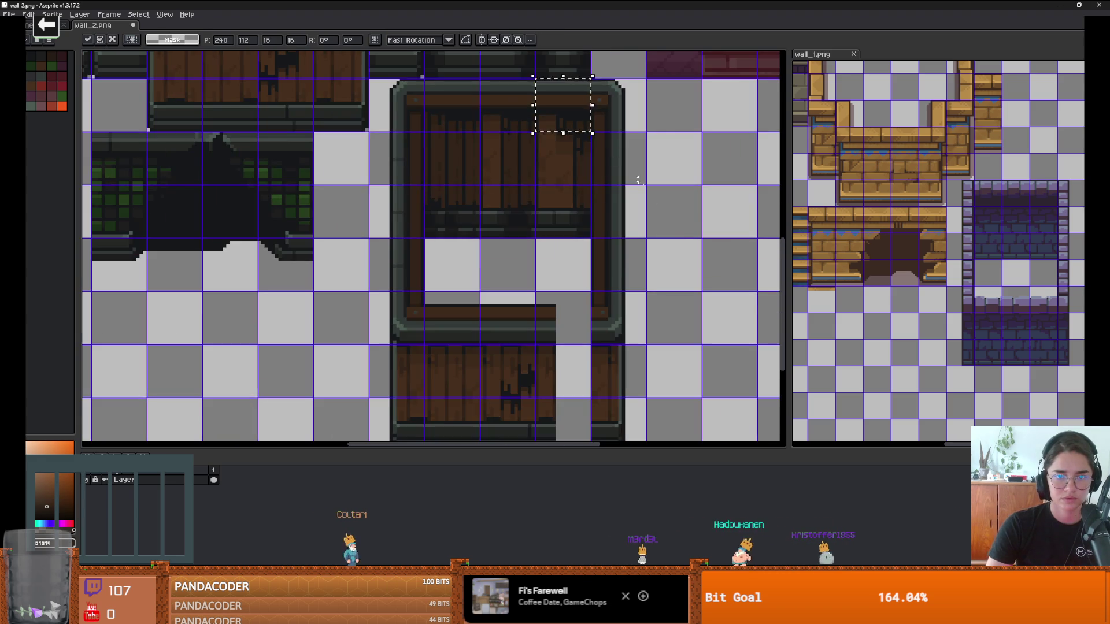
pyautogui.hotkey('ctrl', 'd')
pyautogui.scroll(1, 639, 268)
pyautogui.scroll(-1, 520, 297)
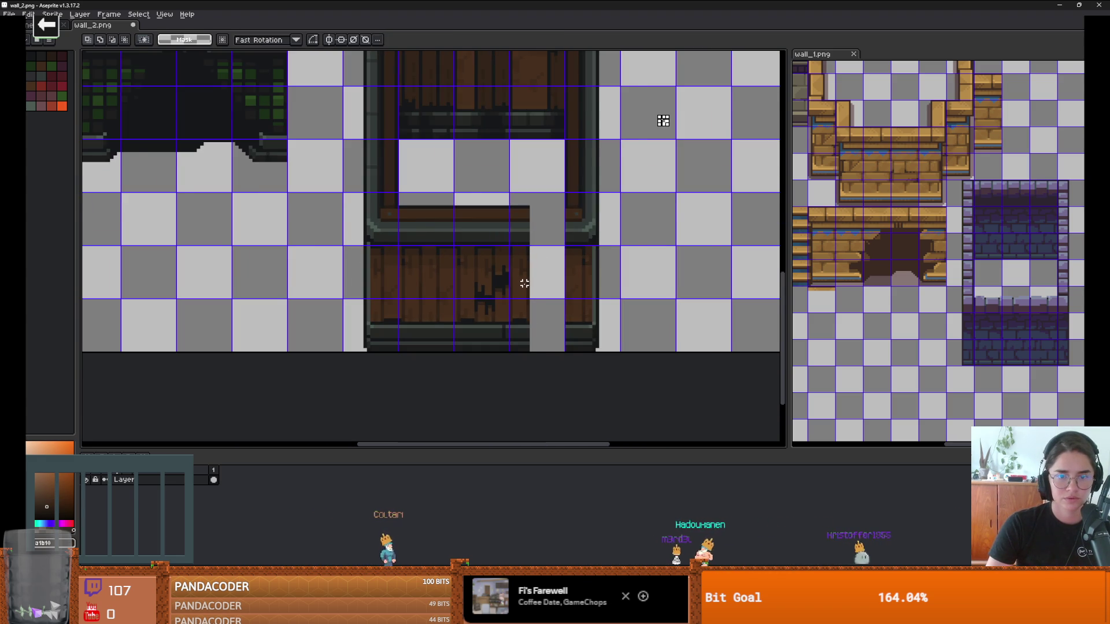
pyautogui.scroll(-1, 524, 287)
pyautogui.scroll(2, 421, 256)
pyautogui.moveTo(407, 218); pyautogui.dragTo(401, 324)
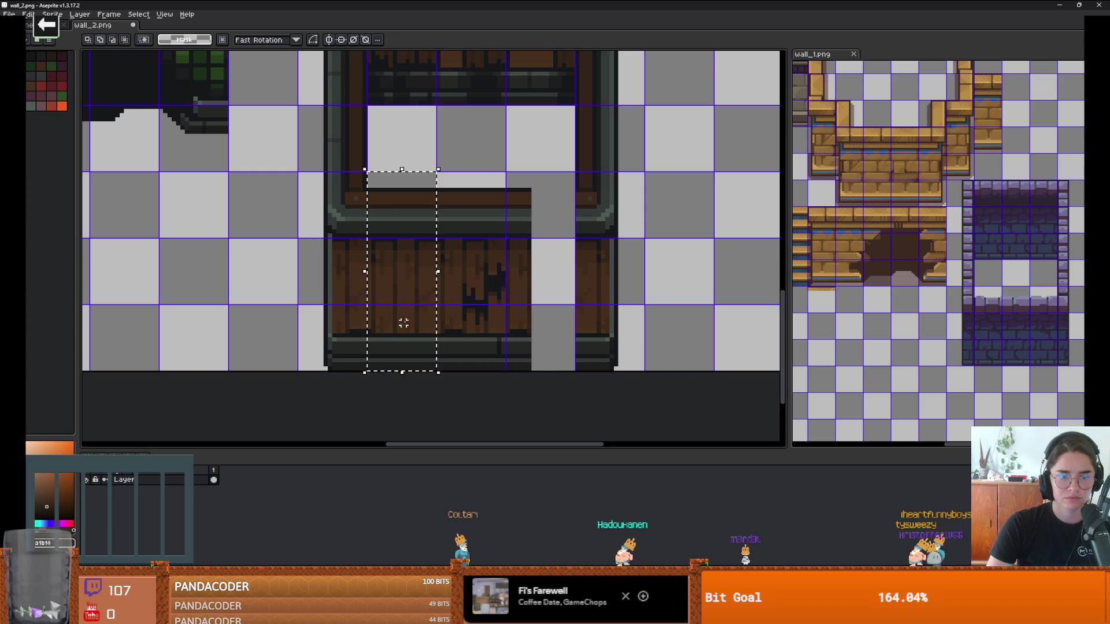
pyautogui.moveTo(414, 241)
pyautogui.mouseDown()
pyautogui.moveTo(738, 248)
pyautogui.moveTo(709, 228)
pyautogui.mouseUp()
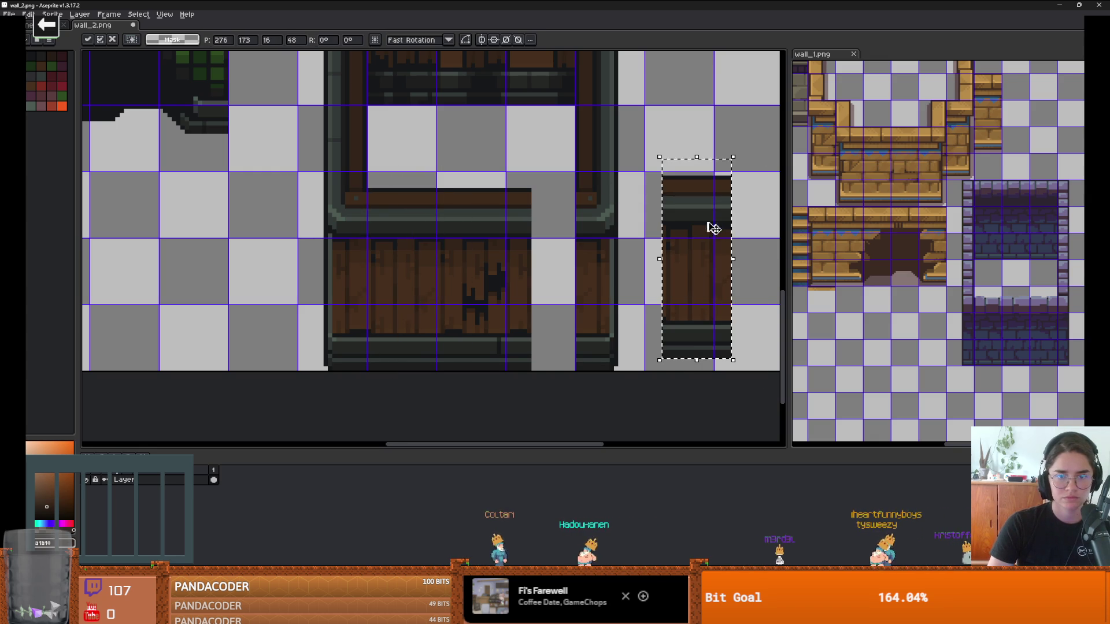
pyautogui.press('Return')
# Select the right door column and move it left into its grid cell.
pyautogui.moveTo(654, 168); pyautogui.dragTo(681, 365)
pyautogui.moveTo(661, 142); pyautogui.dragTo(738, 368)
pyautogui.moveTo(670, 264); pyautogui.dragTo(543, 273)
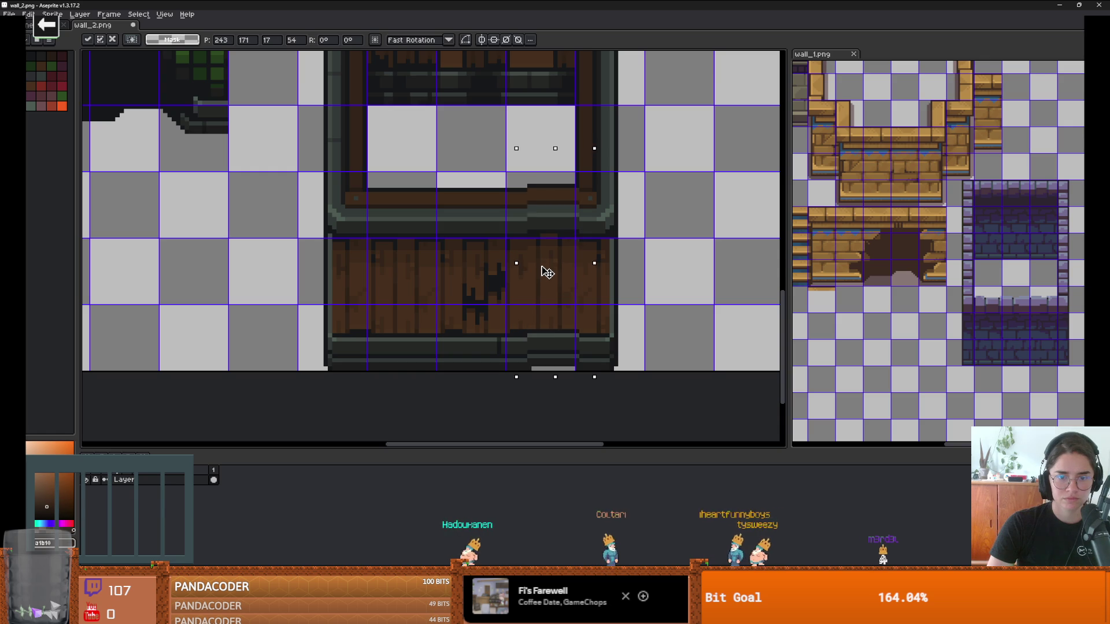
pyautogui.press('Return')
pyautogui.scroll(-3, 665, 272)
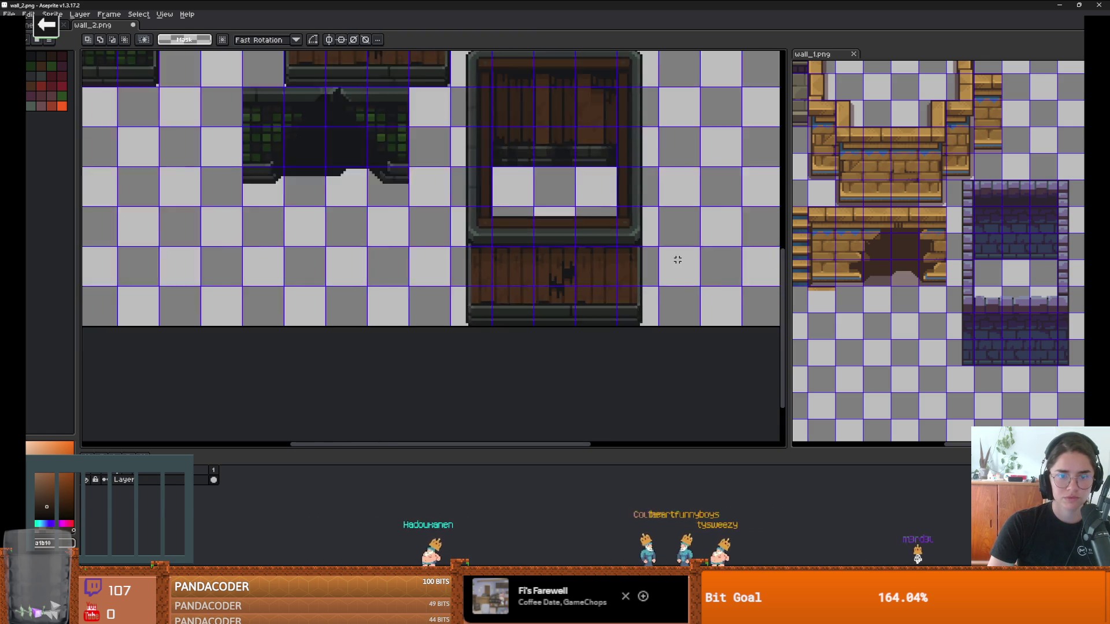
pyautogui.scroll(1, 658, 280)
pyautogui.scroll(1, 657, 280)
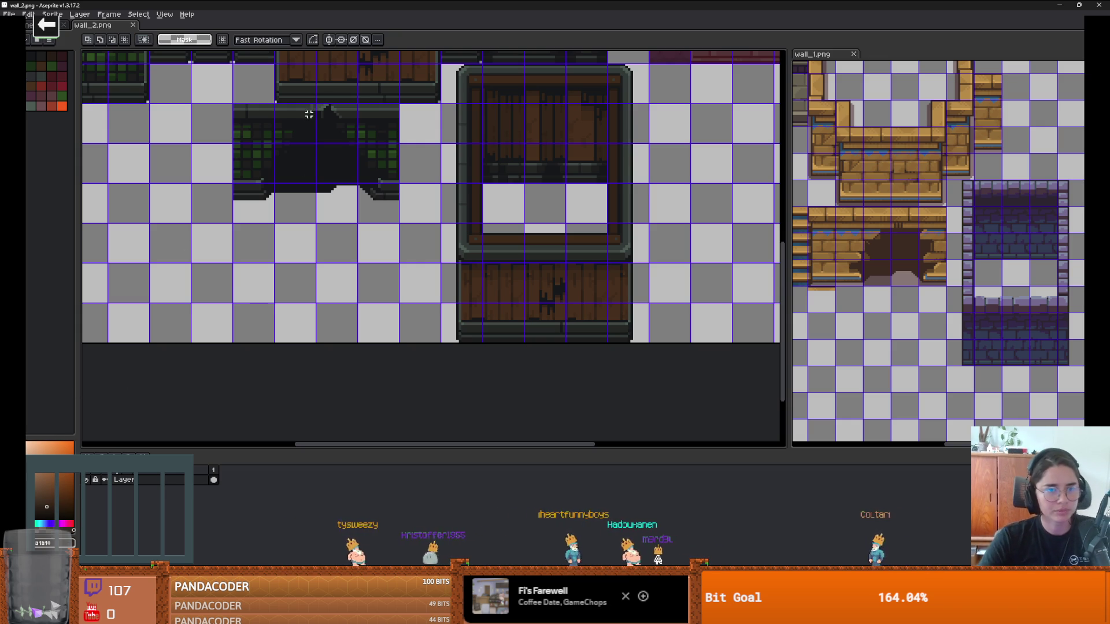
# Move the dark green archway piece left beneath the green stone tiles, then switch to Godot.
pyautogui.scroll(-1, 440, 251)
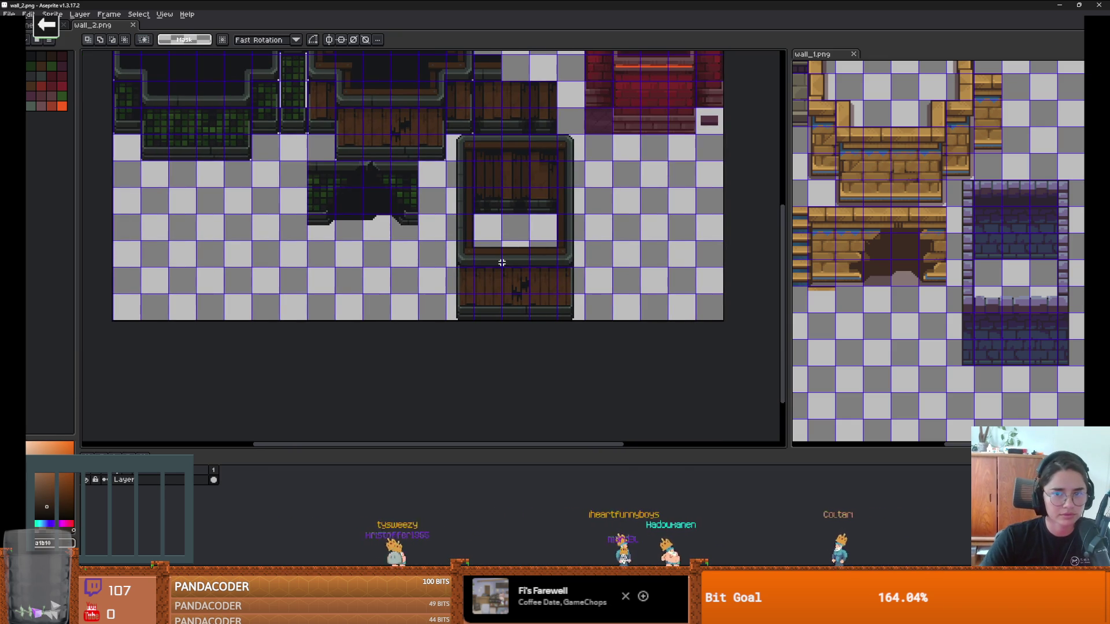
pyautogui.moveTo(503, 260)
pyautogui.mouseDown()
pyautogui.moveTo(524, 299)
pyautogui.moveTo(637, 306)
pyautogui.mouseUp()
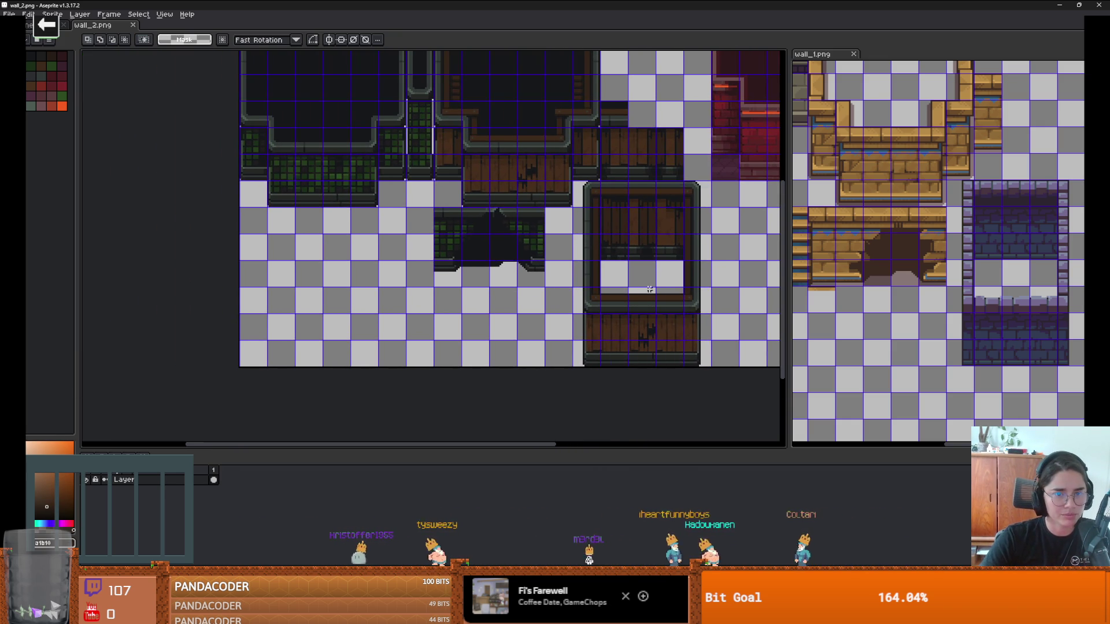
pyautogui.moveTo(550, 279)
pyautogui.mouseDown()
pyautogui.moveTo(457, 214)
pyautogui.moveTo(424, 207)
pyautogui.mouseUp()
pyautogui.moveTo(503, 231)
pyautogui.mouseDown()
pyautogui.moveTo(322, 228)
pyautogui.moveTo(339, 236)
pyautogui.mouseUp()
pyautogui.hotkey('ctrl', 'd')
pyautogui.scroll(1, 426, 247)
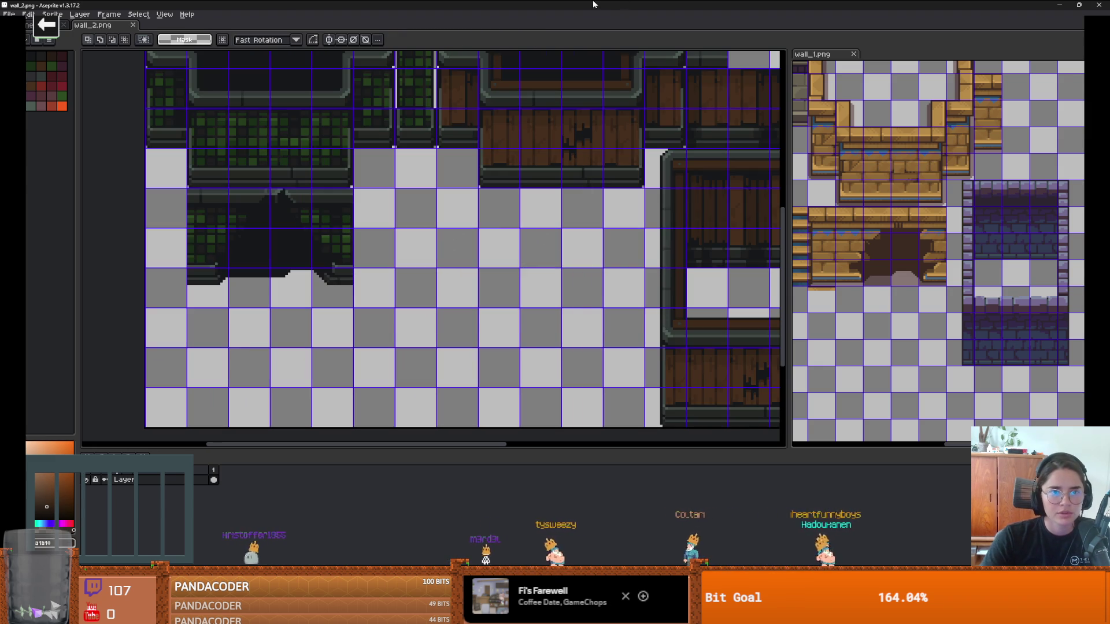
pyautogui.hotkey('alt', 'Tab')
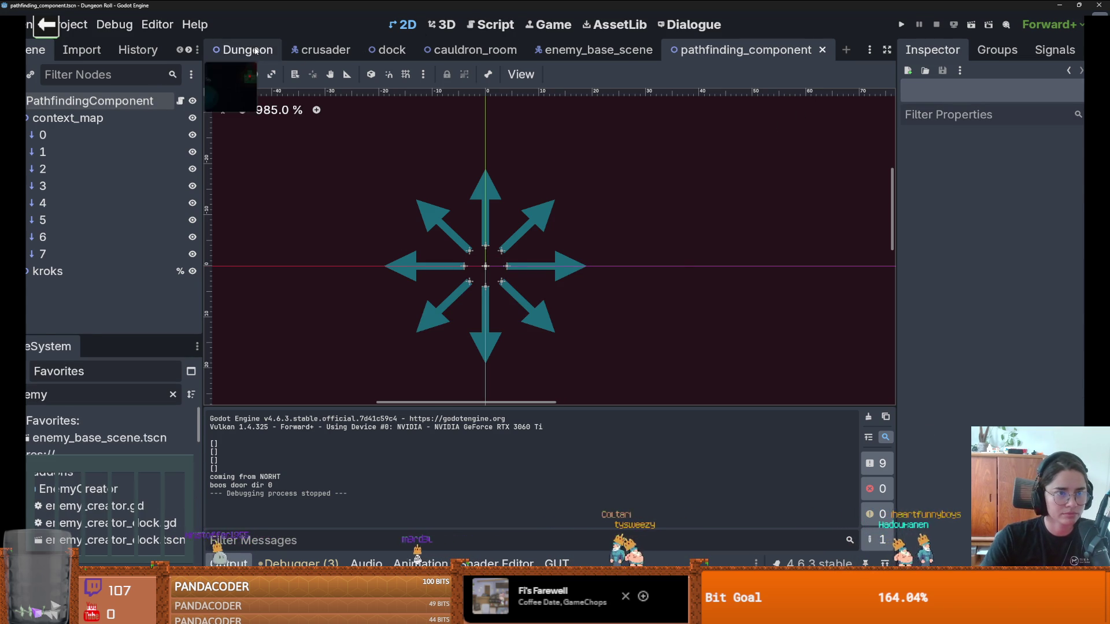
# Filter files by 'root', open root_room.tscn, then open the room scene.
pyautogui.click(255, 50)
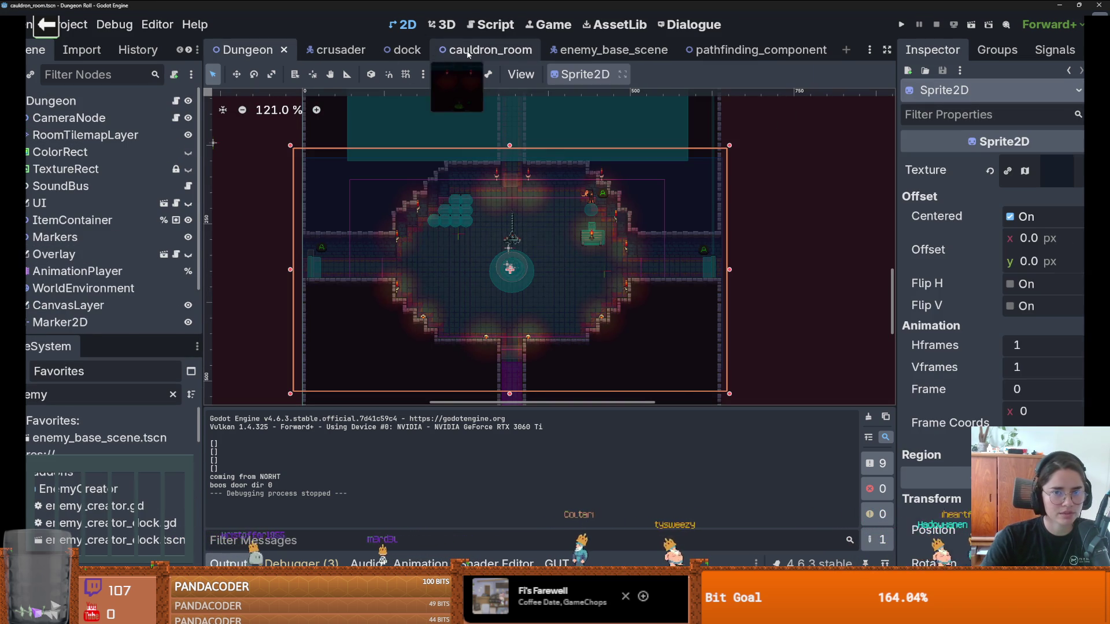
pyautogui.click(584, 50)
pyautogui.click(100, 398)
pyautogui.write('root')
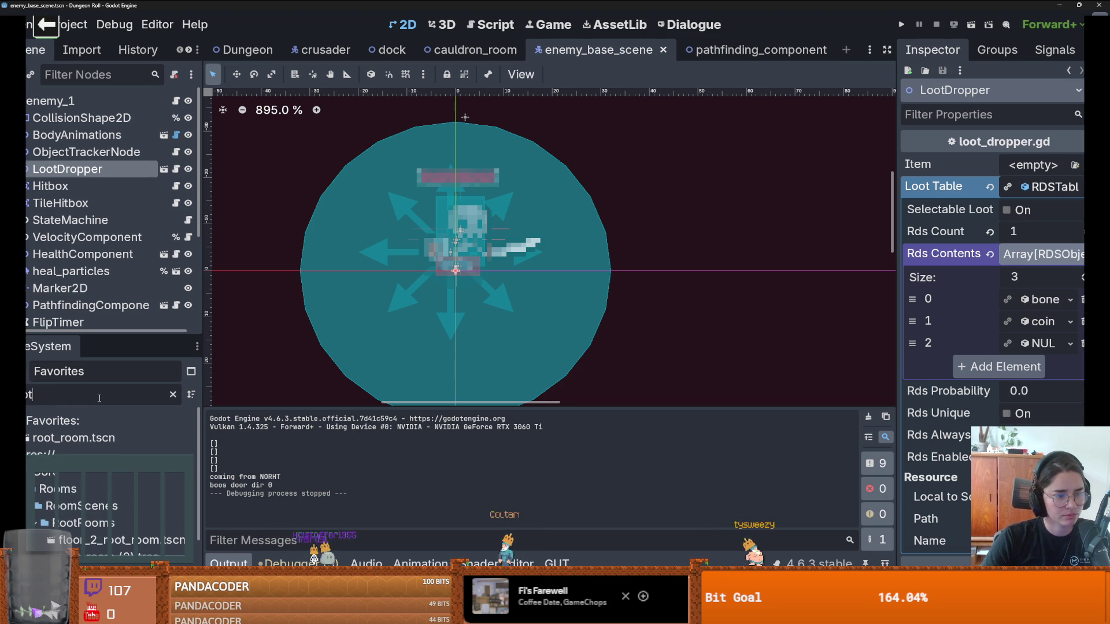
pyautogui.doubleClick(74, 438)
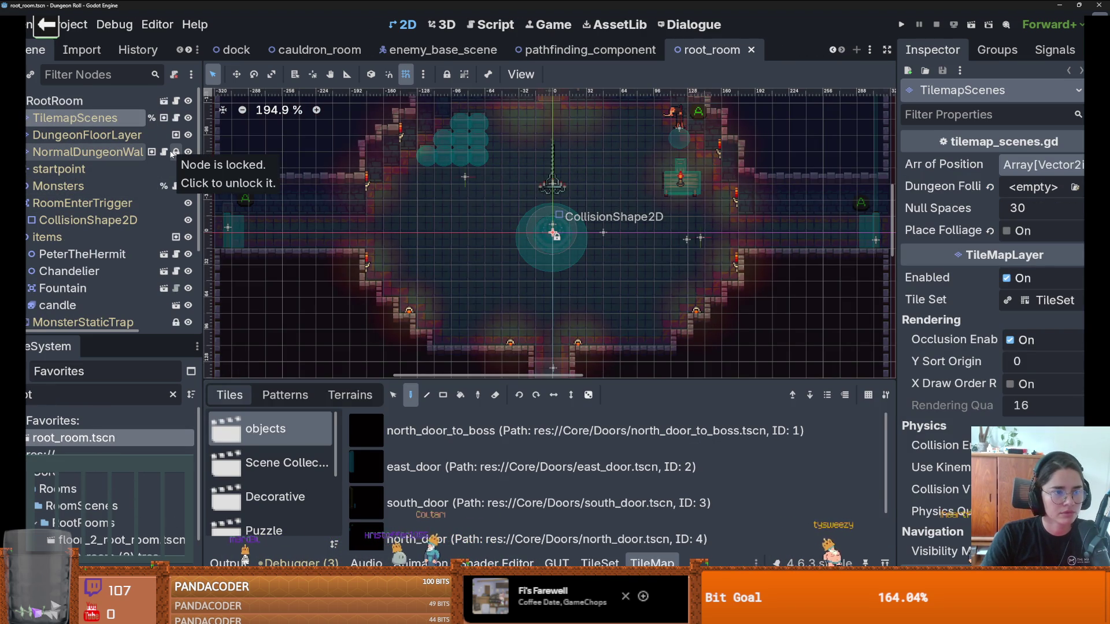
pyautogui.click(164, 101)
pyautogui.click(539, 247)
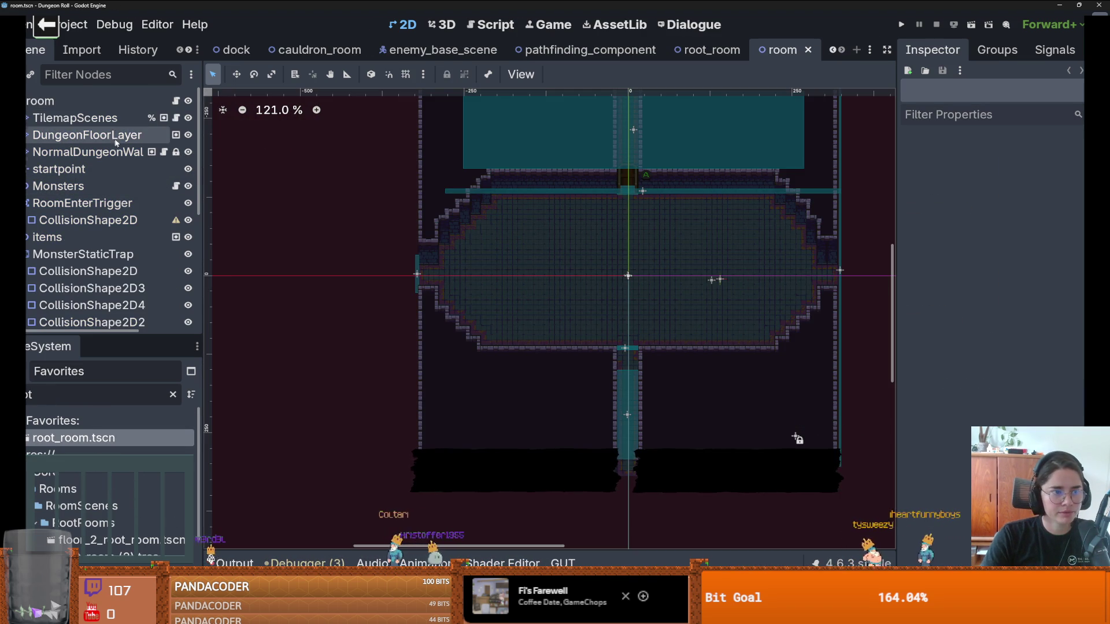
# Select the NormalDungeonWall layer and choose the WoodWall terrain for painting.
pyautogui.click(538, 247)
pyautogui.moveTo(497, 378); pyautogui.dragTo(497, 204)
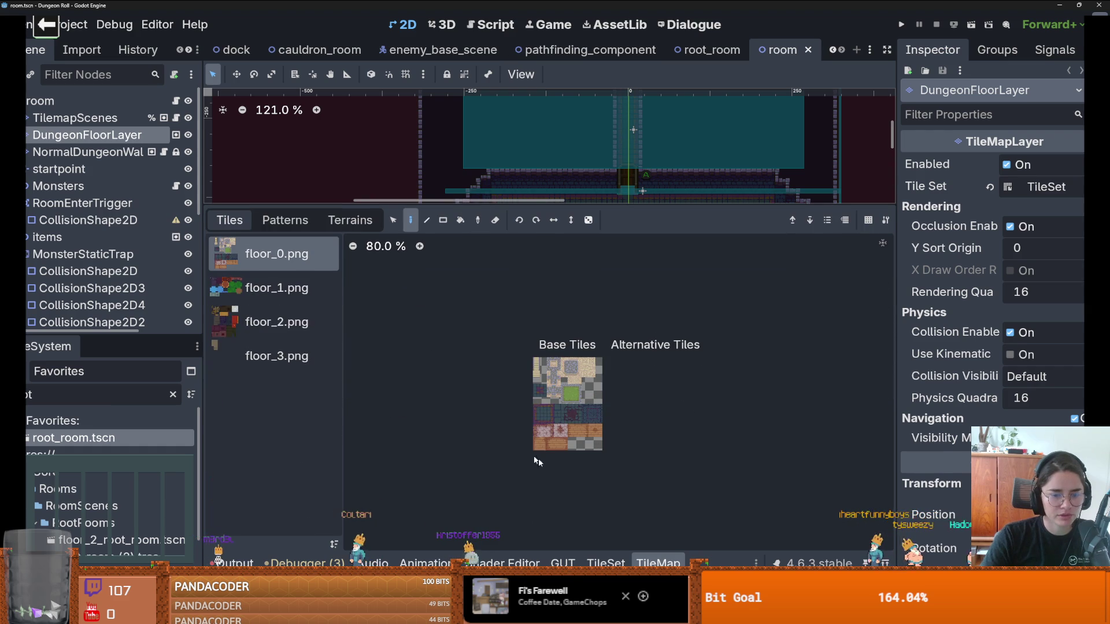
pyautogui.click(87, 152)
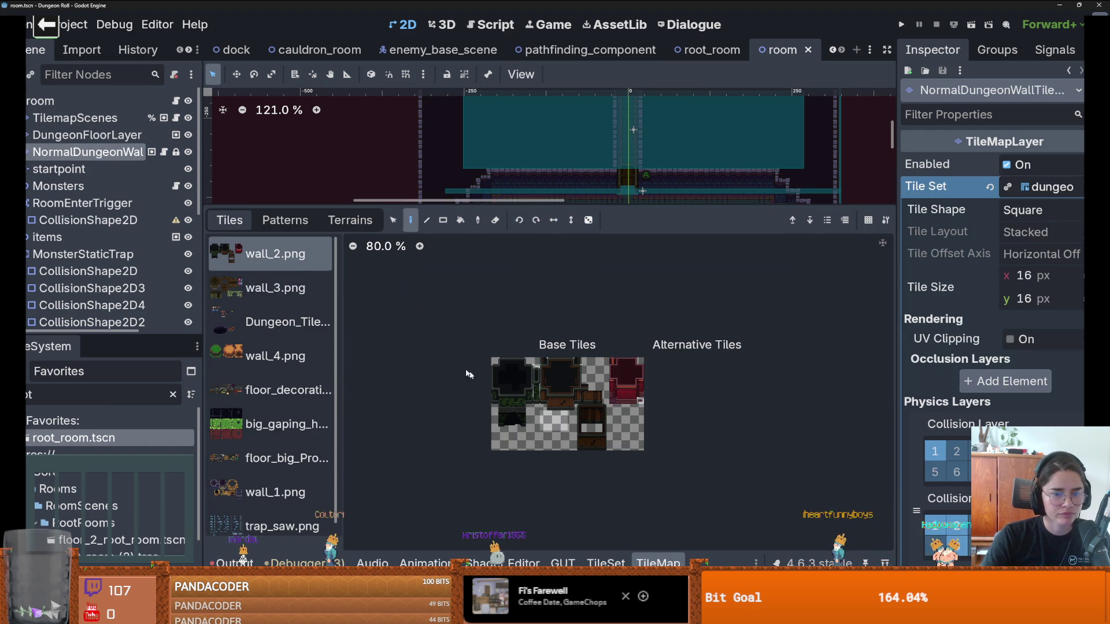
pyautogui.click(350, 220)
pyautogui.scroll(2, 595, 174)
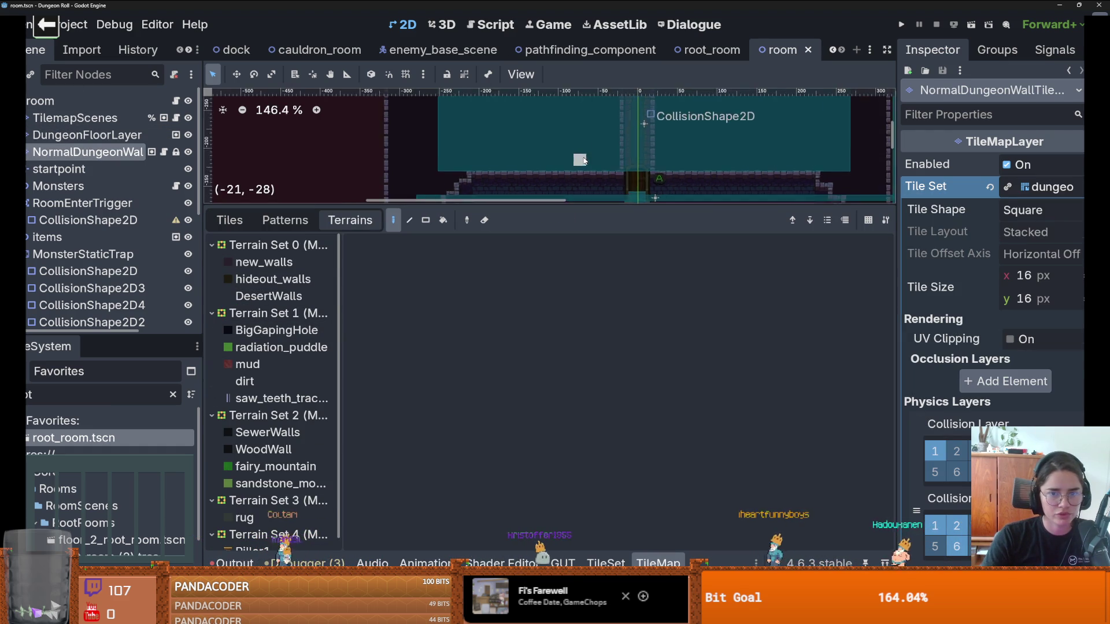
pyautogui.scroll(-3, 578, 162)
pyautogui.moveTo(465, 209); pyautogui.dragTo(465, 289)
pyautogui.scroll(-5, 275, 443)
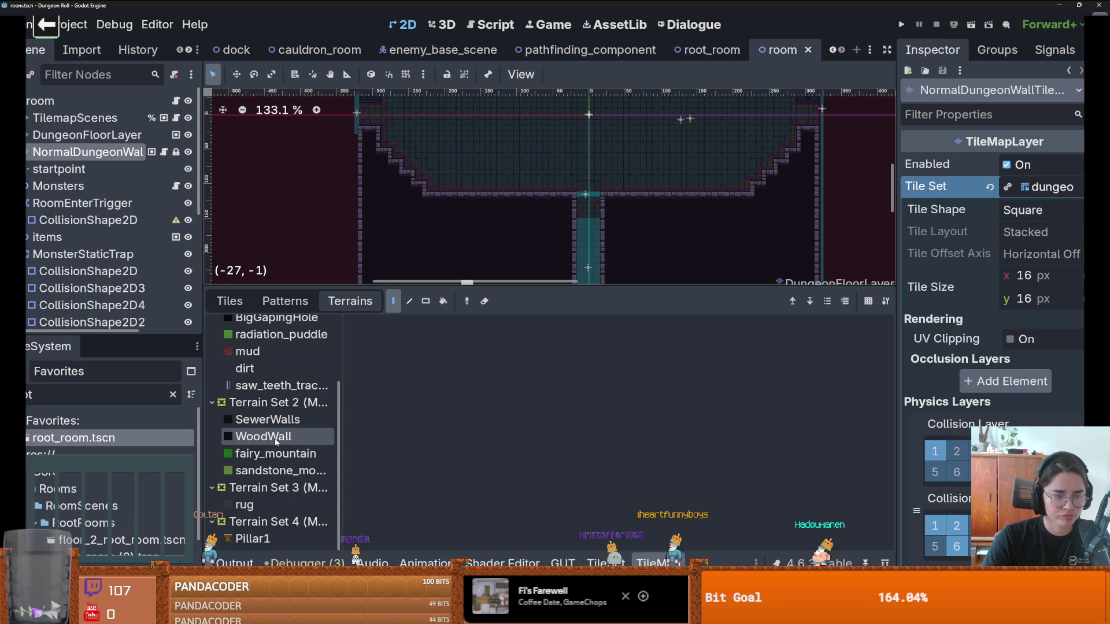
pyautogui.click(276, 441)
# Paint three test WoodWall strokes in the room, undoing each one.
pyautogui.moveTo(454, 125); pyautogui.dragTo(509, 191)
pyautogui.scroll(1, 506, 199)
pyautogui.hotkey('ctrl', 'z')
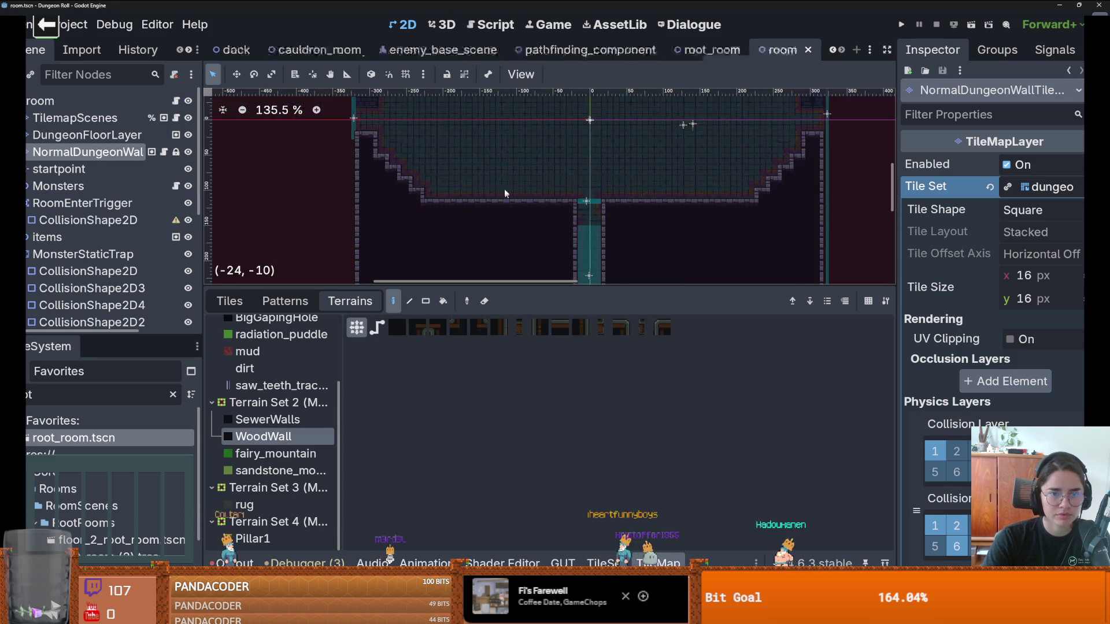
pyautogui.scroll(5, 504, 208)
pyautogui.moveTo(469, 159); pyautogui.dragTo(470, 266)
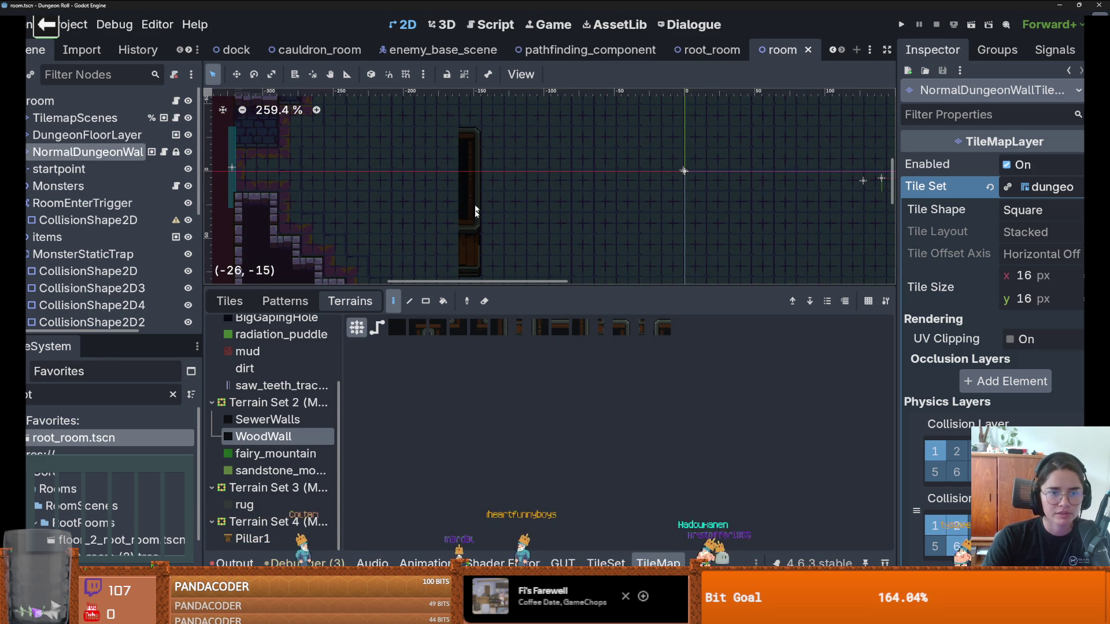
pyautogui.hotkey('ctrl', 'z')
pyautogui.moveTo(491, 165)
pyautogui.mouseDown()
pyautogui.moveTo(705, 171)
pyautogui.moveTo(503, 161)
pyautogui.mouseUp()
pyautogui.scroll(-1, 669, 178)
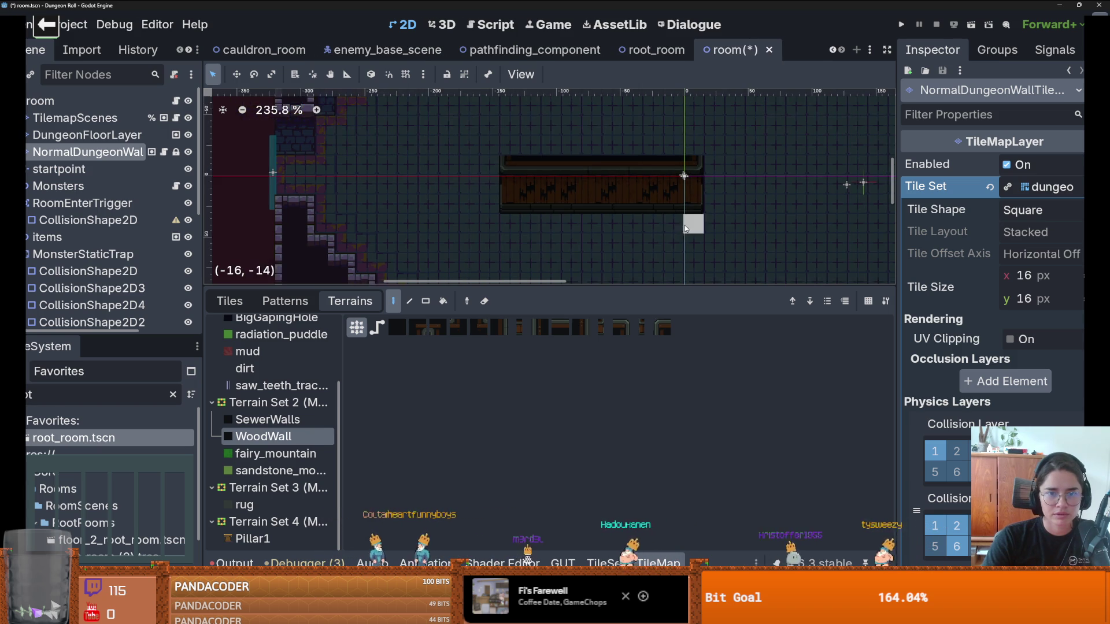
pyautogui.hotkey('ctrl', 'z')
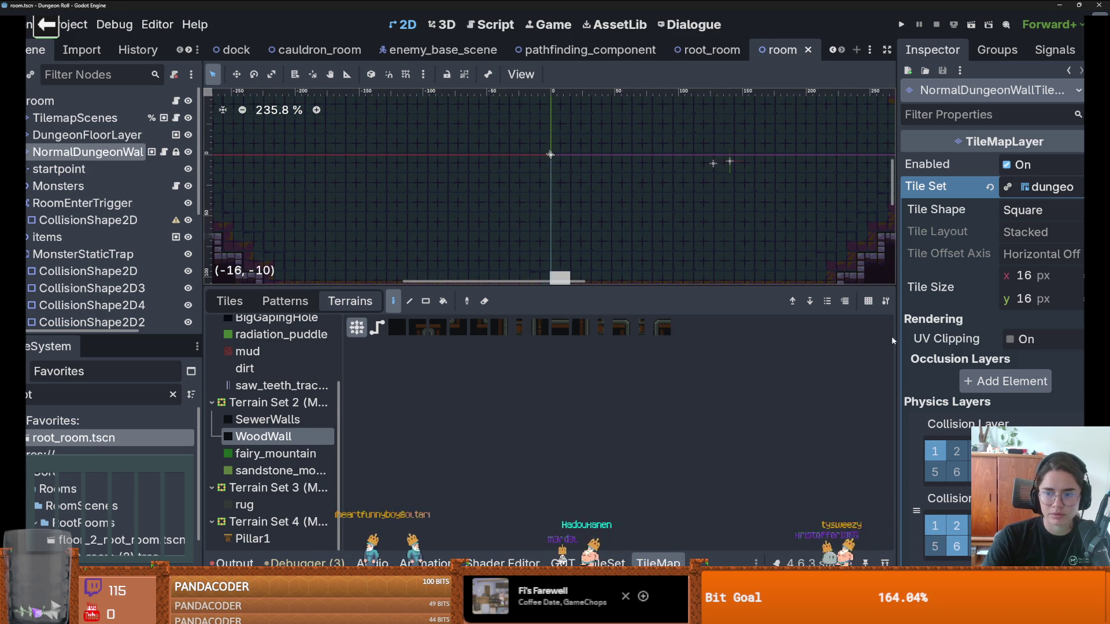
pyautogui.moveTo(898, 337); pyautogui.dragTo(750, 328)
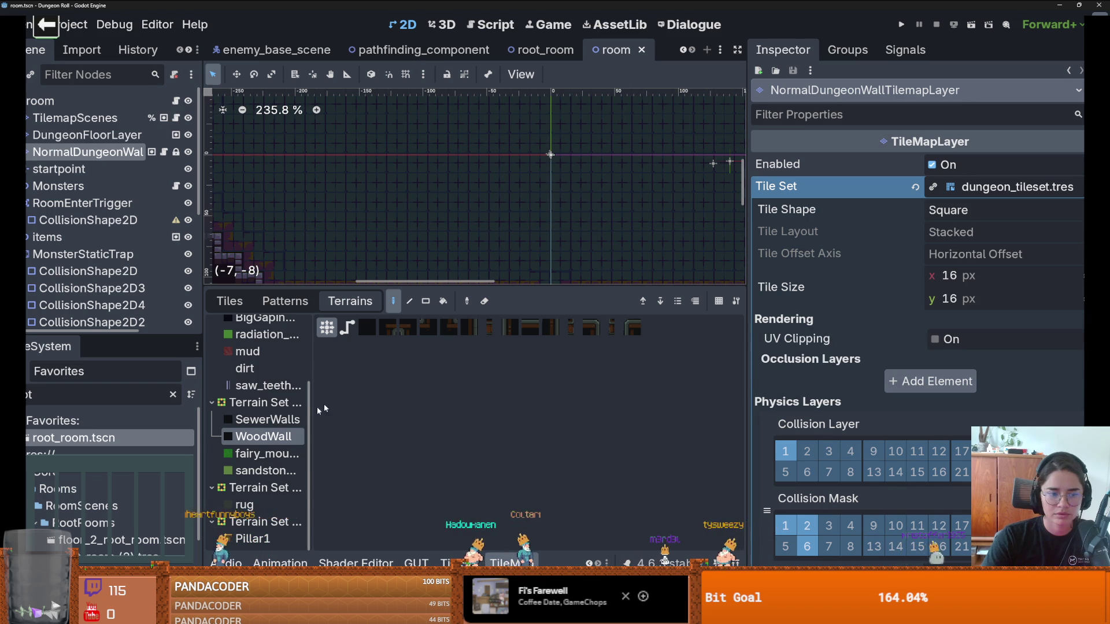
# In the wall_2.png atlas, stretch the wooden tiles at 14,7 and 15,7 three cells tall.
pyautogui.click(460, 563)
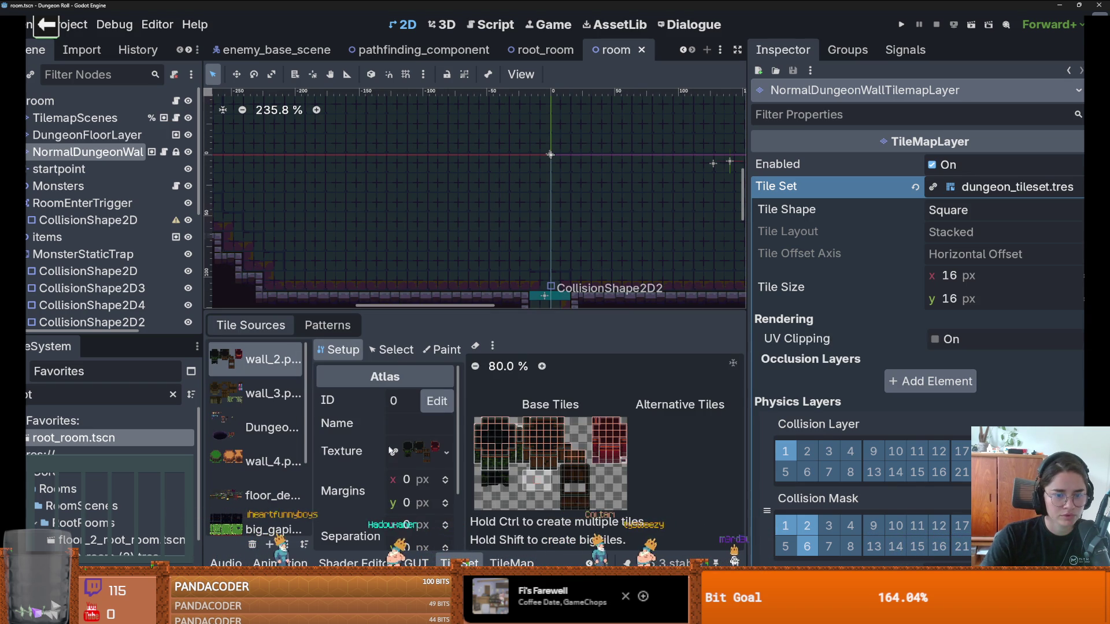
pyautogui.scroll(5, 635, 481)
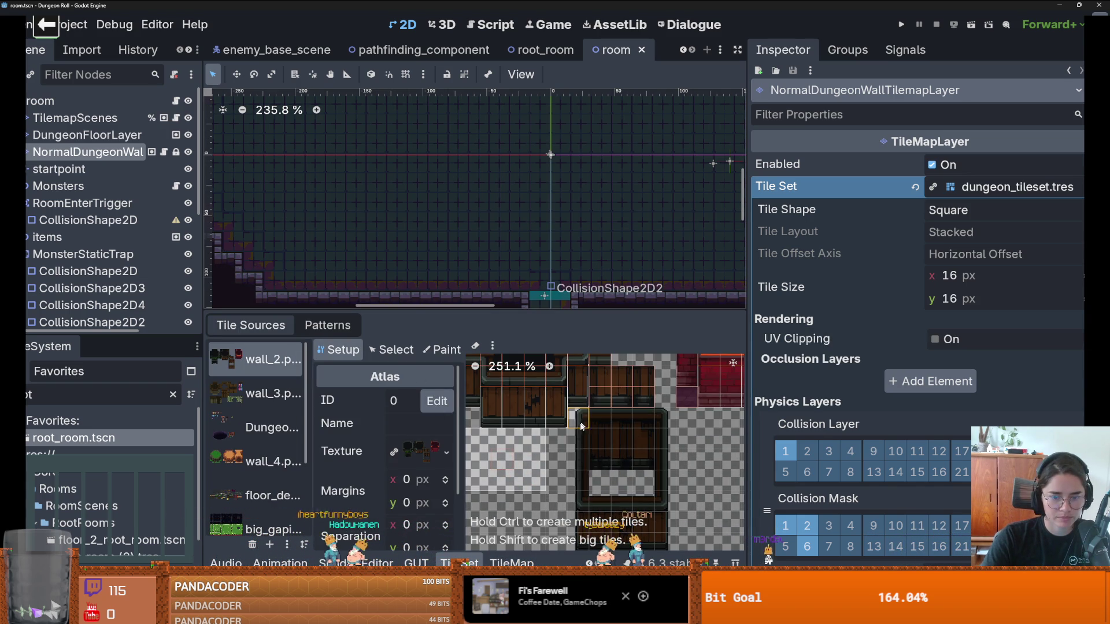
pyautogui.scroll(-3, 581, 424)
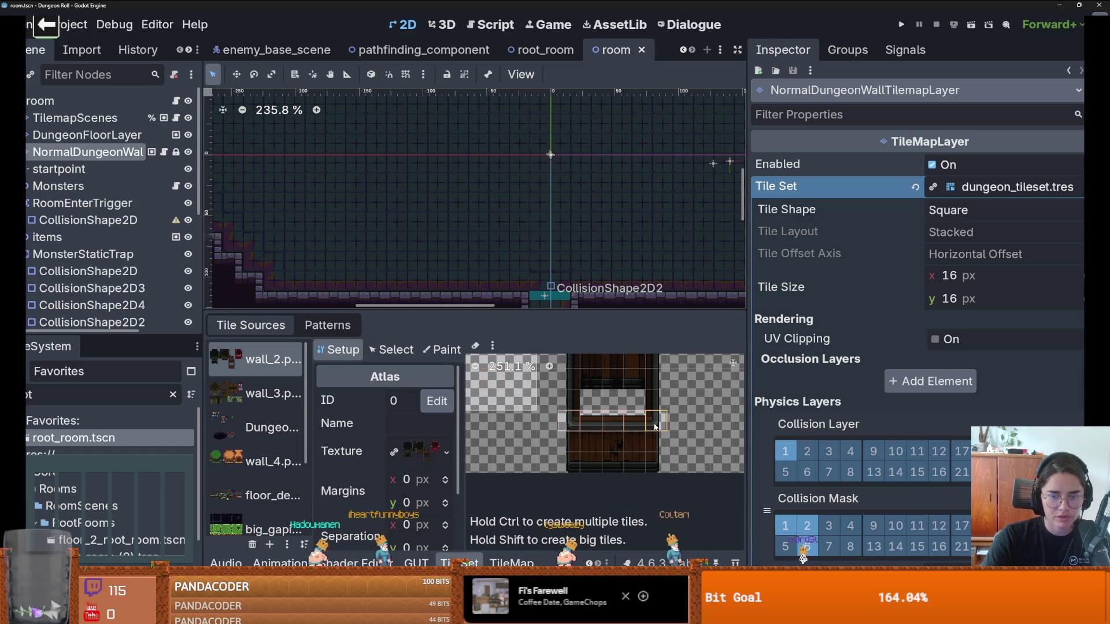
pyautogui.scroll(2, 653, 428)
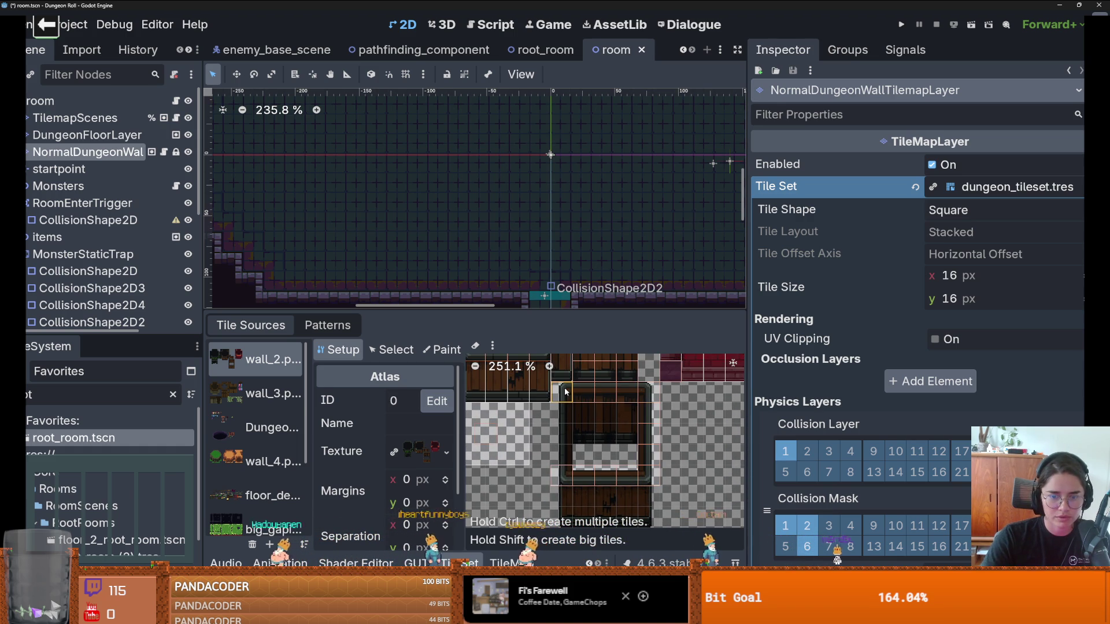
pyautogui.click(397, 349)
pyautogui.scroll(3, 607, 405)
pyautogui.click(611, 399)
pyautogui.moveTo(607, 398)
pyautogui.mouseDown()
pyautogui.moveTo(636, 397)
pyautogui.moveTo(636, 457)
pyautogui.mouseUp()
pyautogui.click(665, 386)
pyautogui.moveTo(665, 401); pyautogui.dragTo(667, 434)
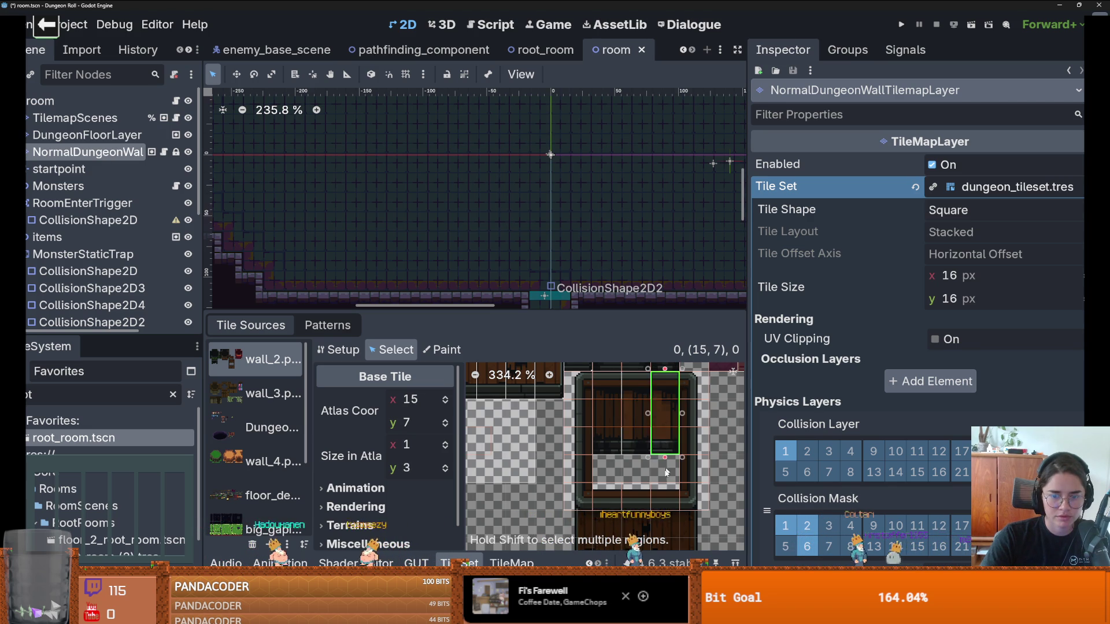
# Stretch tile 15,11 to 1x3, select tile 16,11, and save the scene.
pyautogui.click(506, 400)
pyautogui.moveTo(504, 417)
pyautogui.mouseDown()
pyautogui.moveTo(512, 451)
pyautogui.moveTo(540, 455)
pyautogui.moveTo(535, 373)
pyautogui.mouseUp()
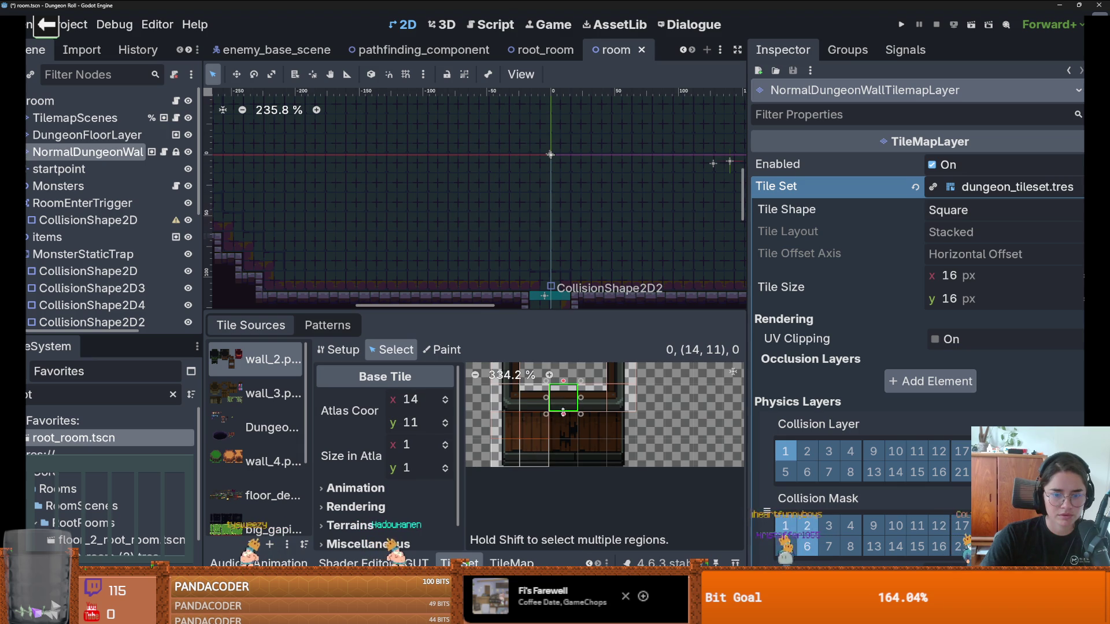
pyautogui.click(591, 406)
pyautogui.moveTo(592, 414); pyautogui.dragTo(592, 459)
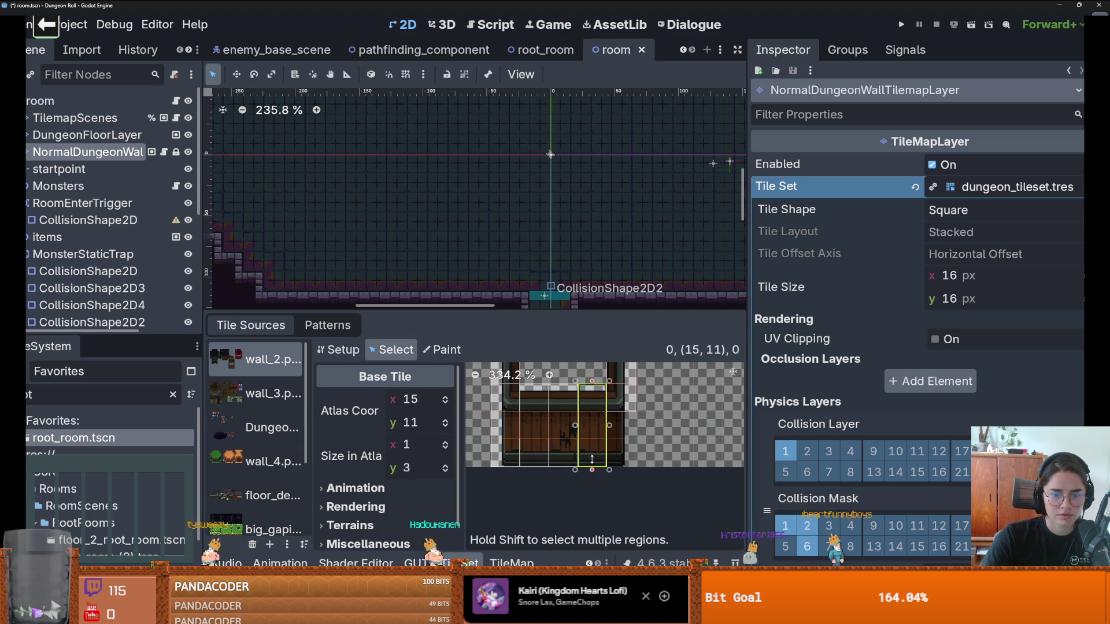
pyautogui.click(629, 399)
pyautogui.scroll(-2, 578, 425)
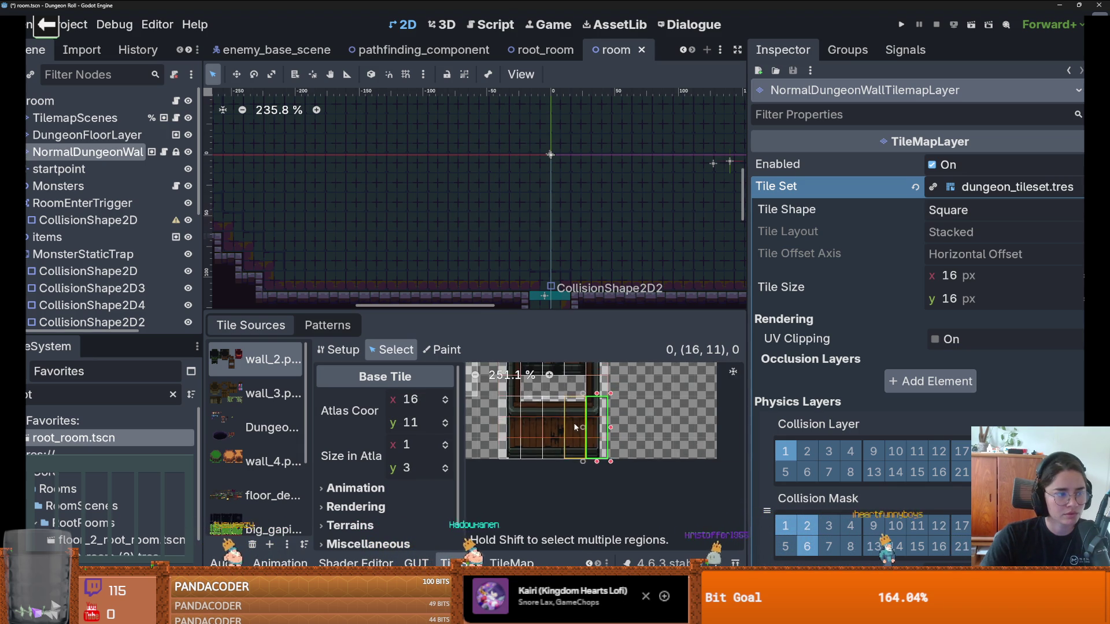
pyautogui.hotkey('ctrl', 's')
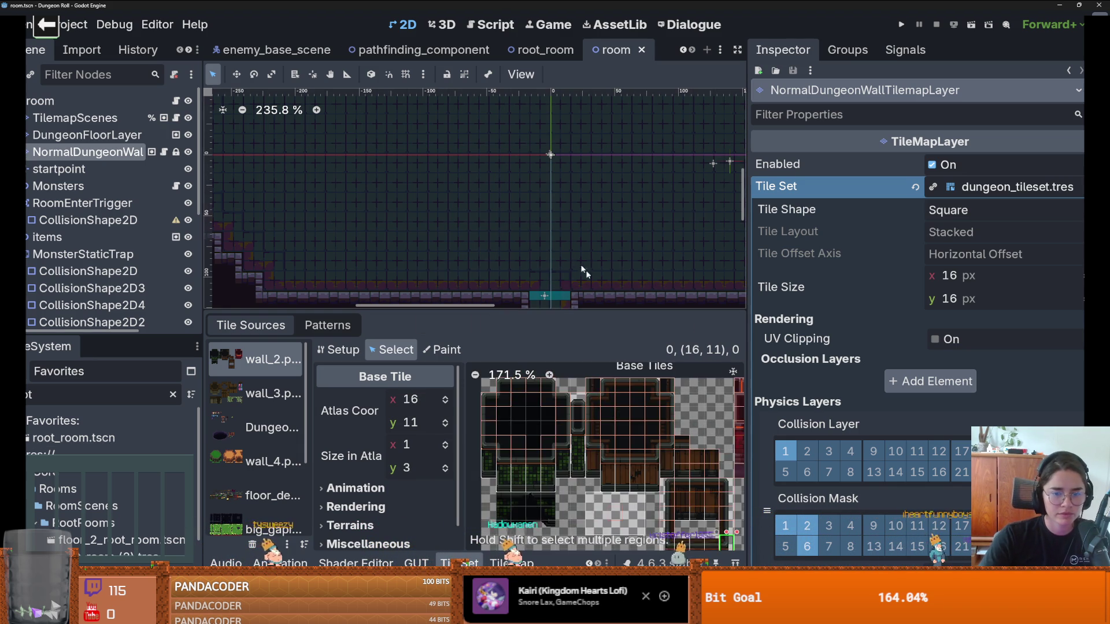
pyautogui.scroll(2, 536, 445)
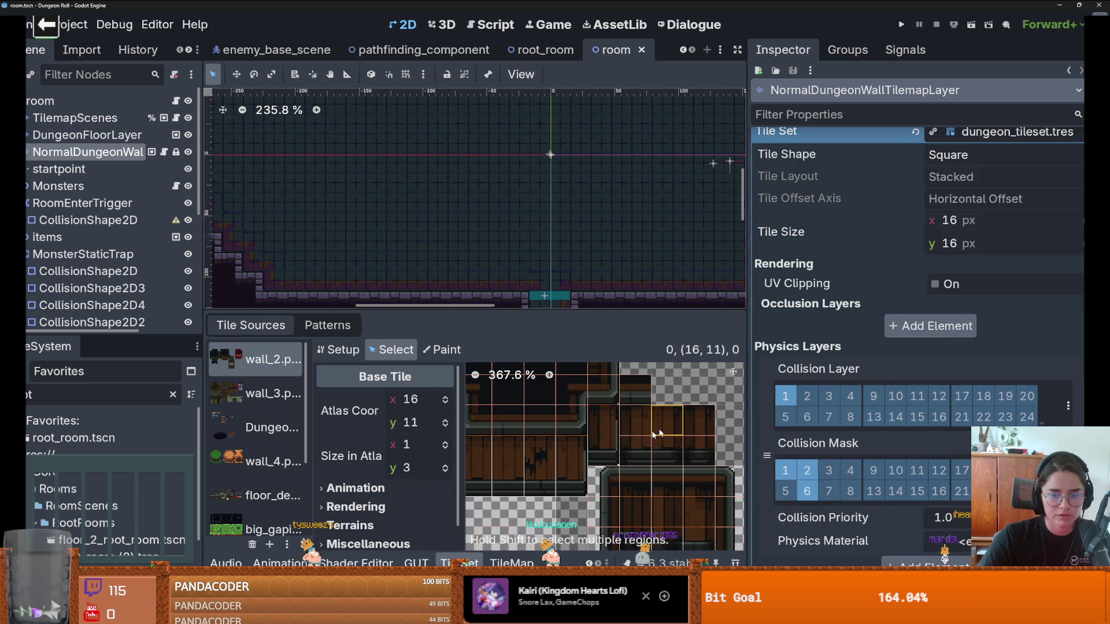
pyautogui.click(447, 350)
pyautogui.hotkey('shift', 'F12')
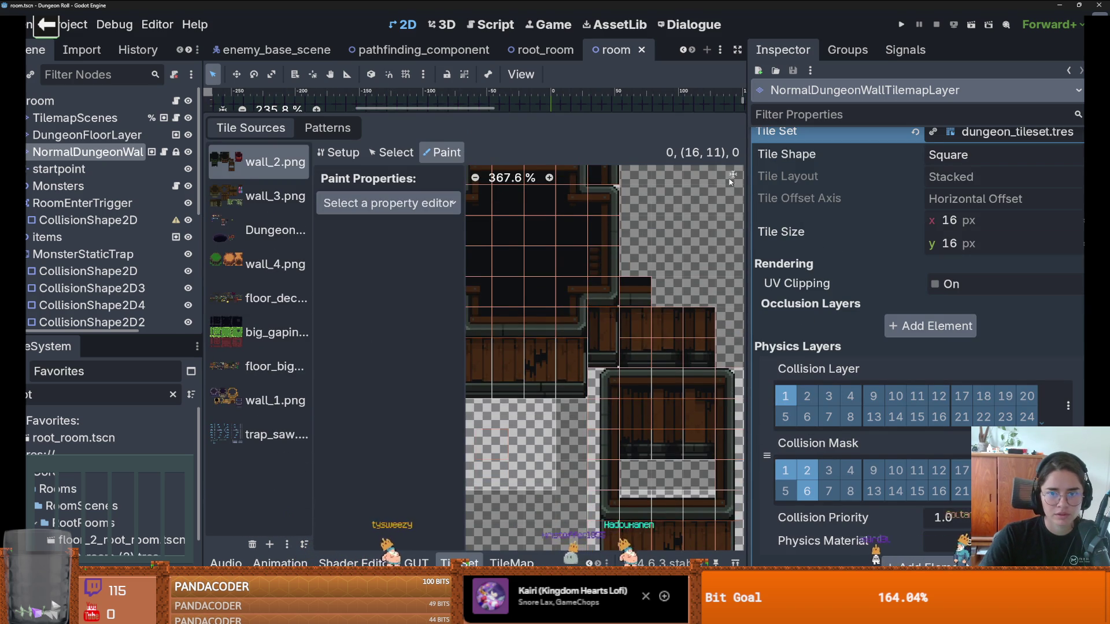
# Paint a Texture Origin of y -16 onto both rows of the tall door tiles.
pyautogui.hscroll(1, 730, 182)
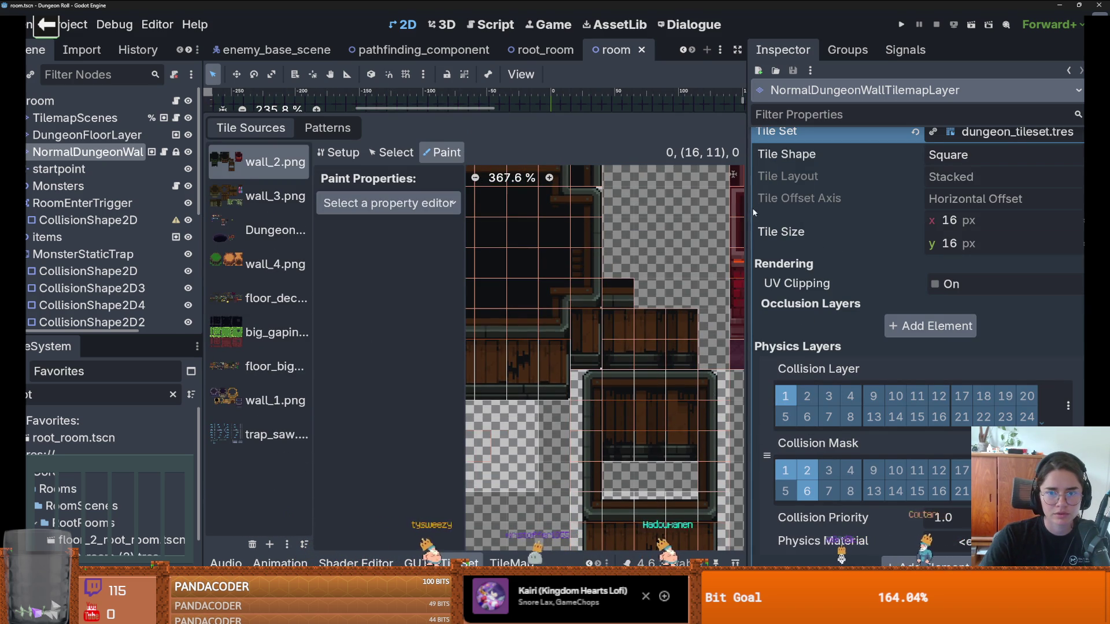
pyautogui.moveTo(748, 210); pyautogui.dragTo(1062, 237)
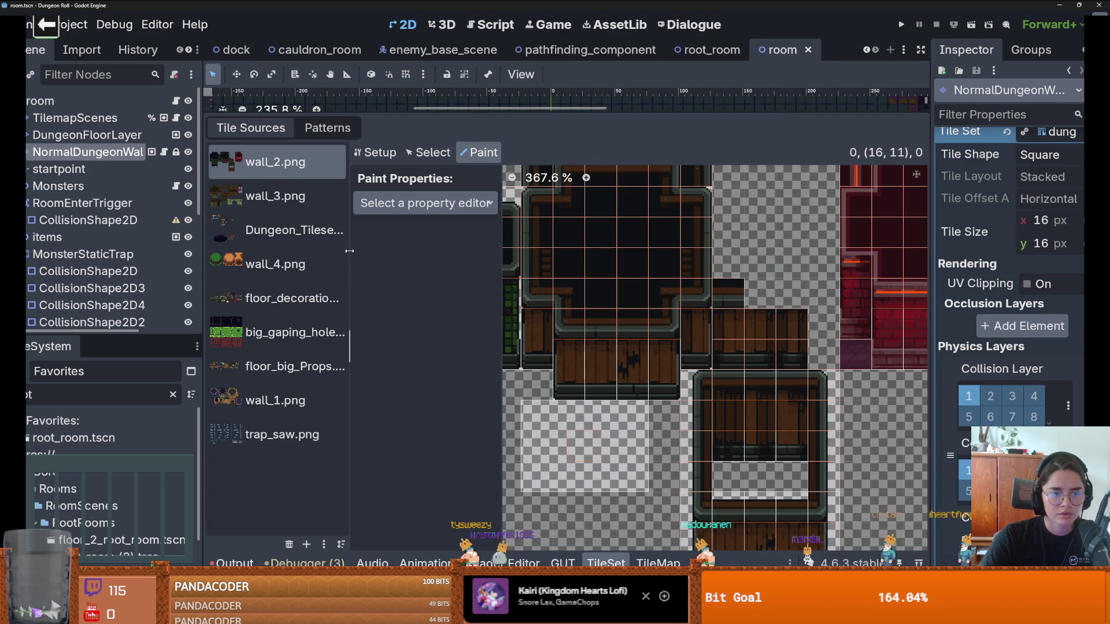
pyautogui.moveTo(349, 250); pyautogui.dragTo(274, 254)
pyautogui.scroll(-1, 474, 287)
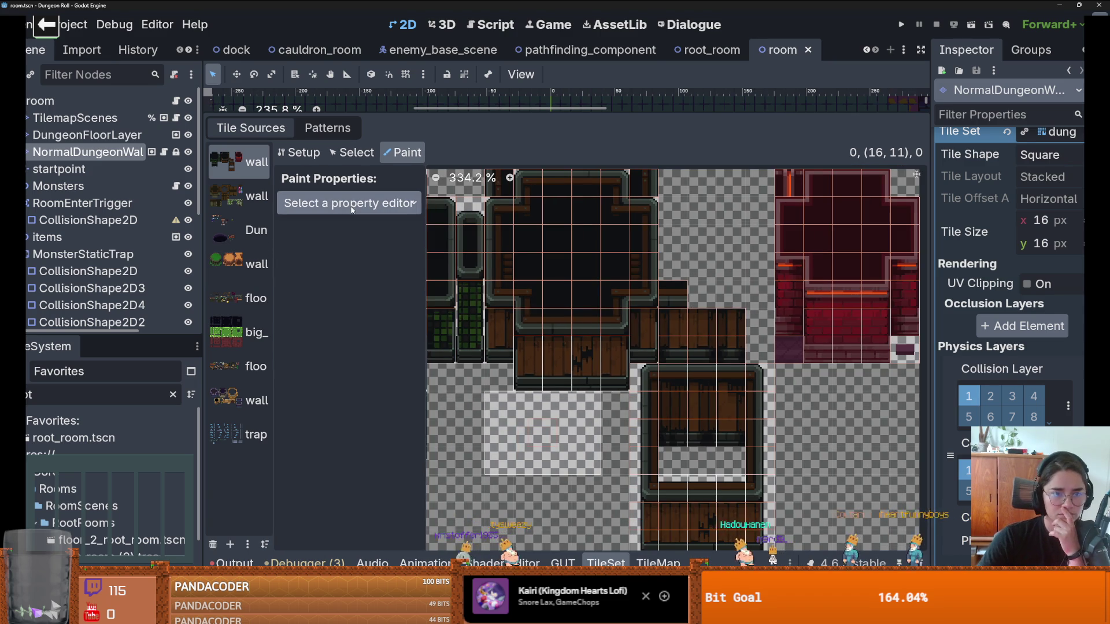
pyautogui.click(350, 202)
pyautogui.click(356, 248)
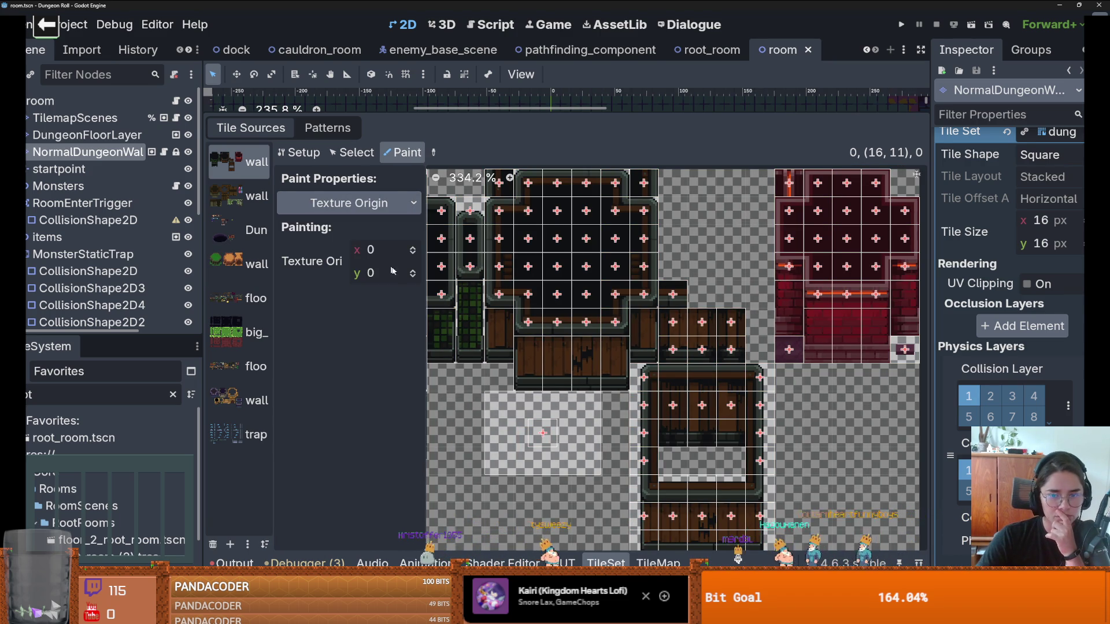
pyautogui.click(540, 309)
pyautogui.scroll(-3, 578, 347)
pyautogui.moveTo(613, 373); pyautogui.dragTo(715, 368)
pyautogui.moveTo(619, 292); pyautogui.dragTo(717, 293)
pyautogui.scroll(-1, 543, 326)
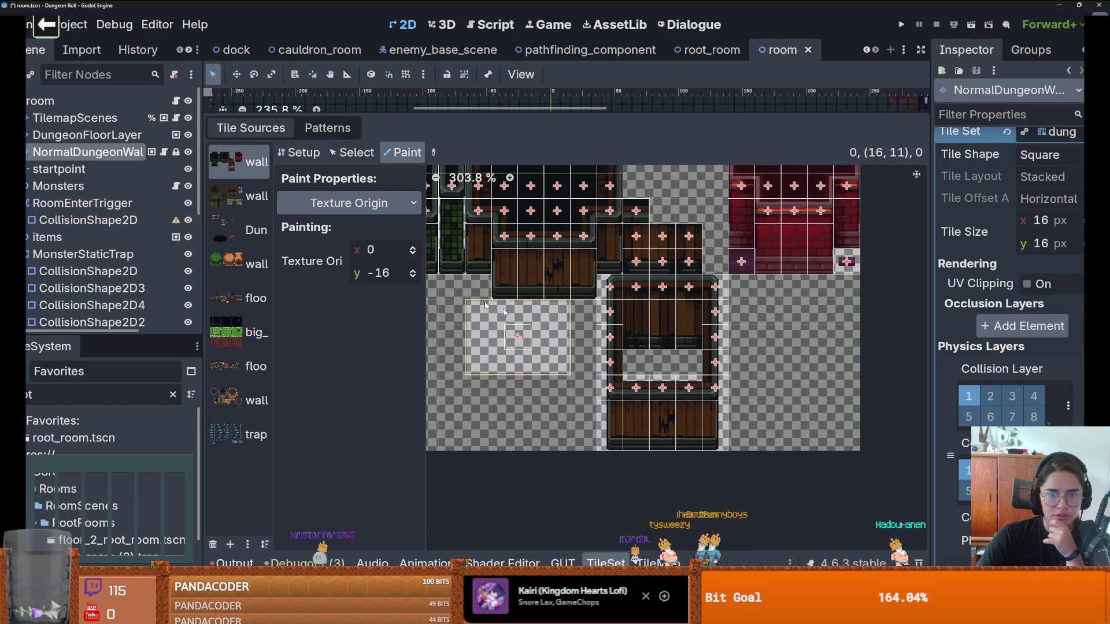
# Switch the painted property to Y Sort Origin, then return to atlas tile selection.
pyautogui.click(365, 212)
pyautogui.click(407, 301)
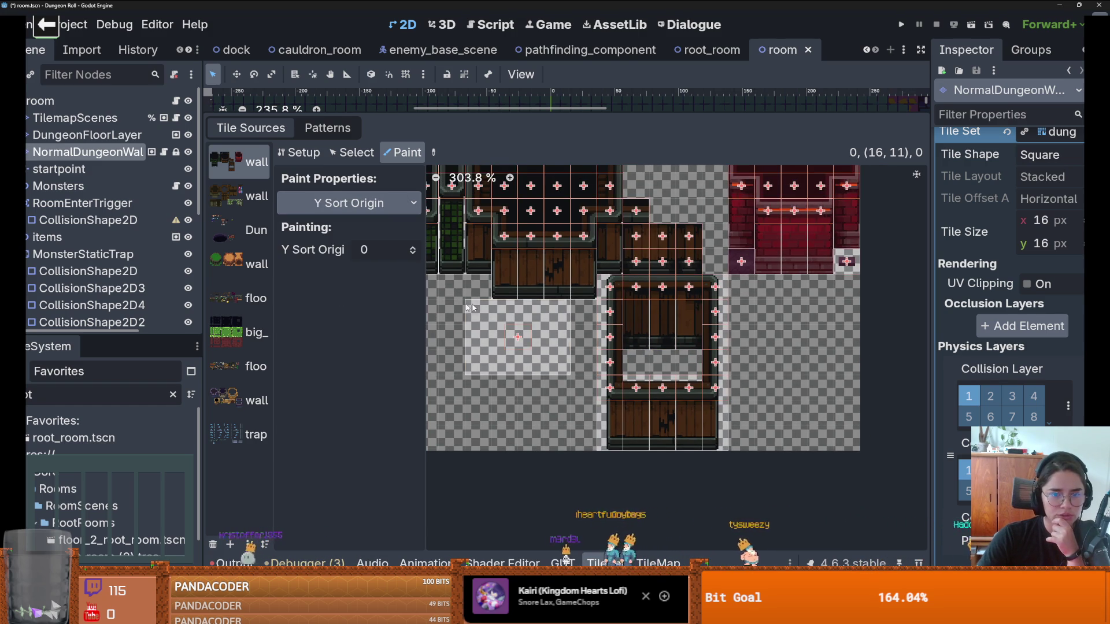
pyautogui.click(432, 153)
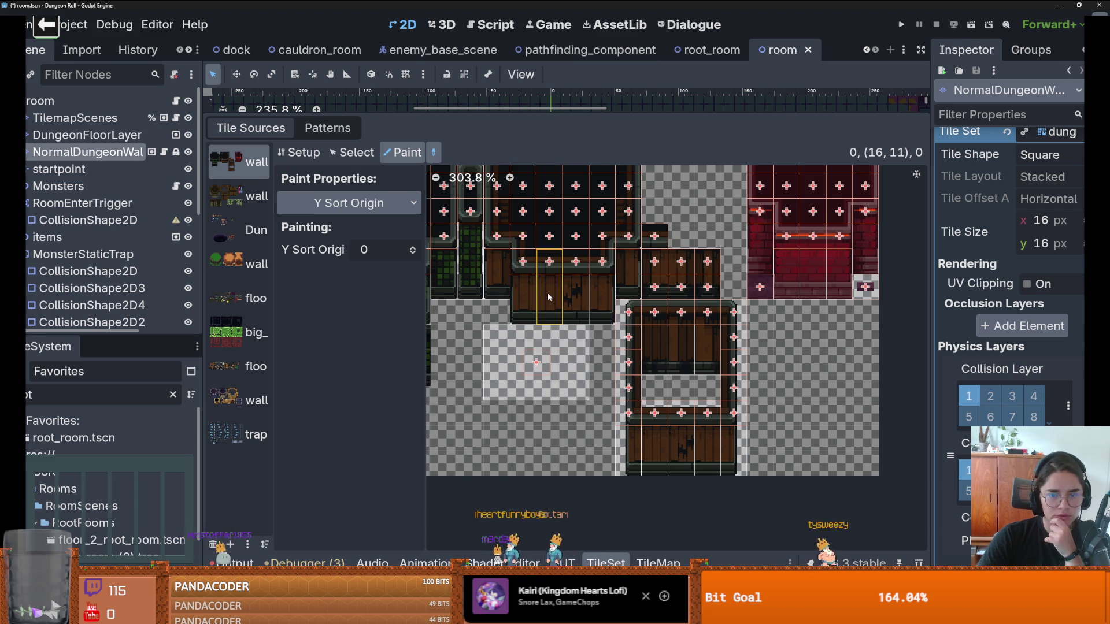
pyautogui.scroll(-2, 574, 360)
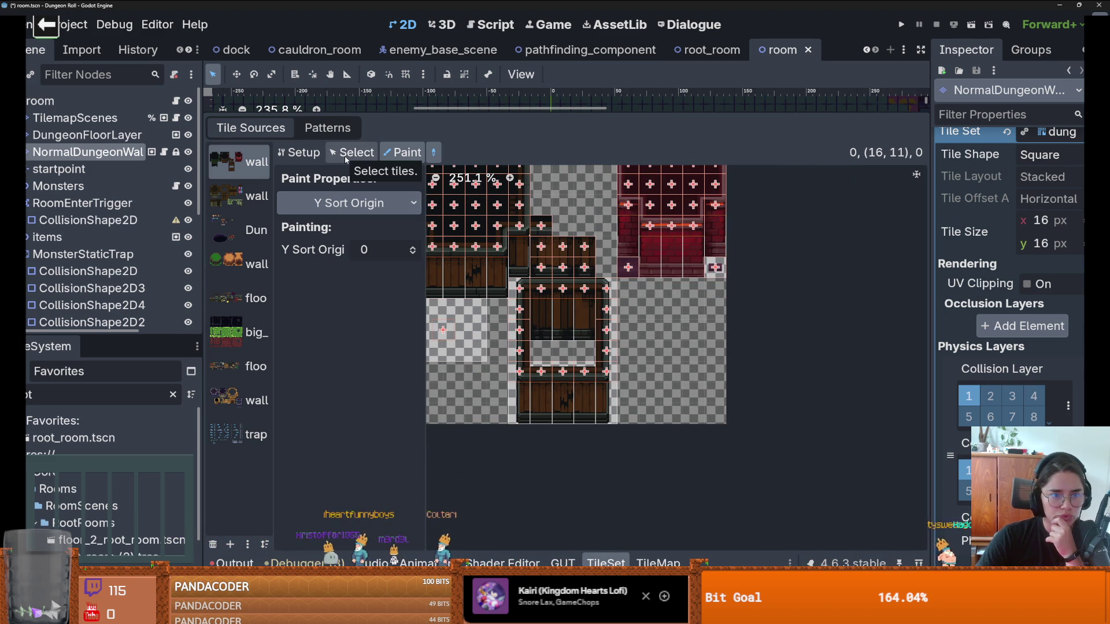
pyautogui.click(346, 156)
# Set the tileset Paint mode to Terrains, using Terrain Set 2 and the WoodWall terrain.
pyautogui.click(325, 327)
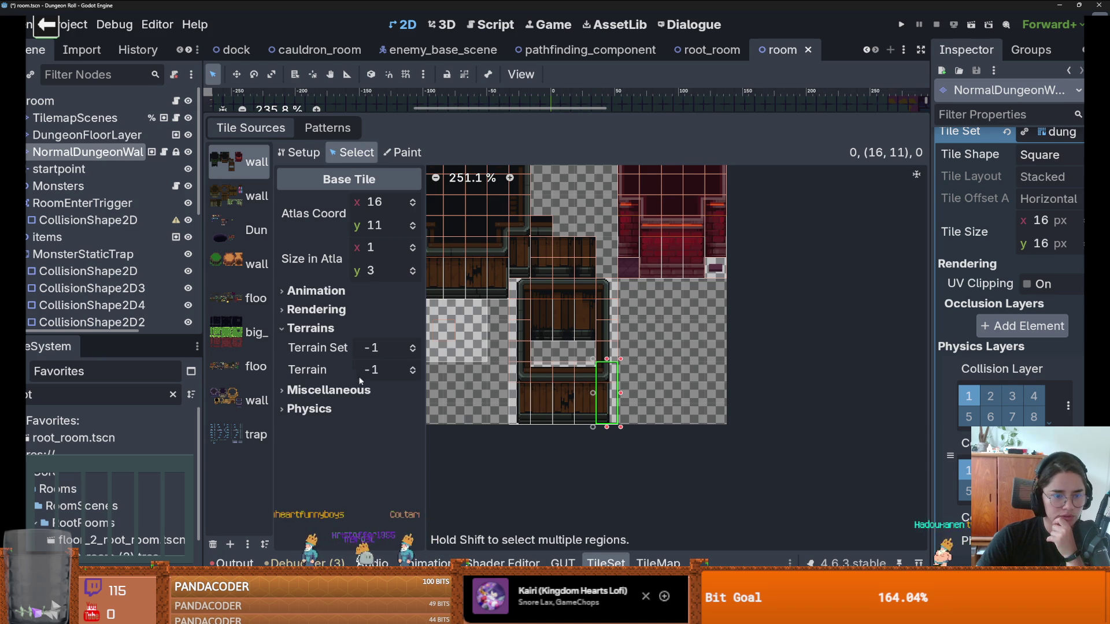
pyautogui.click(328, 379)
pyautogui.click(405, 152)
pyautogui.click(349, 203)
pyautogui.click(322, 317)
pyautogui.click(378, 250)
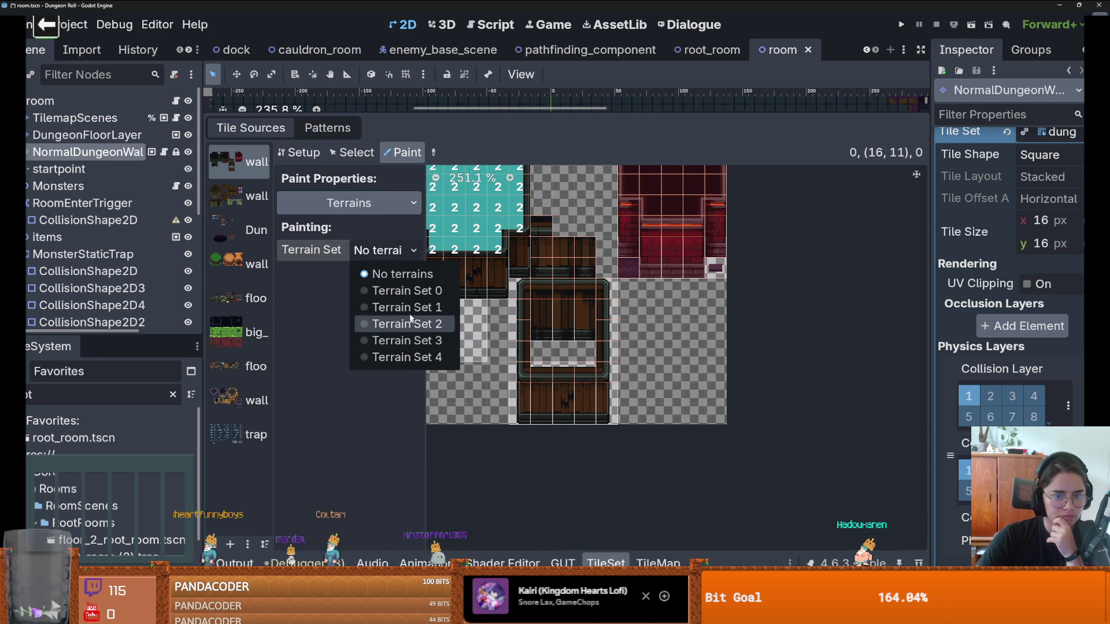
pyautogui.click(379, 297)
pyautogui.click(384, 274)
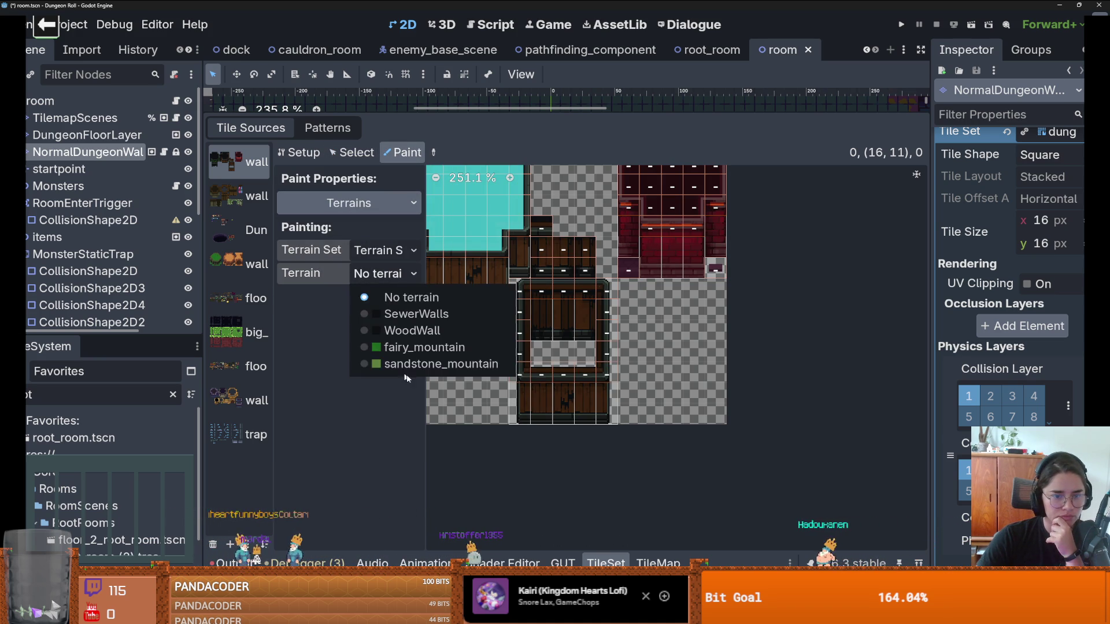
pyautogui.click(382, 327)
# Paint WoodWall onto the wall_2 frame tile's left edge and save the scene.
pyautogui.scroll(2, 533, 338)
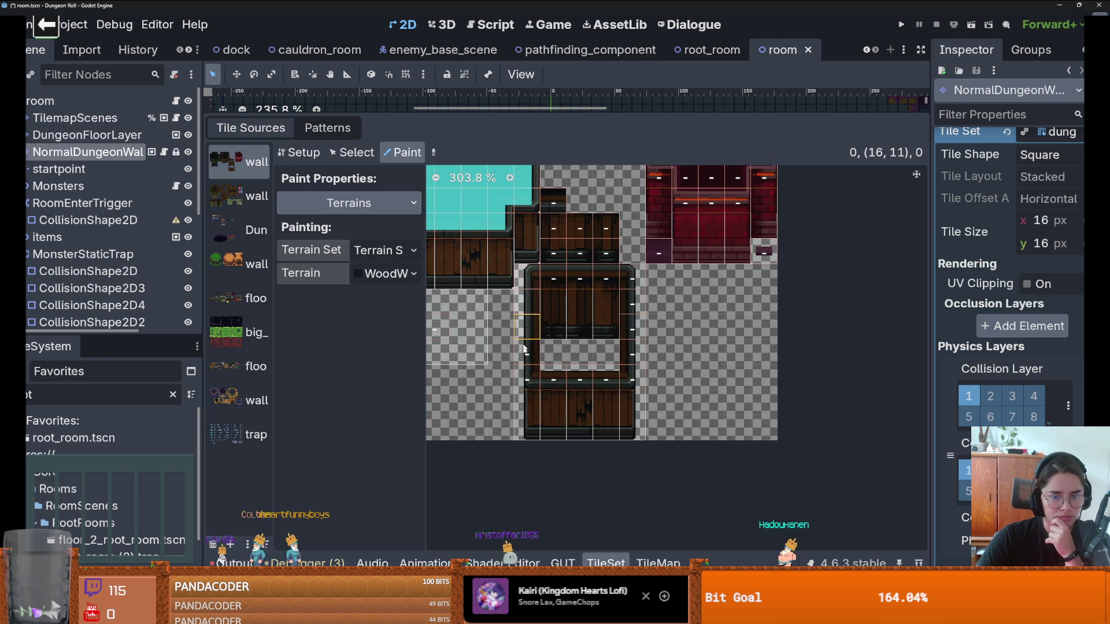
pyautogui.scroll(2, 574, 324)
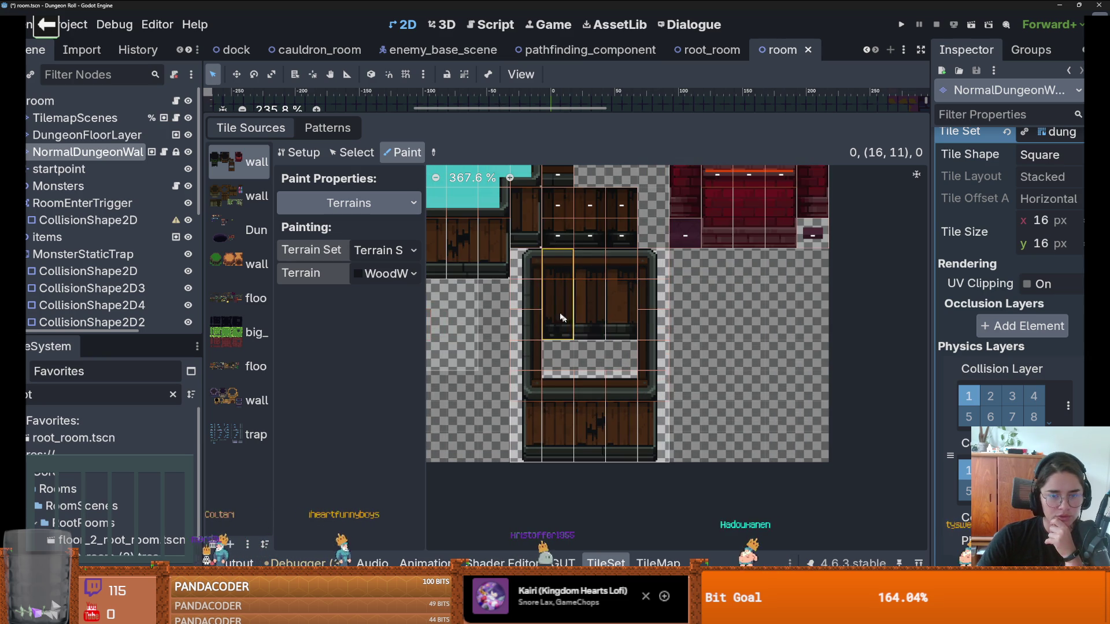
pyautogui.moveTo(526, 261)
pyautogui.mouseDown()
pyautogui.moveTo(530, 385)
pyautogui.moveTo(655, 381)
pyautogui.moveTo(654, 267)
pyautogui.moveTo(526, 261)
pyautogui.mouseUp()
pyautogui.scroll(-3, 662, 335)
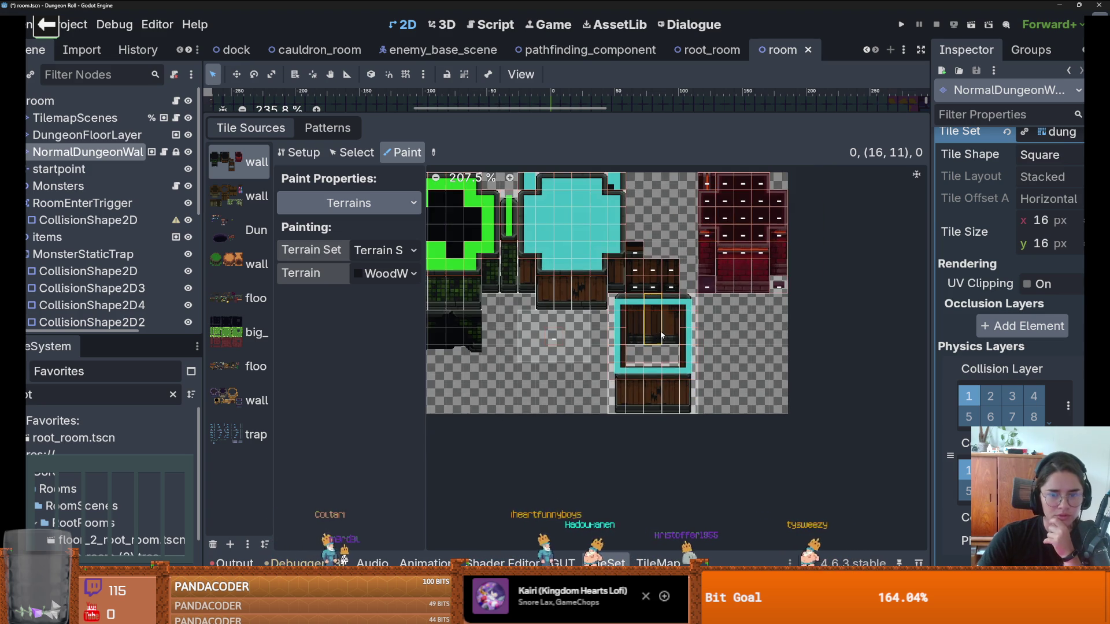
pyautogui.hotkey('ctrl', 's')
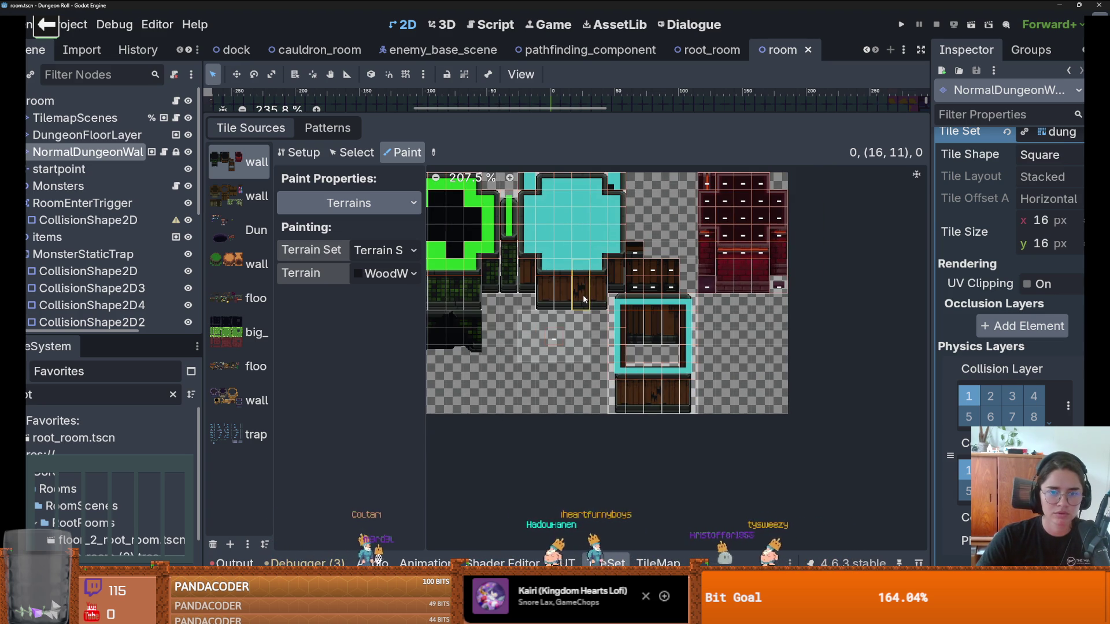
# Check the wall_1 tile source, then bring up terrain painting for the room map.
pyautogui.scroll(1, 536, 233)
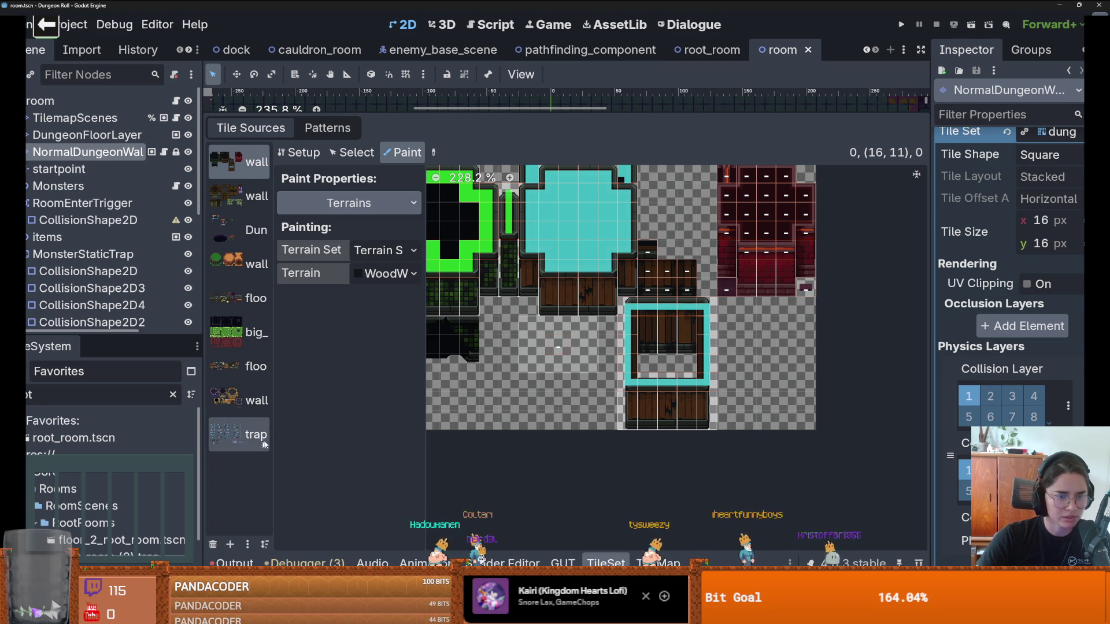
pyautogui.click(248, 400)
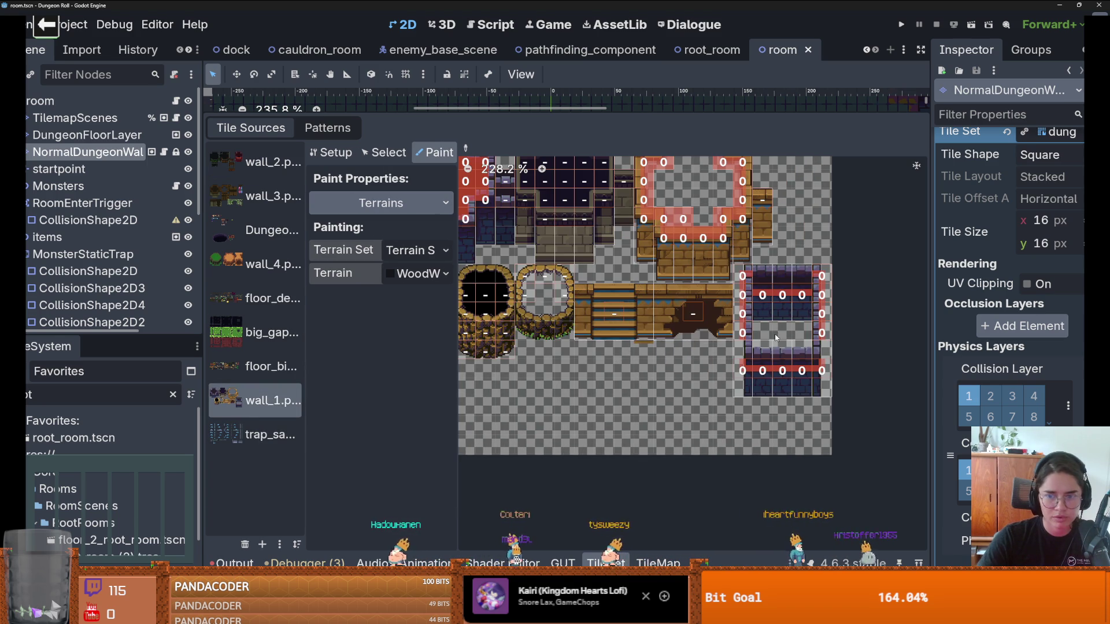
pyautogui.scroll(1, 777, 338)
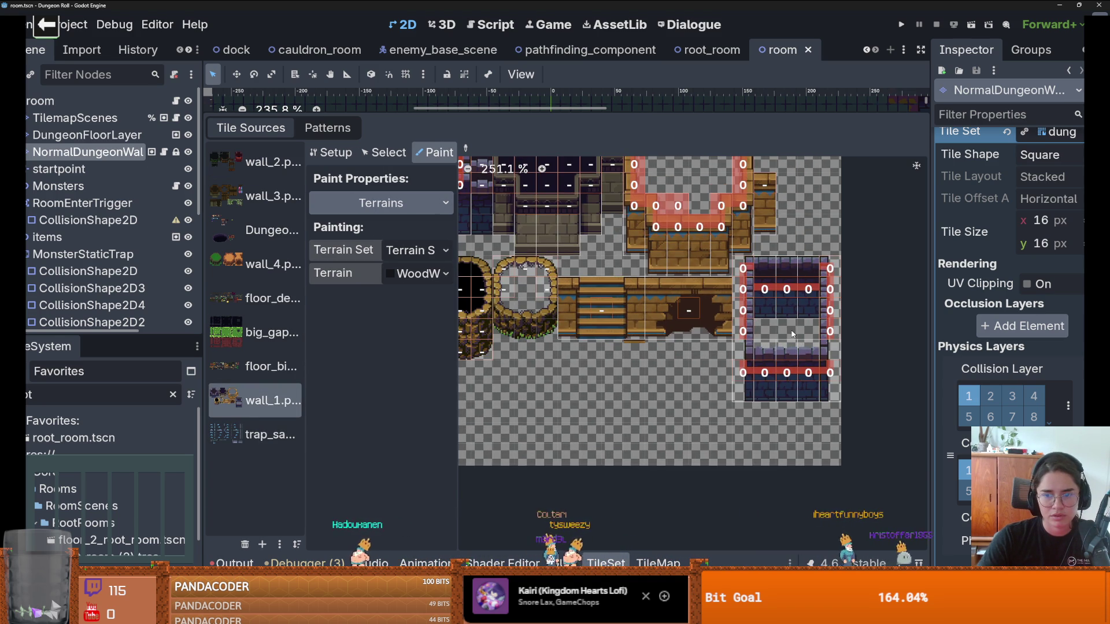
pyautogui.click(659, 562)
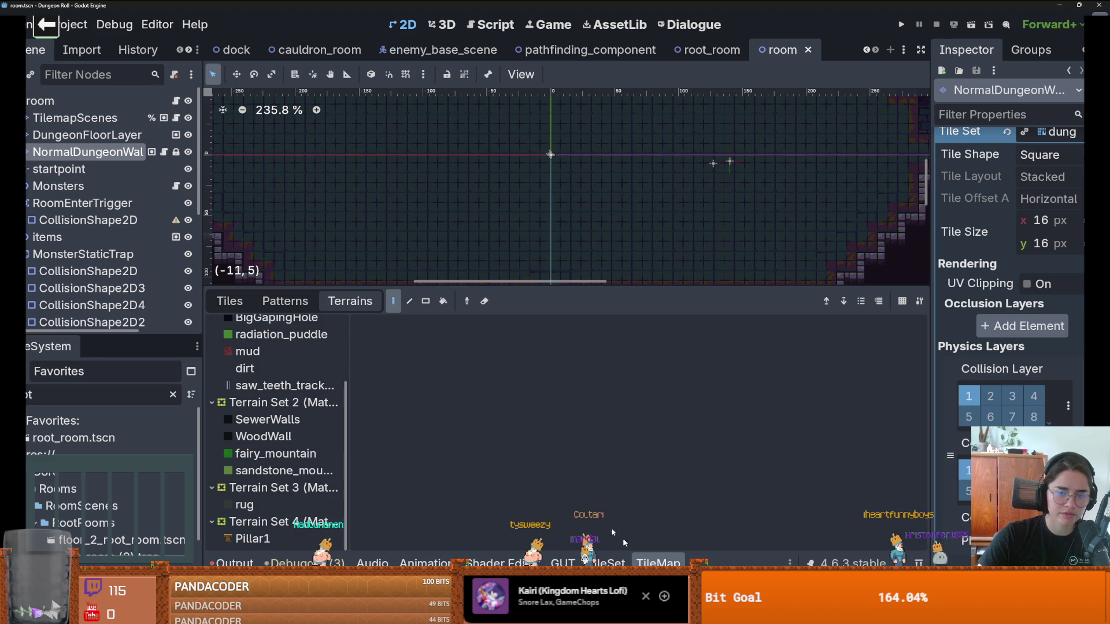
# Draw a horizontal WoodWall wall row across the top of the room with the Line tool.
pyautogui.click(263, 436)
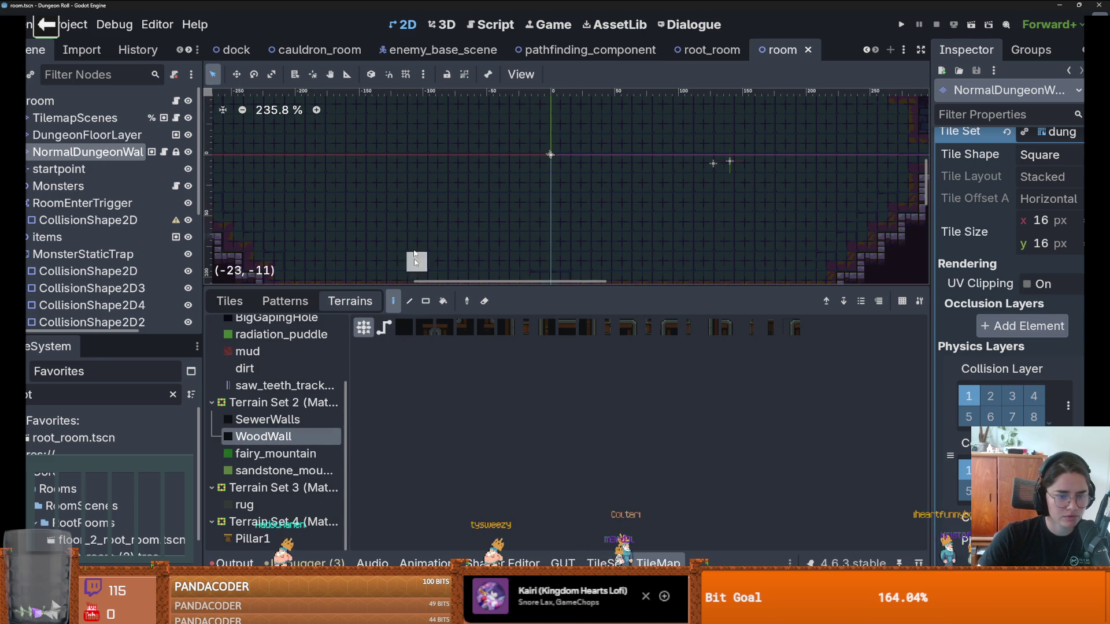
pyautogui.click(409, 302)
pyautogui.moveTo(382, 165); pyautogui.dragTo(661, 165)
pyautogui.scroll(3, 515, 199)
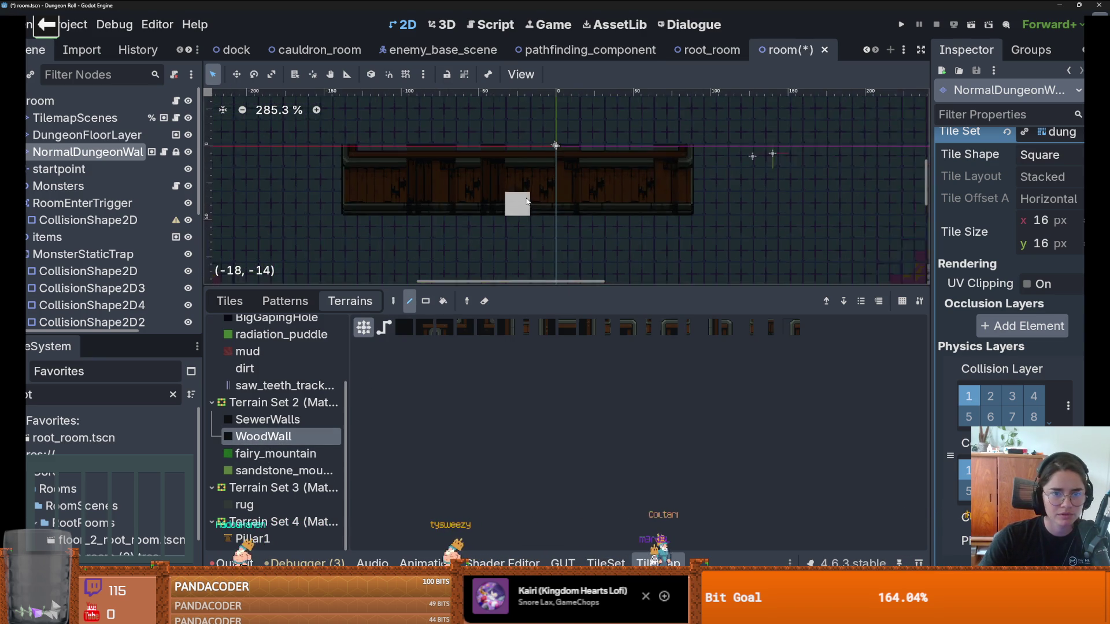
pyautogui.scroll(1, 468, 225)
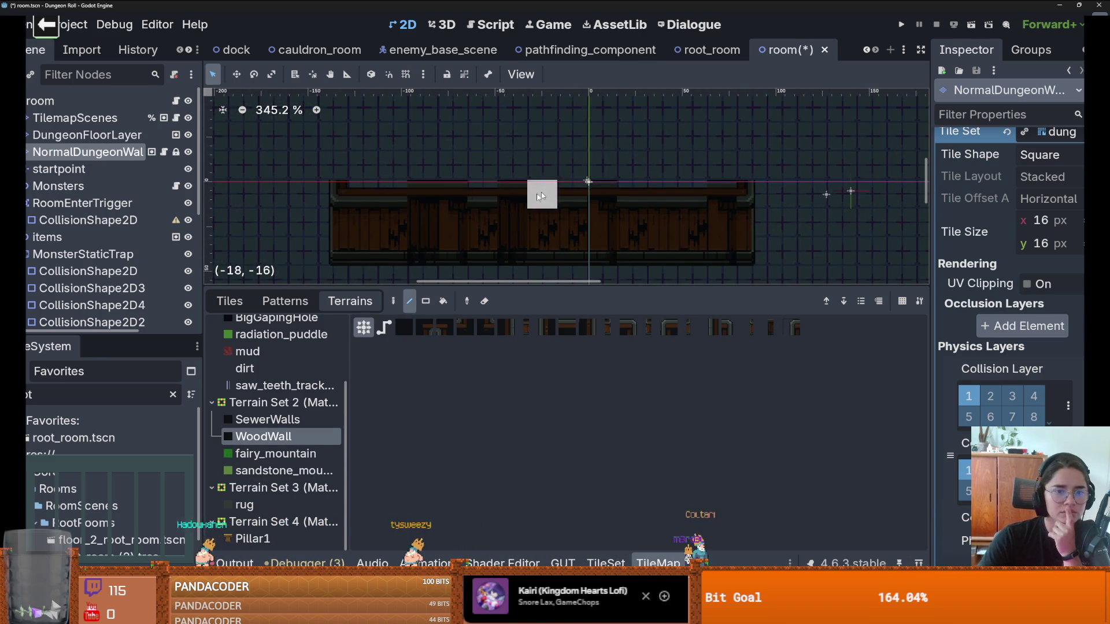
pyautogui.scroll(4, 459, 240)
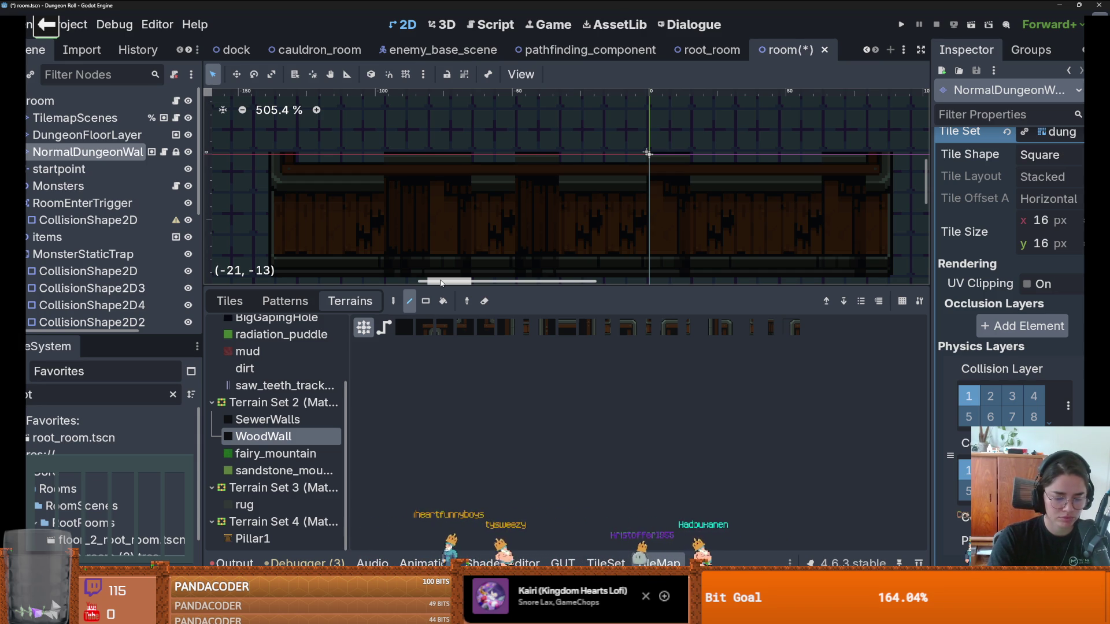
# Fix a wall tile to show its top beam and place a chosen WoodWall tile above the wall.
pyautogui.scroll(-1, 418, 185)
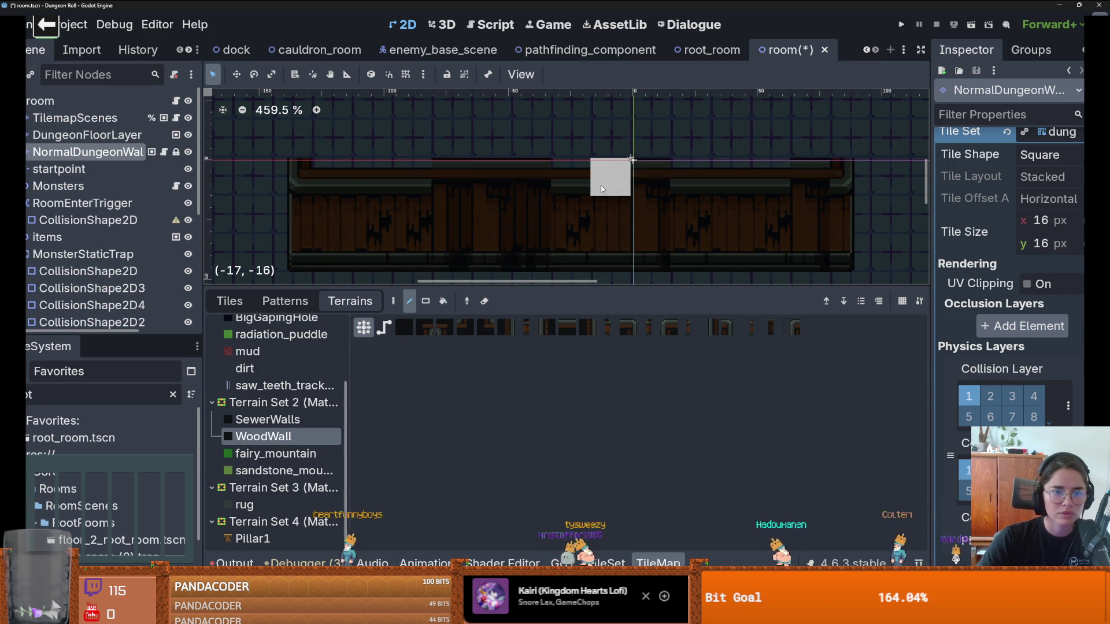
pyautogui.click(445, 185)
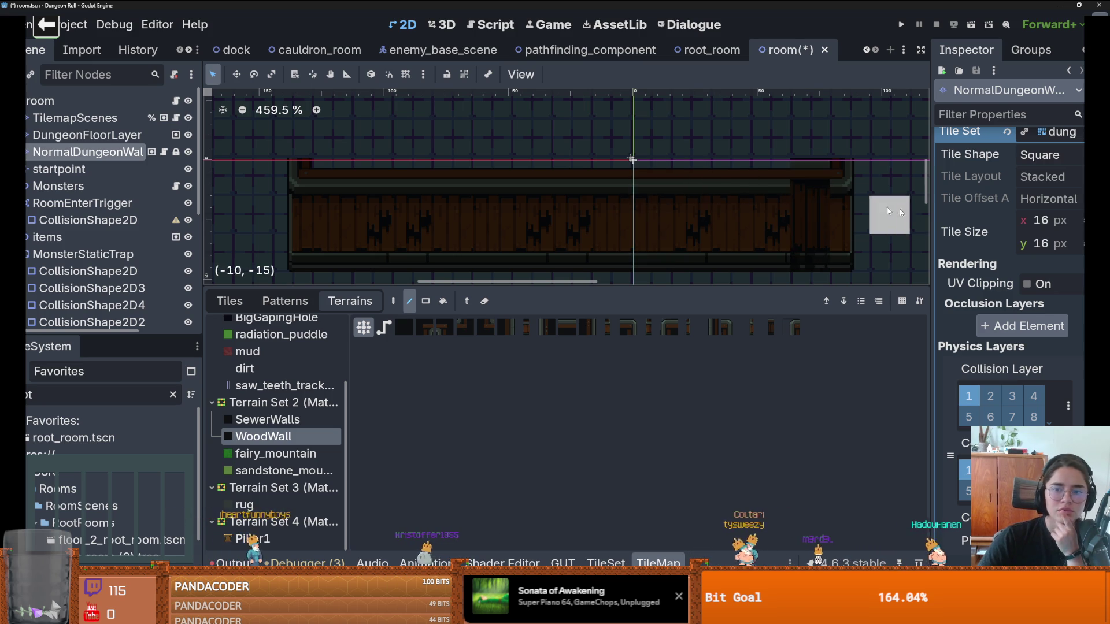
pyautogui.scroll(-1, 818, 243)
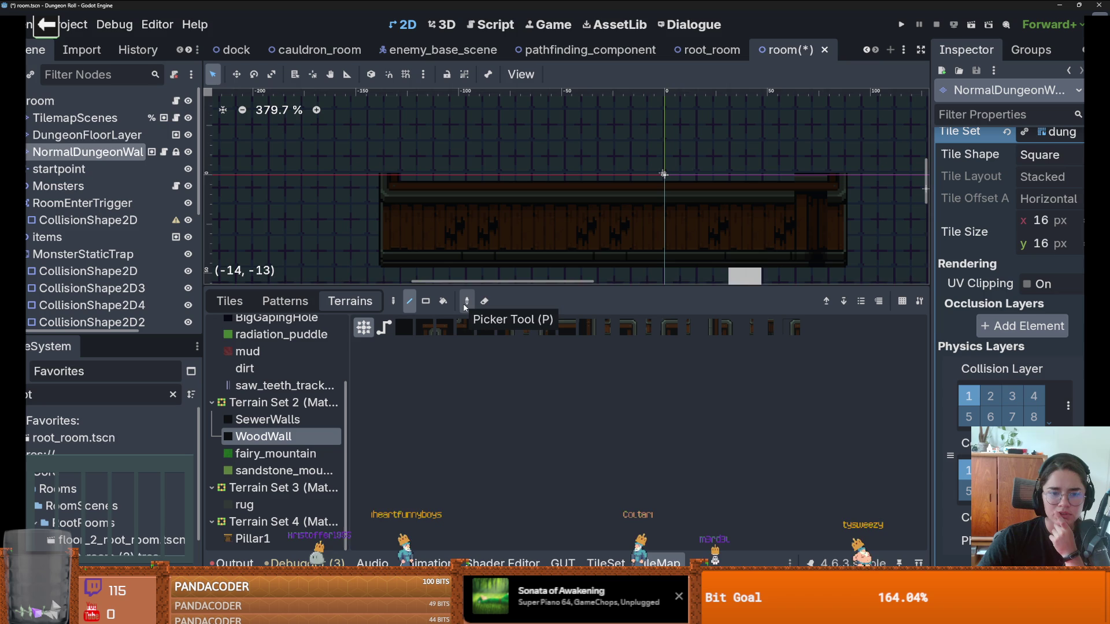
pyautogui.click(771, 327)
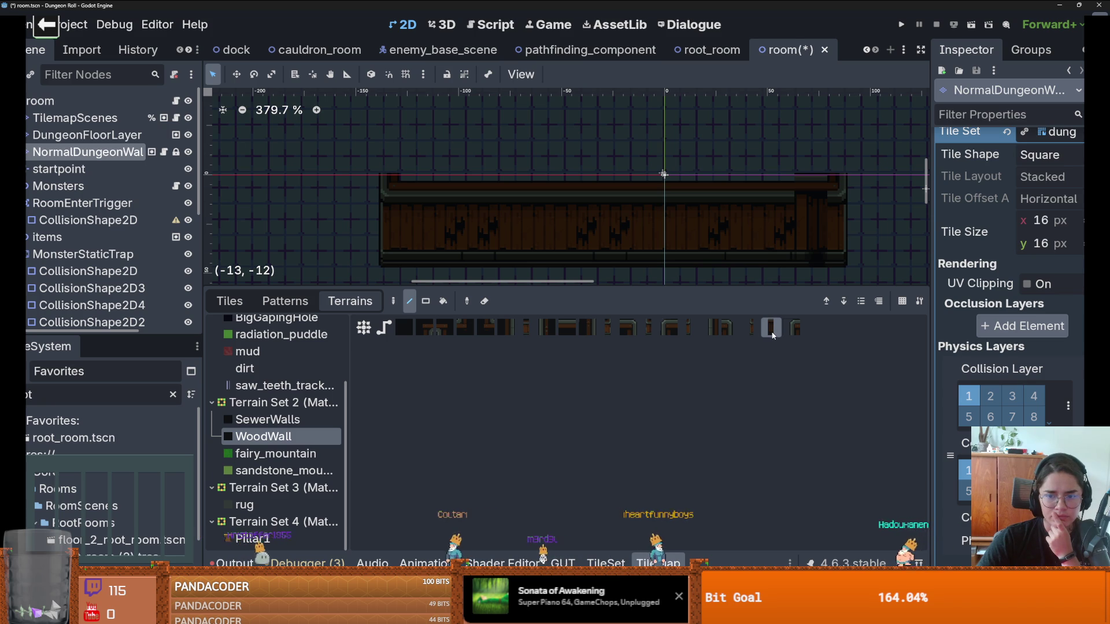
pyautogui.click(745, 157)
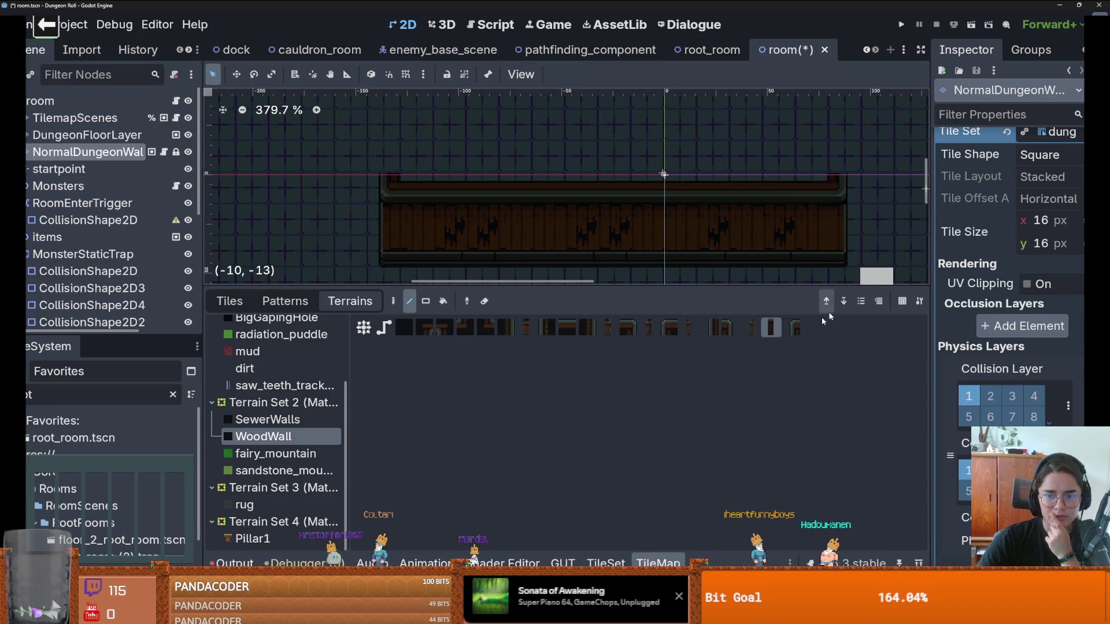
# Try a vertical WoodWall piece in path mode, undo it, and return to the tileset editor.
pyautogui.scroll(-2, 836, 245)
pyautogui.scroll(-1, 809, 255)
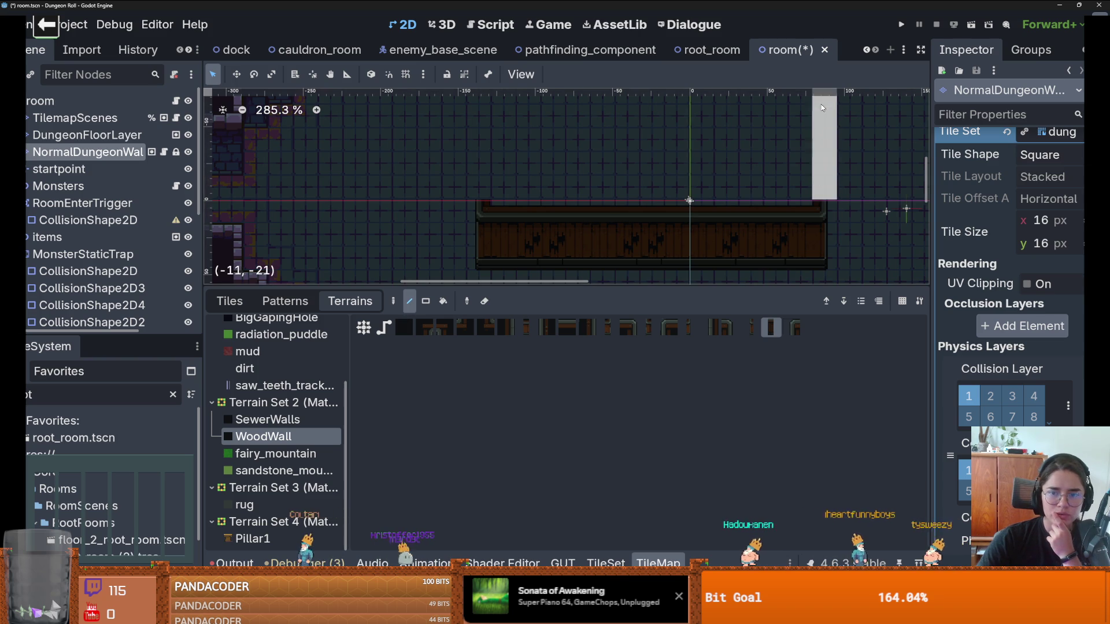
pyautogui.scroll(-1, 826, 203)
pyautogui.hscroll(3, 708, 254)
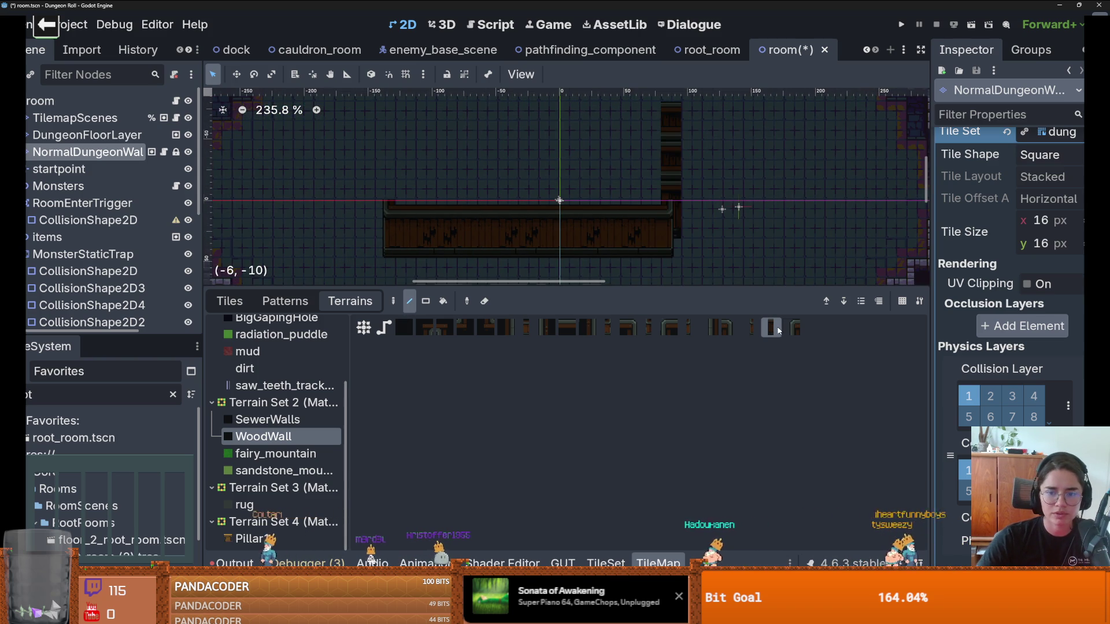
pyautogui.click(384, 327)
pyautogui.scroll(-1, 650, 200)
pyautogui.scroll(1, 665, 200)
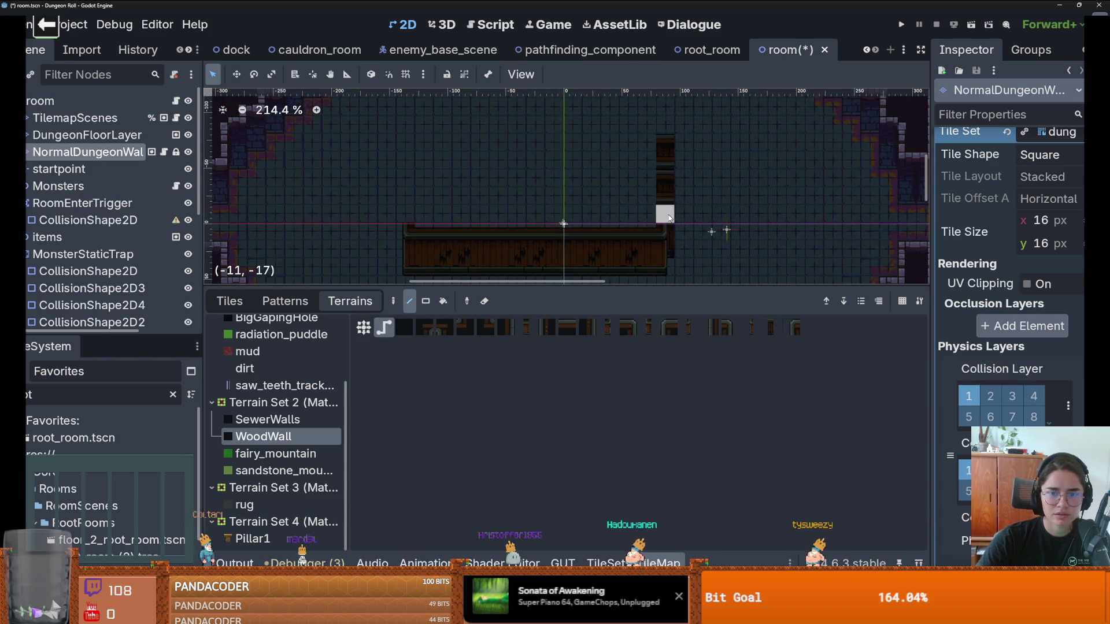
pyautogui.scroll(2, 681, 208)
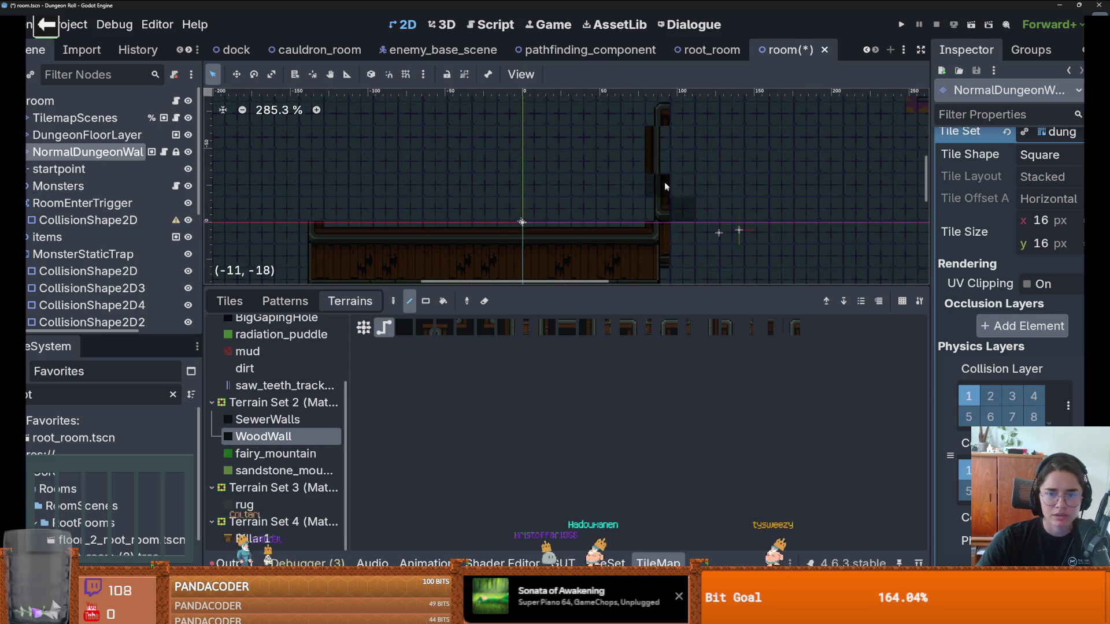
pyautogui.moveTo(657, 189); pyautogui.dragTo(664, 119)
pyautogui.hotkey('ctrl', 'z')
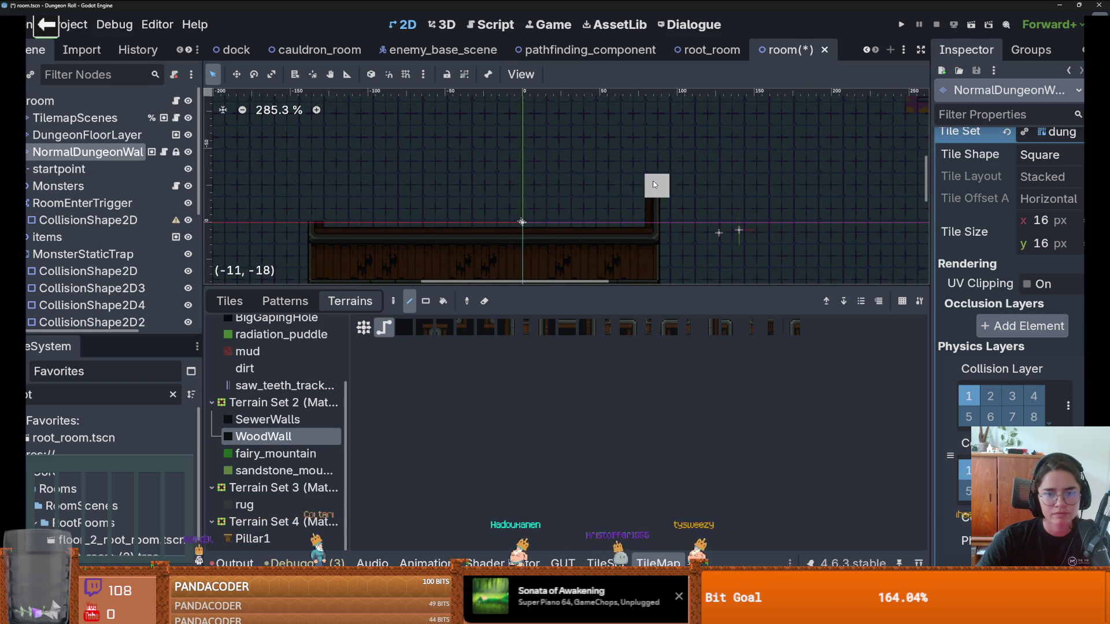
pyautogui.click(606, 563)
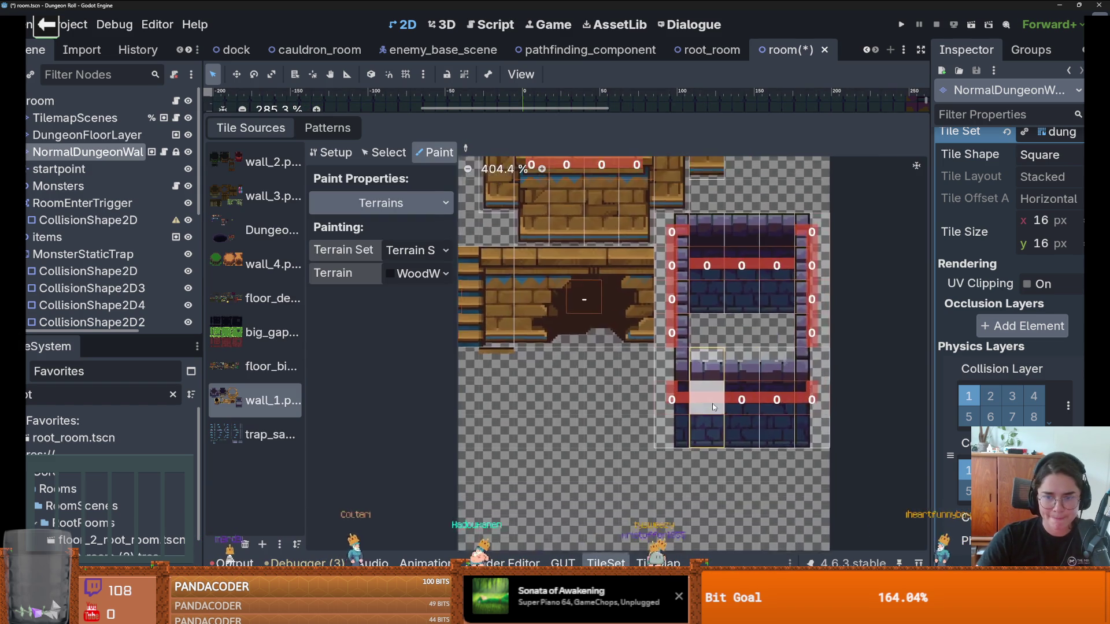
# Switch to the wall_2 source and touch up WoodWall on the frame's left side and bottom-left corner.
pyautogui.click(260, 197)
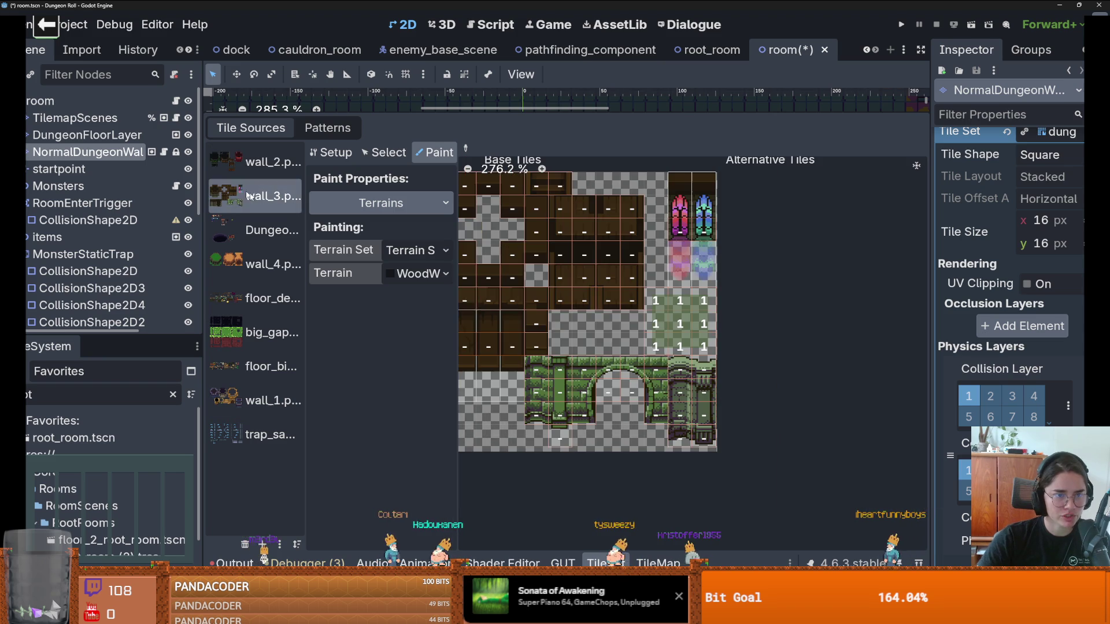
pyautogui.press('Up')
pyautogui.scroll(3, 621, 431)
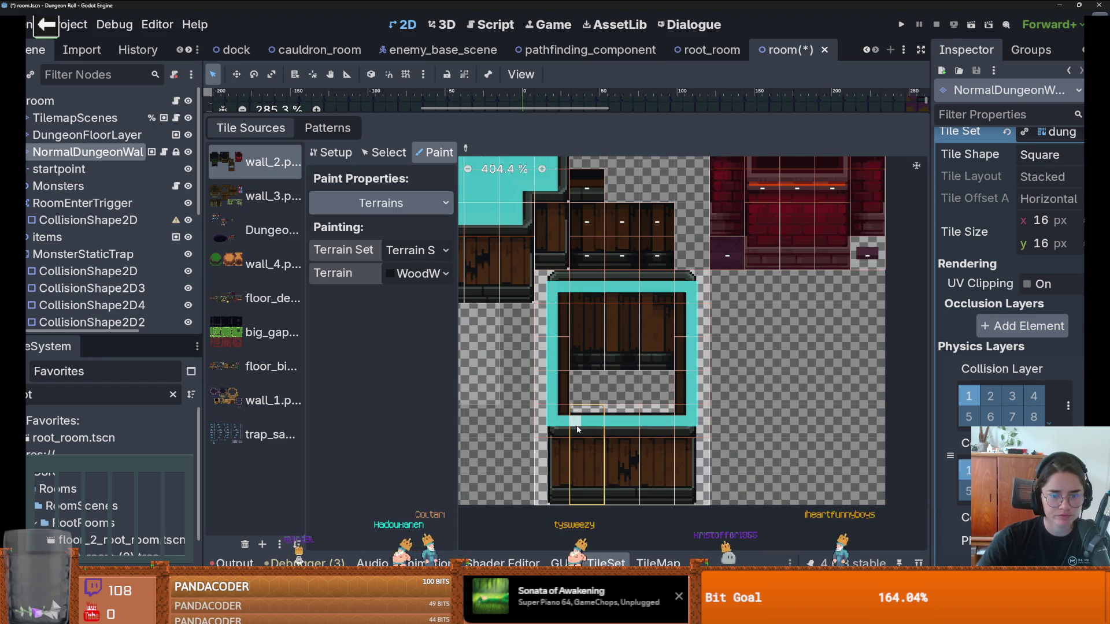
pyautogui.moveTo(558, 422)
pyautogui.mouseDown()
pyautogui.moveTo(556, 299)
pyautogui.moveTo(558, 422)
pyautogui.mouseUp()
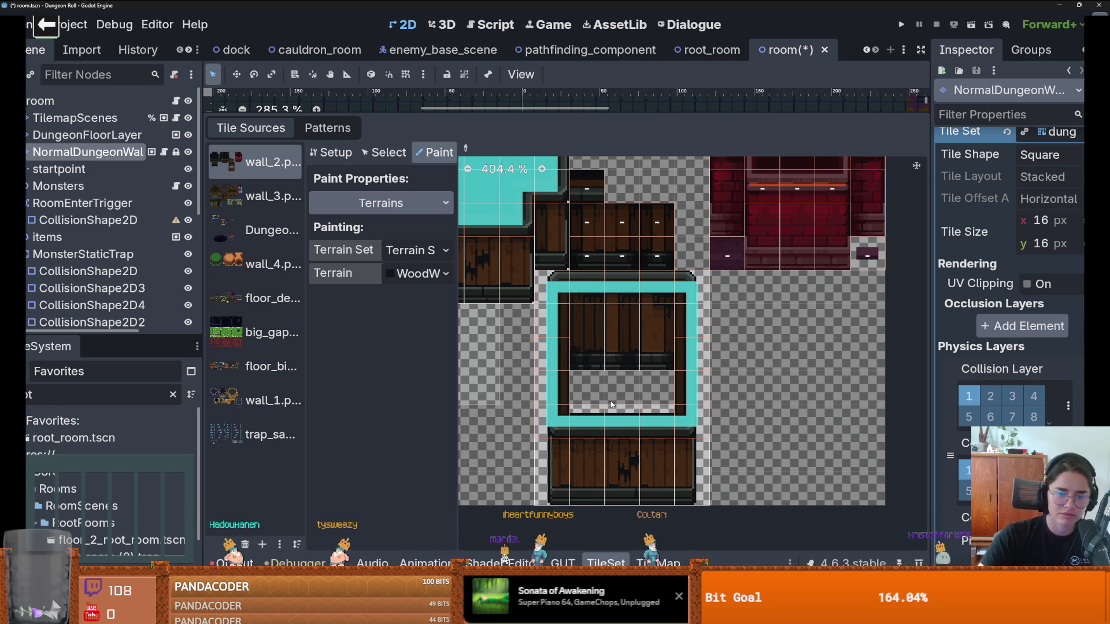
pyautogui.click(571, 410)
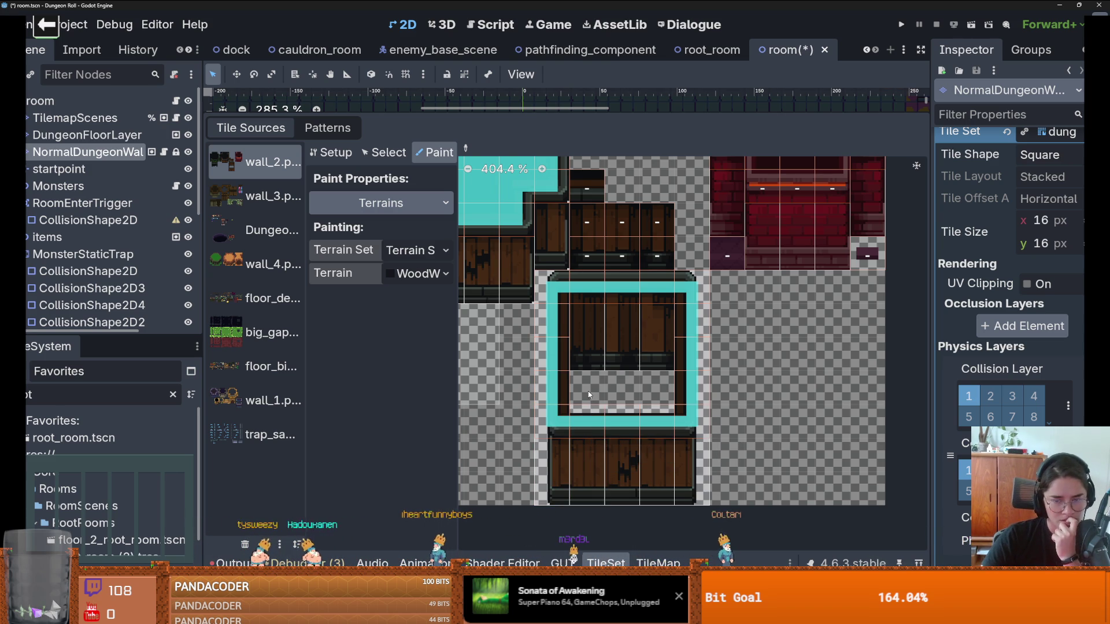
# Erase the WoodWall terrain from the box tile's top, left, and remaining cells.
pyautogui.scroll(3, 584, 407)
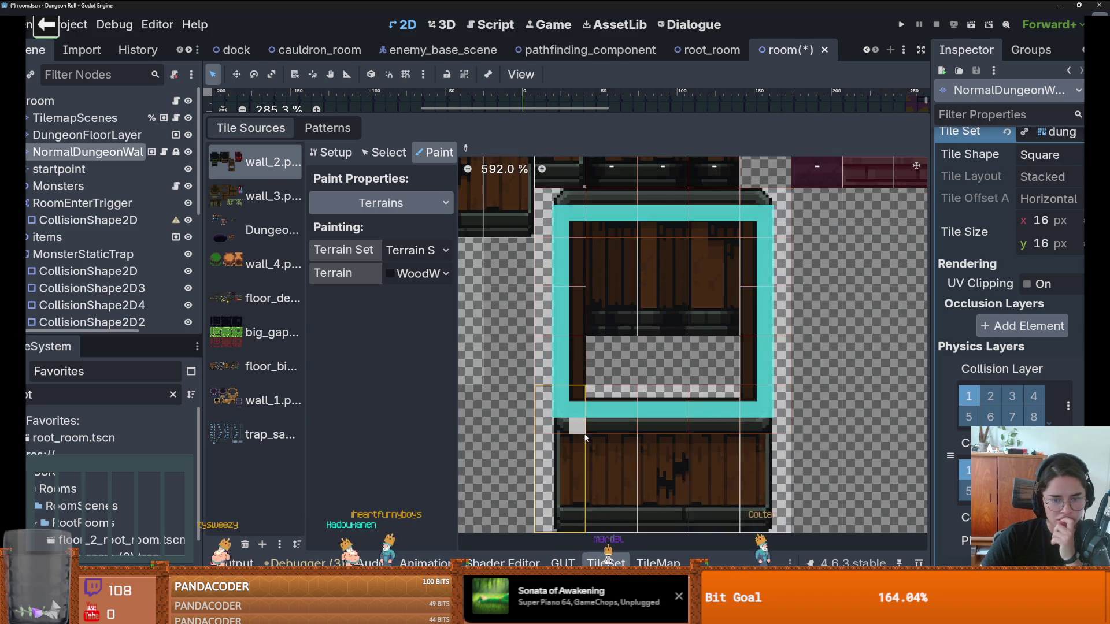
pyautogui.scroll(-2, 585, 432)
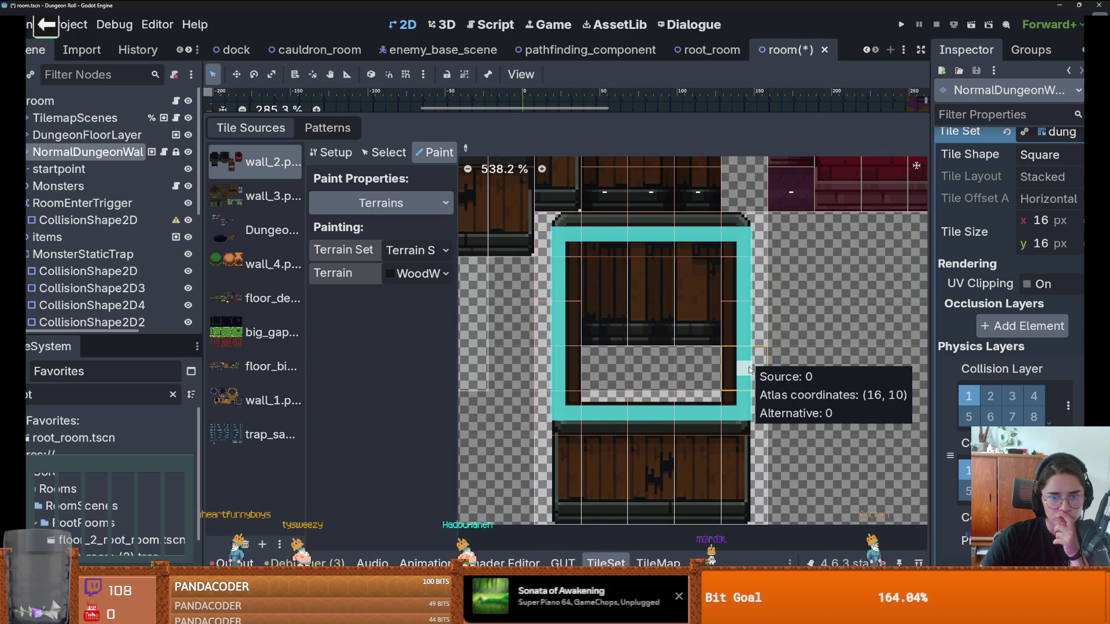
pyautogui.scroll(-5, 735, 377)
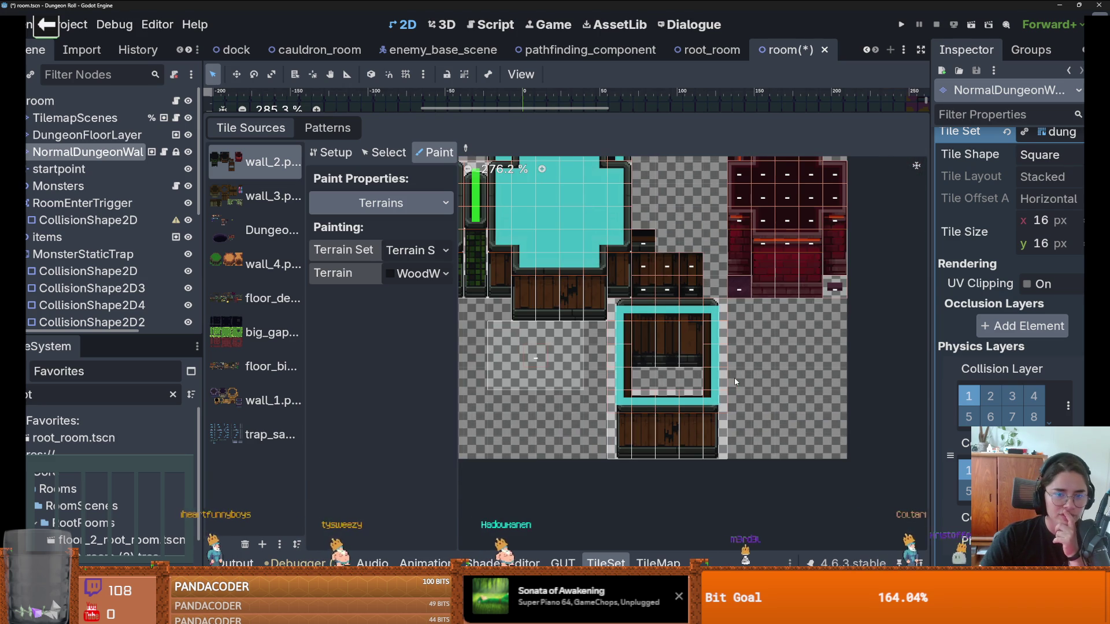
pyautogui.moveTo(636, 316); pyautogui.dragTo(711, 316)
pyautogui.moveTo(622, 347); pyautogui.dragTo(681, 401)
pyautogui.moveTo(714, 327)
pyautogui.mouseDown()
pyautogui.moveTo(714, 405)
pyautogui.moveTo(679, 400)
pyautogui.mouseUp()
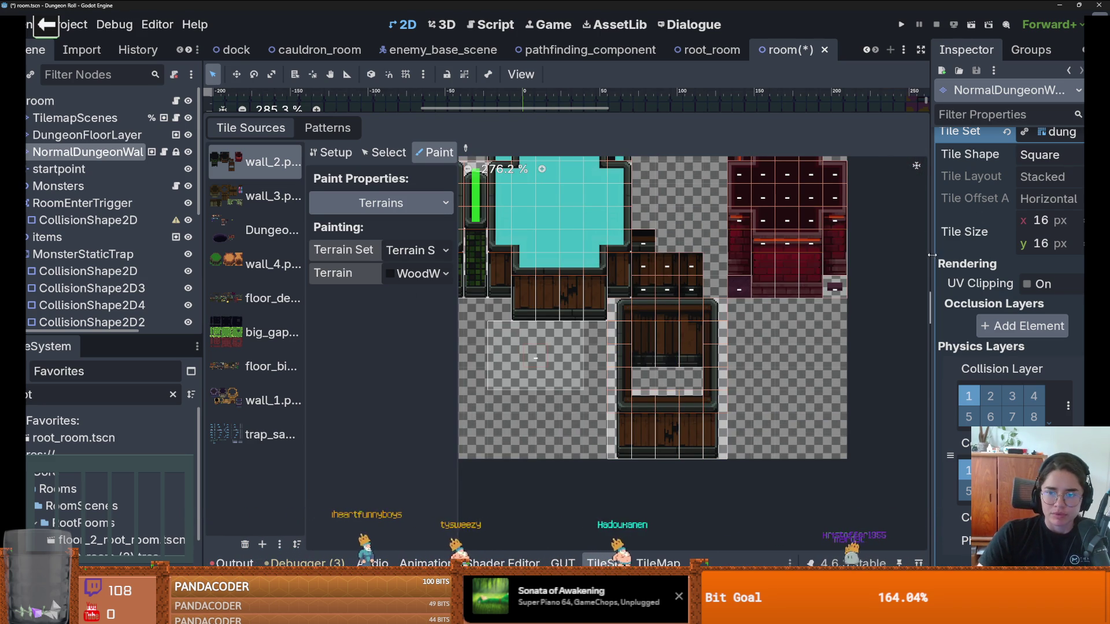
# Widen the Inspector and add a new WoodWallThin terrain element to the terrain set.
pyautogui.moveTo(929, 203); pyautogui.dragTo(783, 203)
pyautogui.scroll(-10, 958, 307)
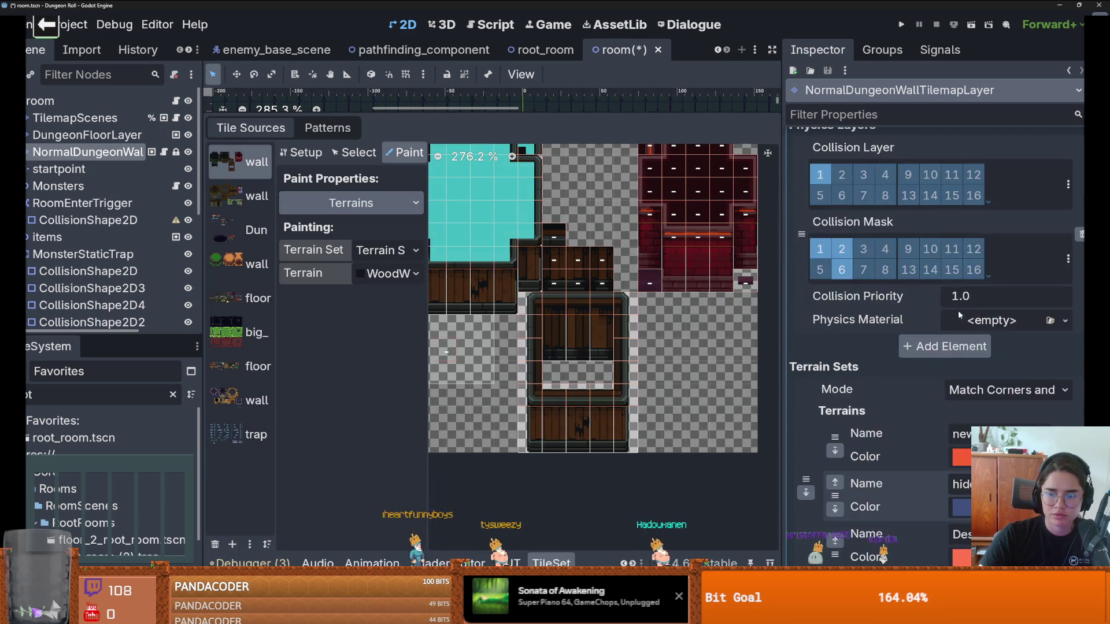
pyautogui.scroll(-10, 959, 317)
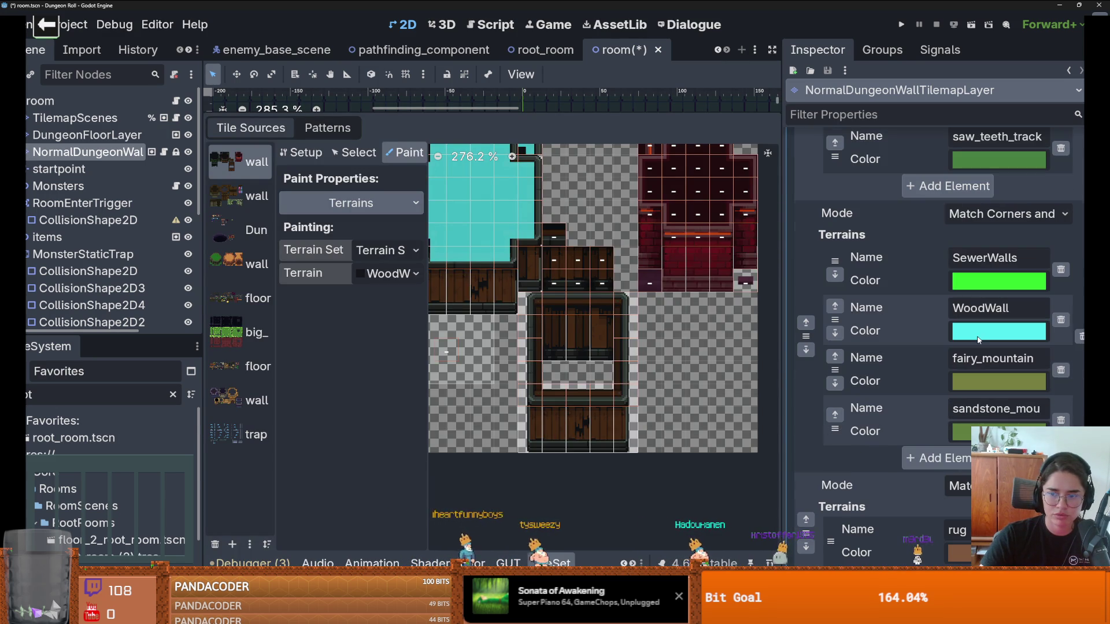
pyautogui.click(954, 460)
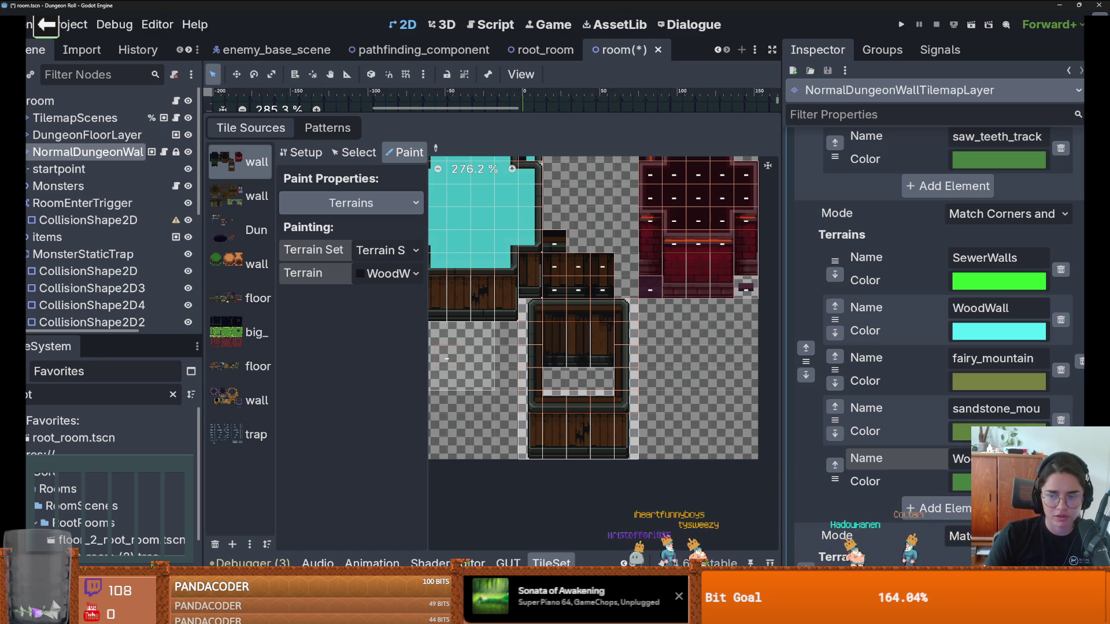
# Paint the green WoodWallThin terrain around the box tile and save the room scene.
pyautogui.click(388, 274)
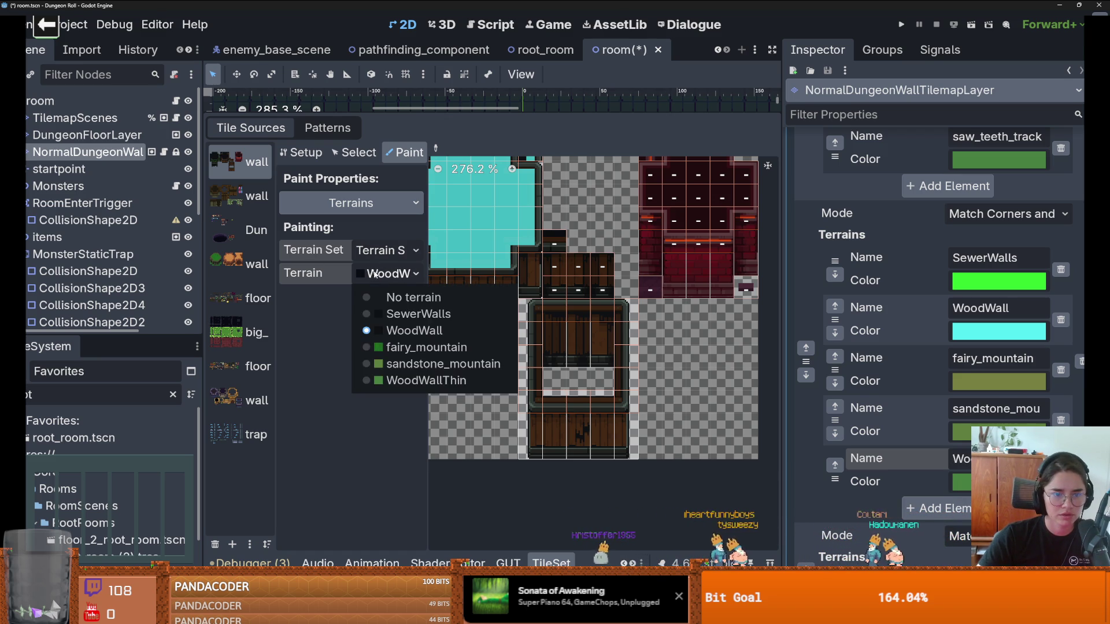
pyautogui.click(399, 384)
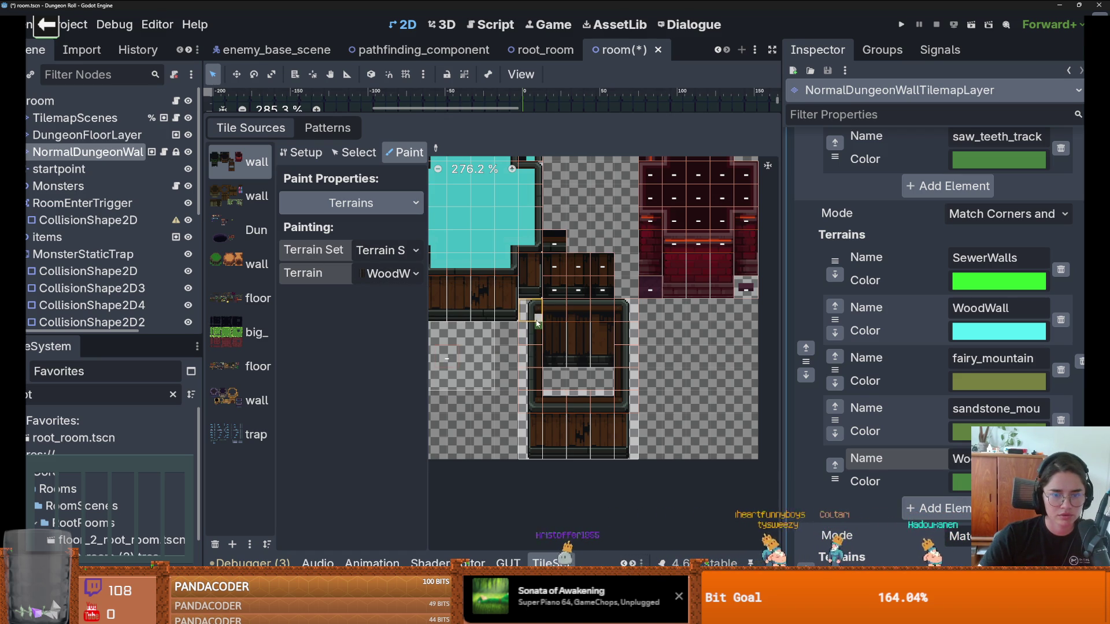
pyautogui.moveTo(532, 400); pyautogui.dragTo(615, 406)
pyautogui.click(625, 399)
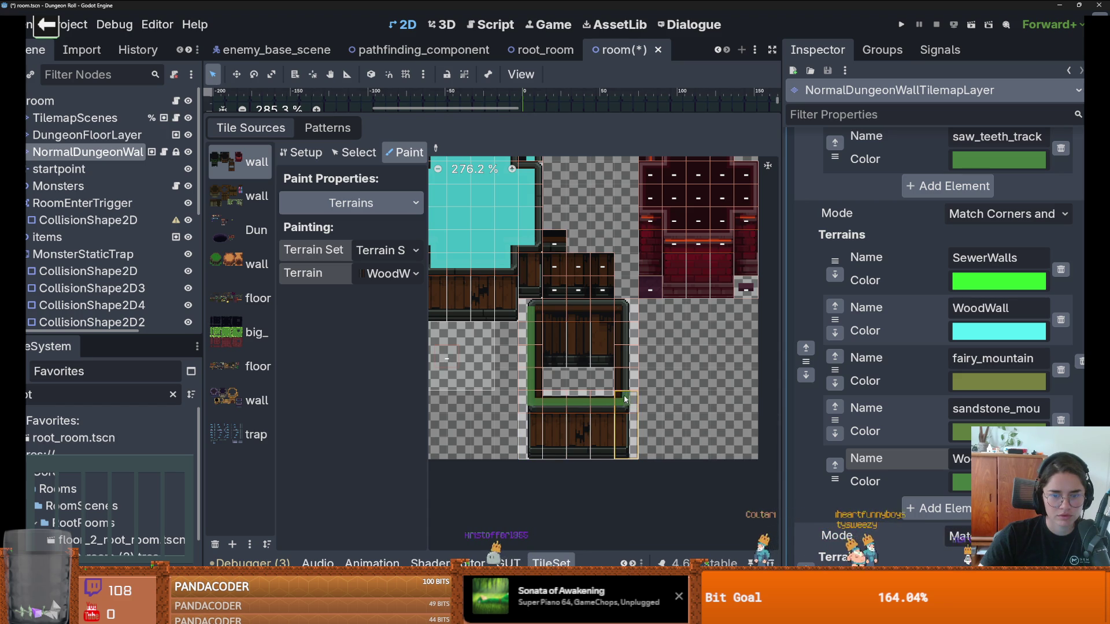
pyautogui.hotkey('ctrl', 's')
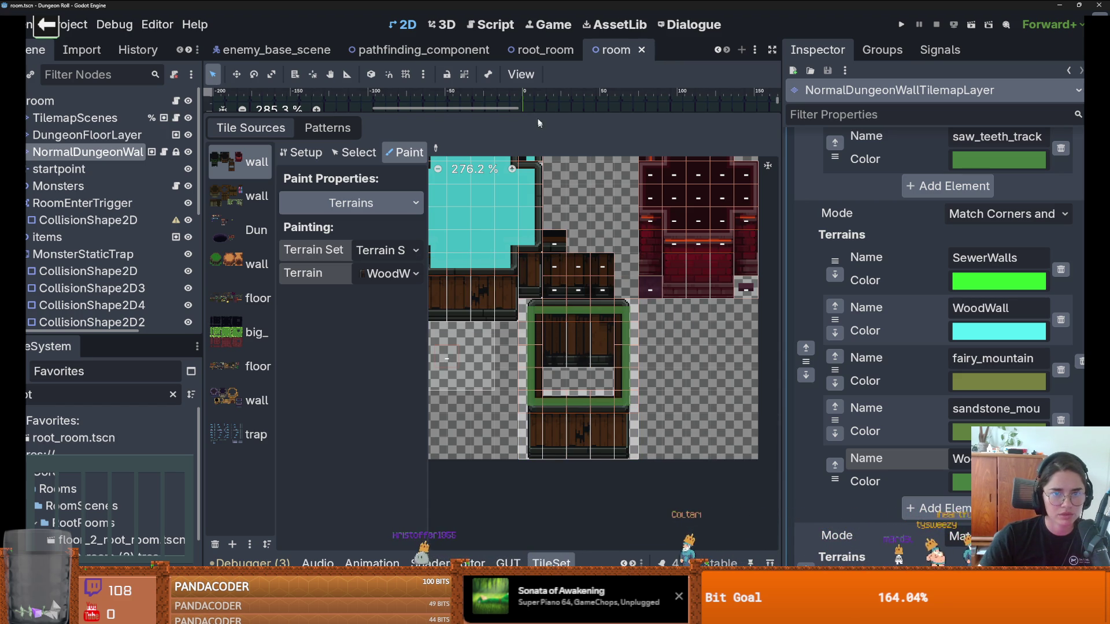
pyautogui.moveTo(541, 115); pyautogui.dragTo(412, 484)
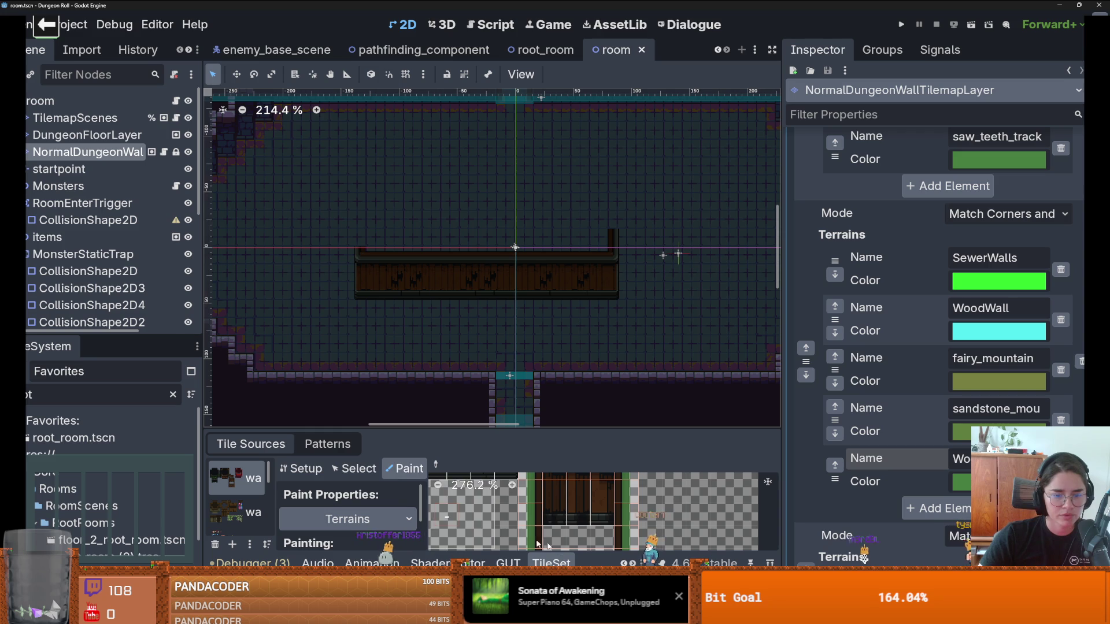
# Select WoodWallThin for the room map and paint a wall across the room plus a vertical piece.
pyautogui.click(512, 563)
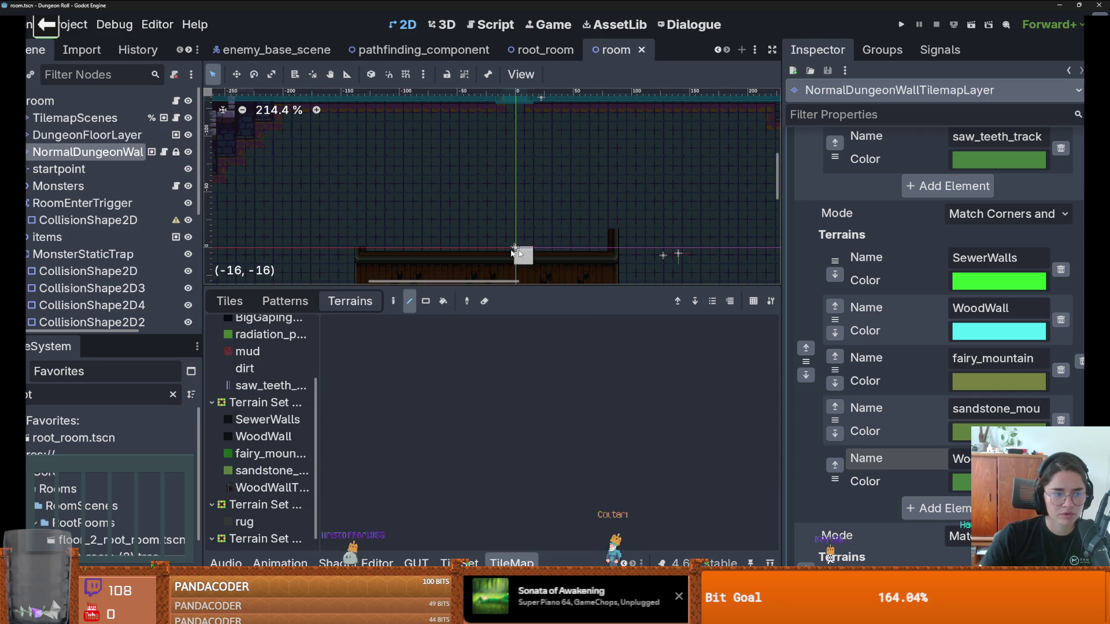
pyautogui.scroll(-1, 468, 255)
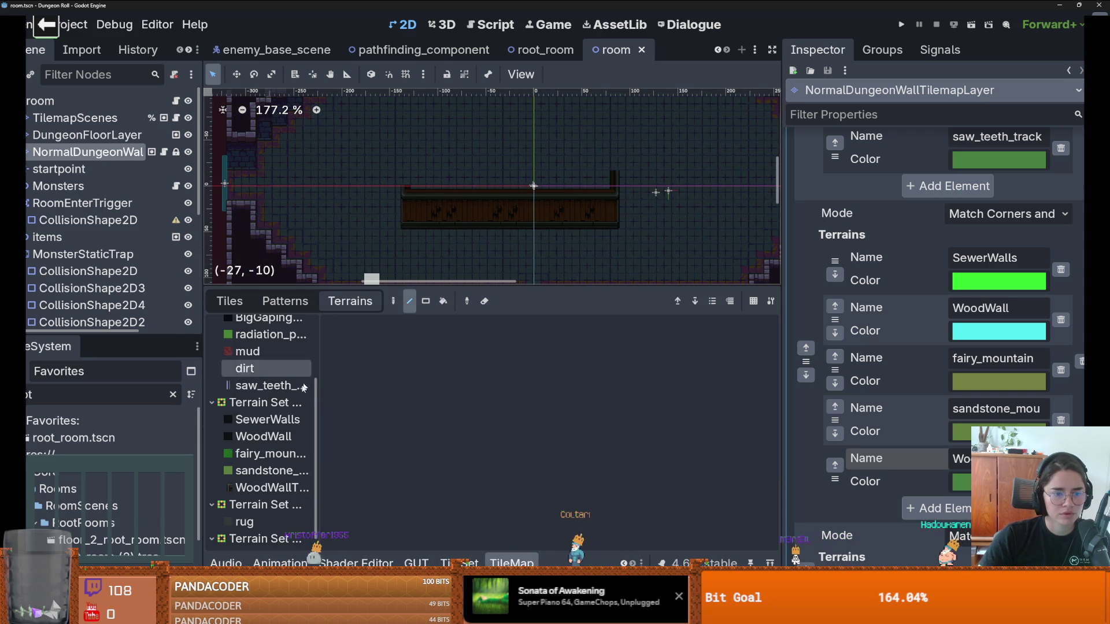
pyautogui.scroll(-1, 287, 468)
pyautogui.click(280, 471)
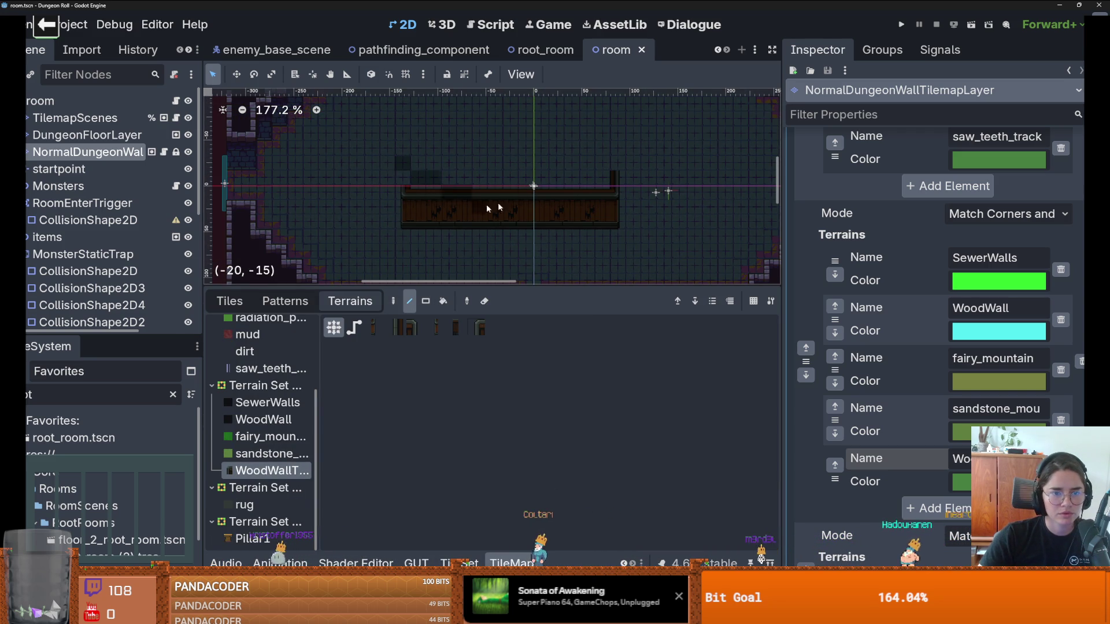
pyautogui.click(461, 210)
pyautogui.moveTo(493, 196); pyautogui.dragTo(613, 183)
pyautogui.scroll(5, 613, 182)
pyautogui.scroll(-3, 543, 207)
pyautogui.scroll(2, 620, 182)
pyautogui.moveTo(692, 208); pyautogui.dragTo(692, 110)
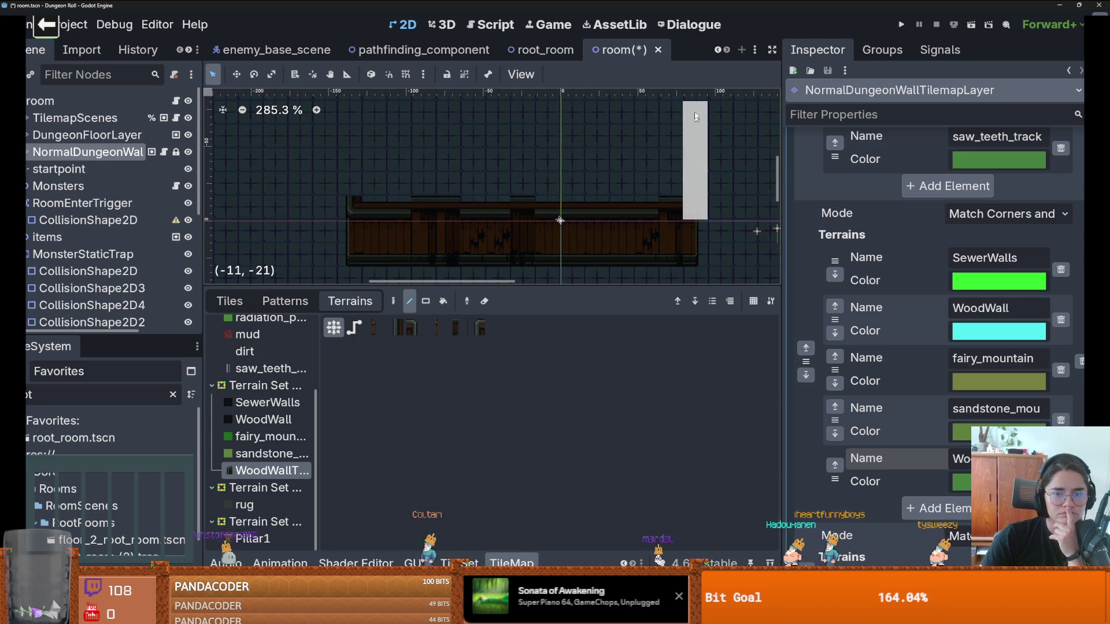
# Paint another horizontal wooden wall, undo it, and return to the tileset editor.
pyautogui.scroll(-2, 694, 150)
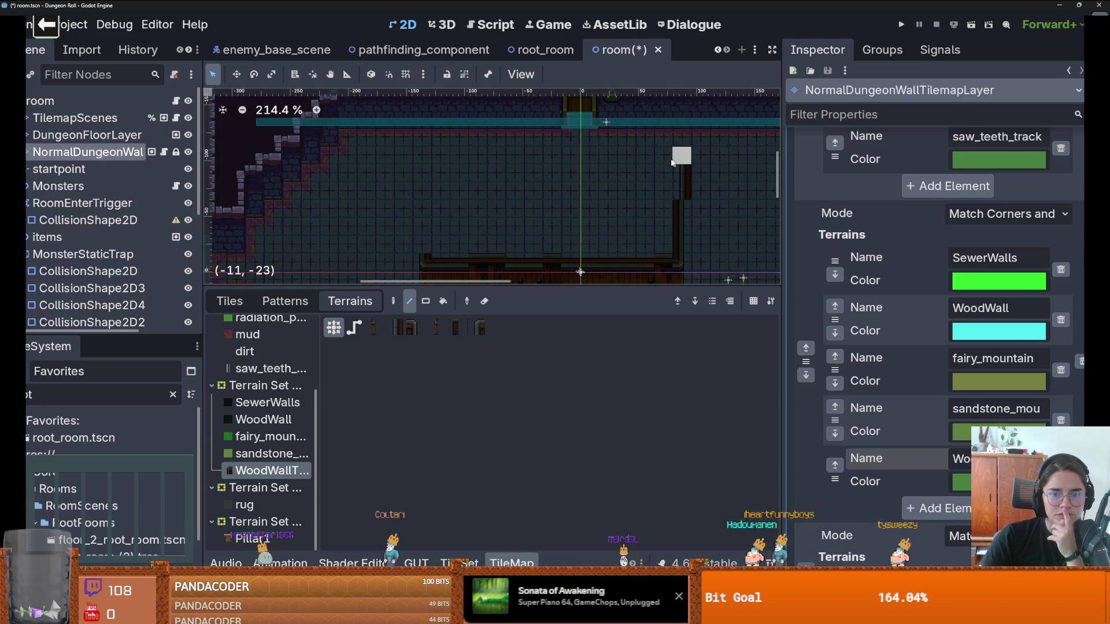
pyautogui.moveTo(685, 157); pyautogui.dragTo(414, 159)
pyautogui.scroll(-4, 451, 186)
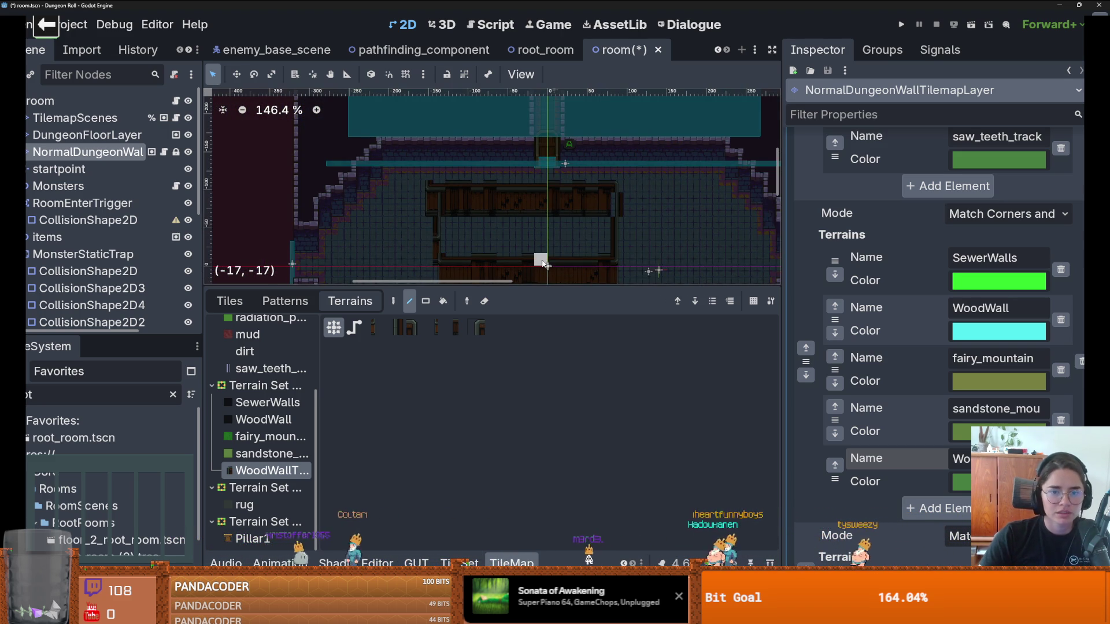
pyautogui.hotkey('ctrl', 'z')
pyautogui.hotkey('ctrl', 'z')
pyautogui.click(459, 562)
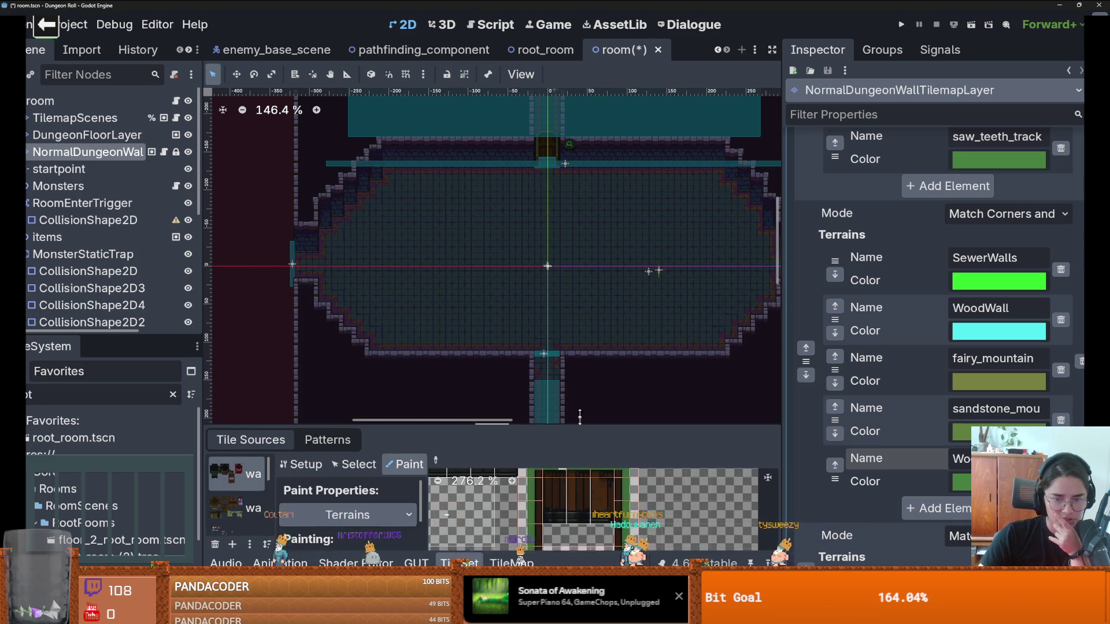
# Enlarge the tileset editor panel and zoom the atlas, then switch to the 3x3 minimal image results.
pyautogui.moveTo(574, 432); pyautogui.dragTo(574, 163)
pyautogui.scroll(4, 630, 379)
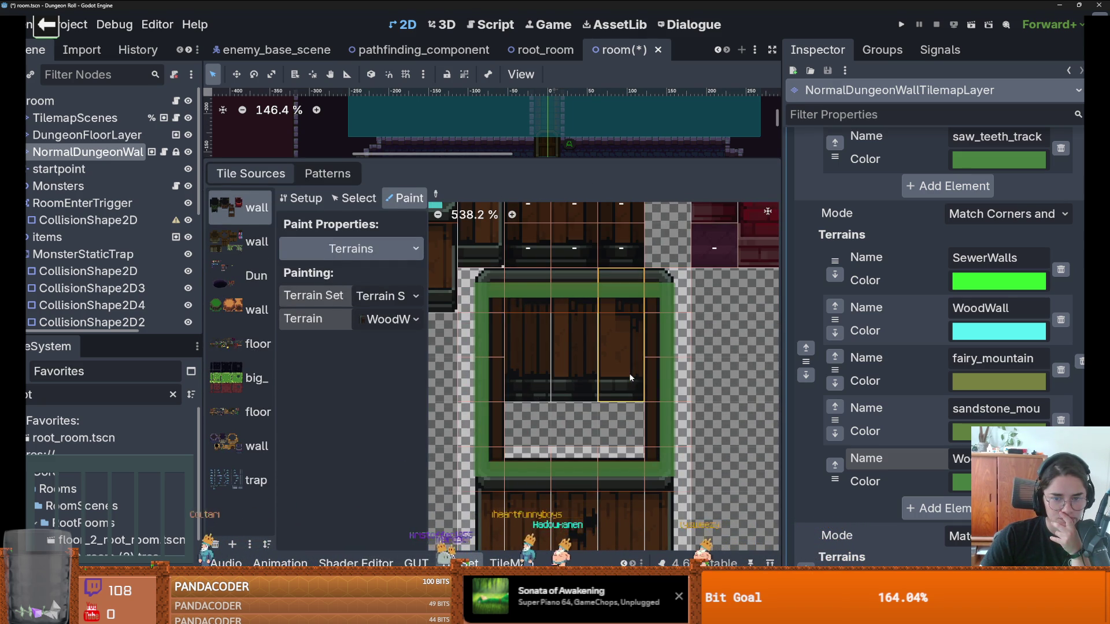
pyautogui.scroll(-3, 630, 378)
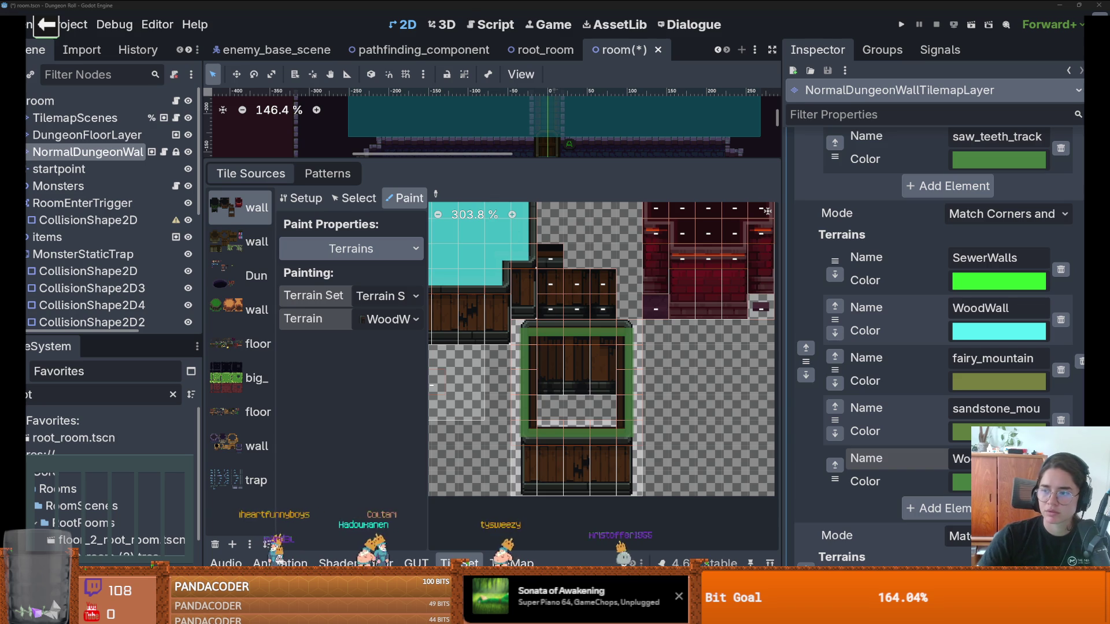
pyautogui.hotkey('alt', 'Tab')
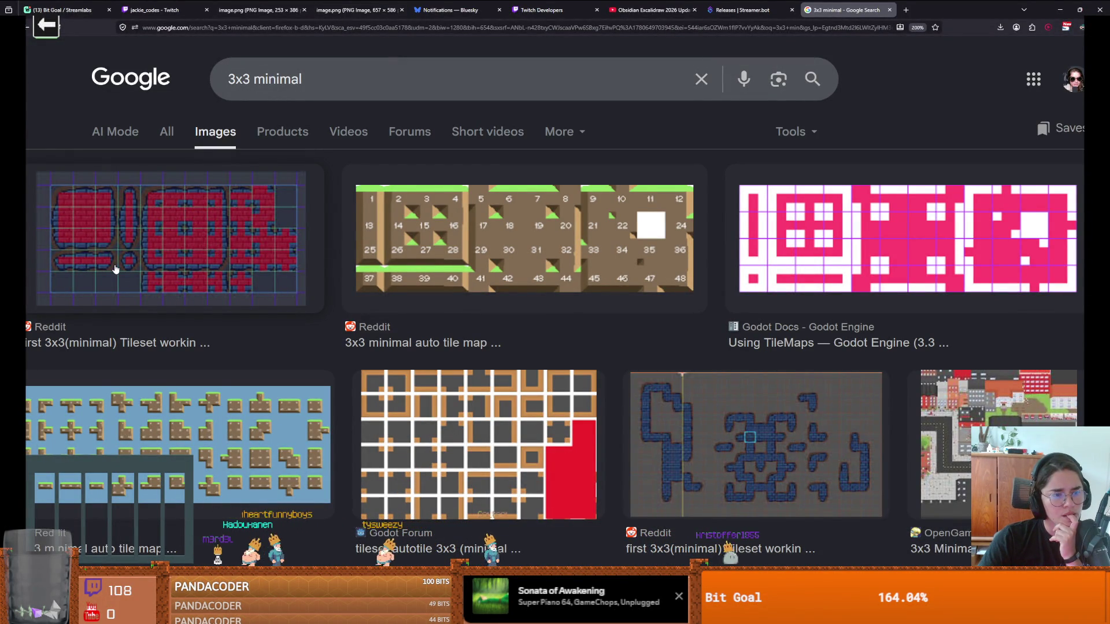
# Glance at the 3x3 minimal results, then switch through Godot to wall_2.png in Aseprite.
pyautogui.hotkey('alt', 'Tab')
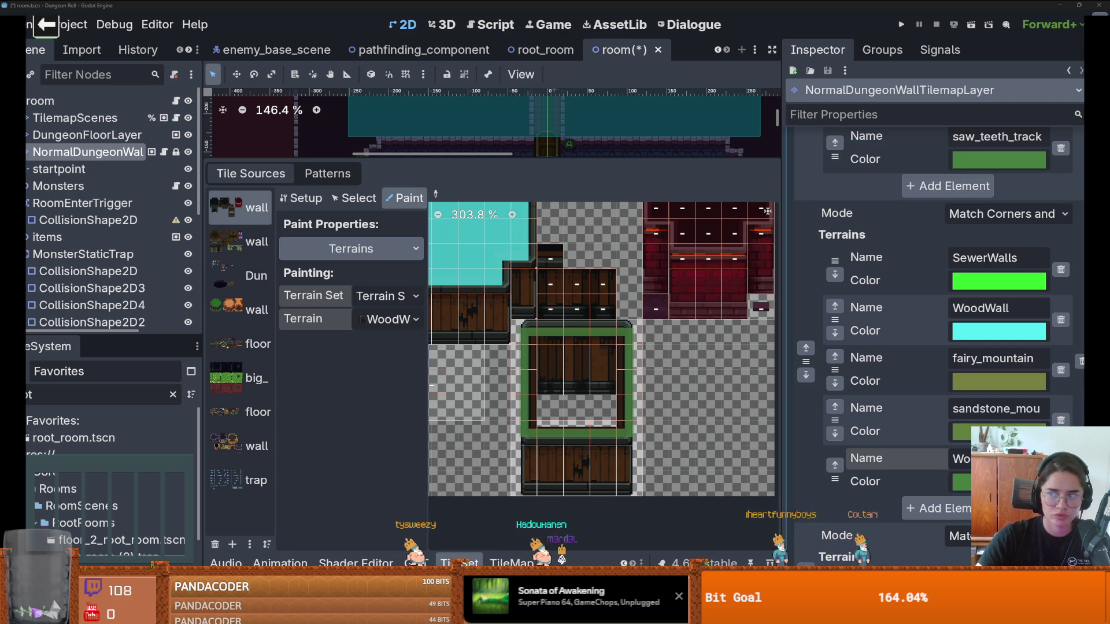
pyautogui.hotkey('alt', 'Tab')
pyautogui.scroll(2, 435, 261)
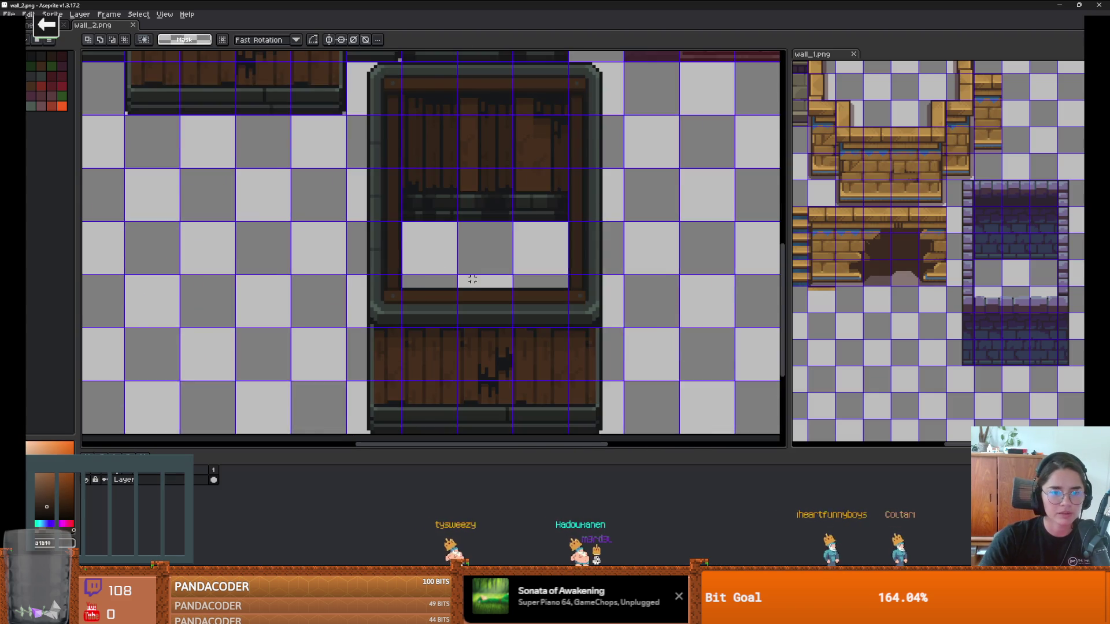
pyautogui.scroll(-1, 446, 301)
pyautogui.scroll(1, 419, 307)
pyautogui.scroll(1, 419, 306)
pyautogui.scroll(-1, 422, 307)
pyautogui.scroll(1, 424, 307)
pyautogui.scroll(-2, 426, 307)
pyautogui.scroll(1, 427, 307)
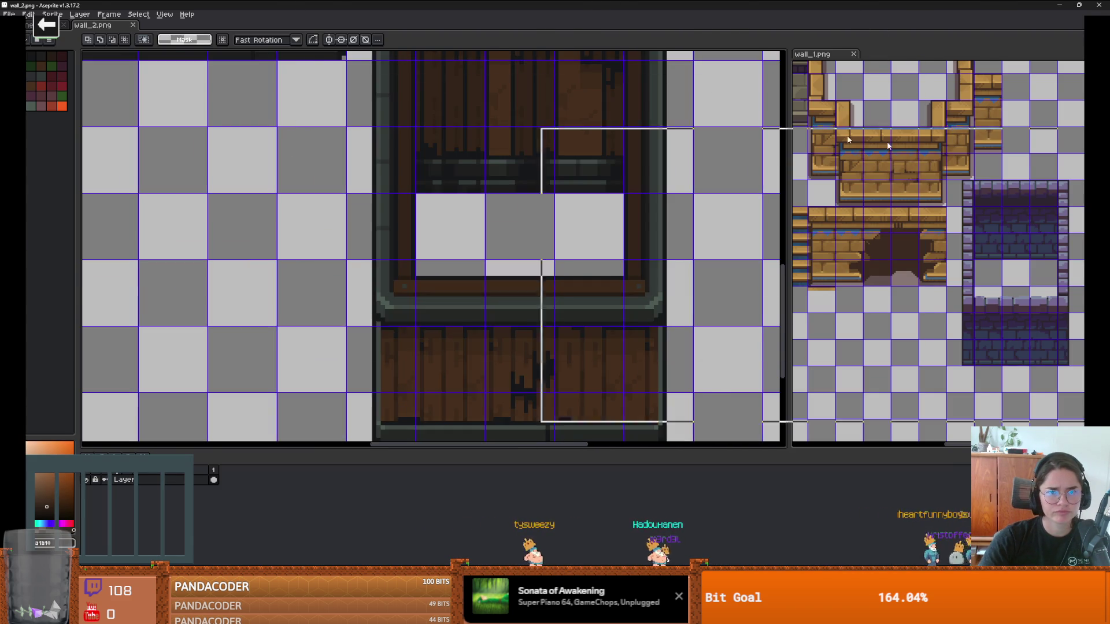
pyautogui.hotkey('alt', 'Tab')
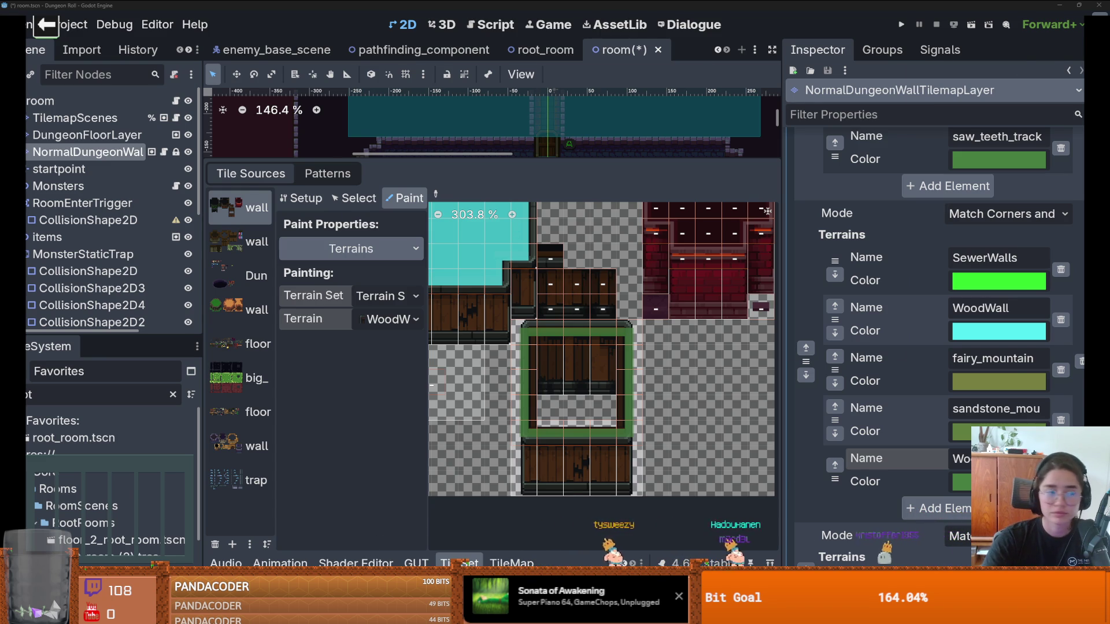
# Switch from Godot to the Google Images results for 3x3 minimal.
pyautogui.hotkey('alt', 'Tab')
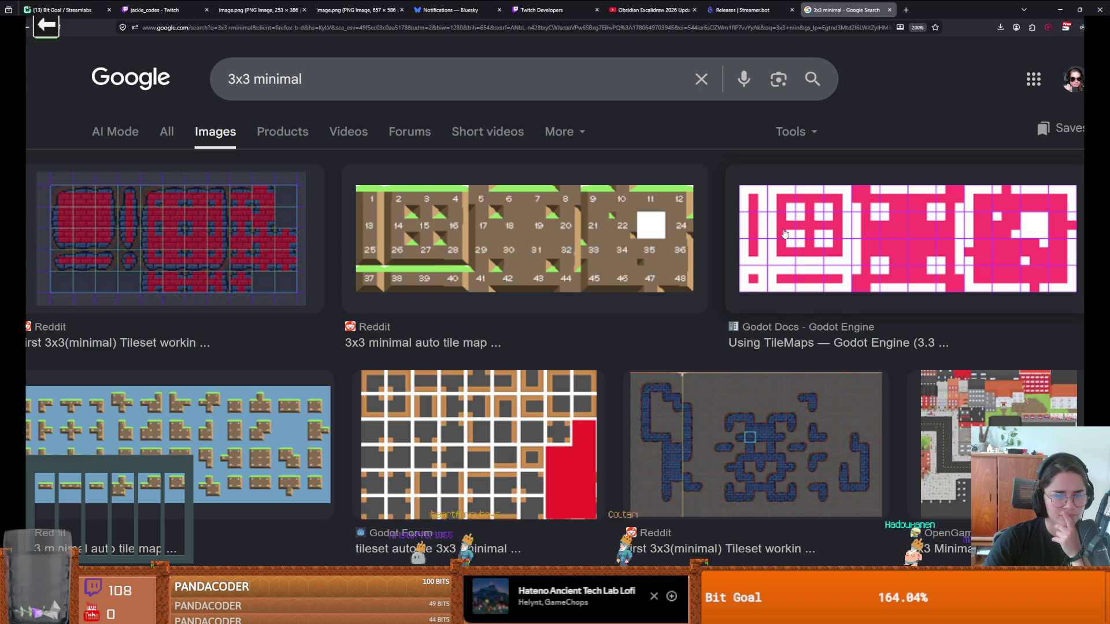
pyautogui.scroll(-5, 785, 234)
pyautogui.scroll(5, 234, 225)
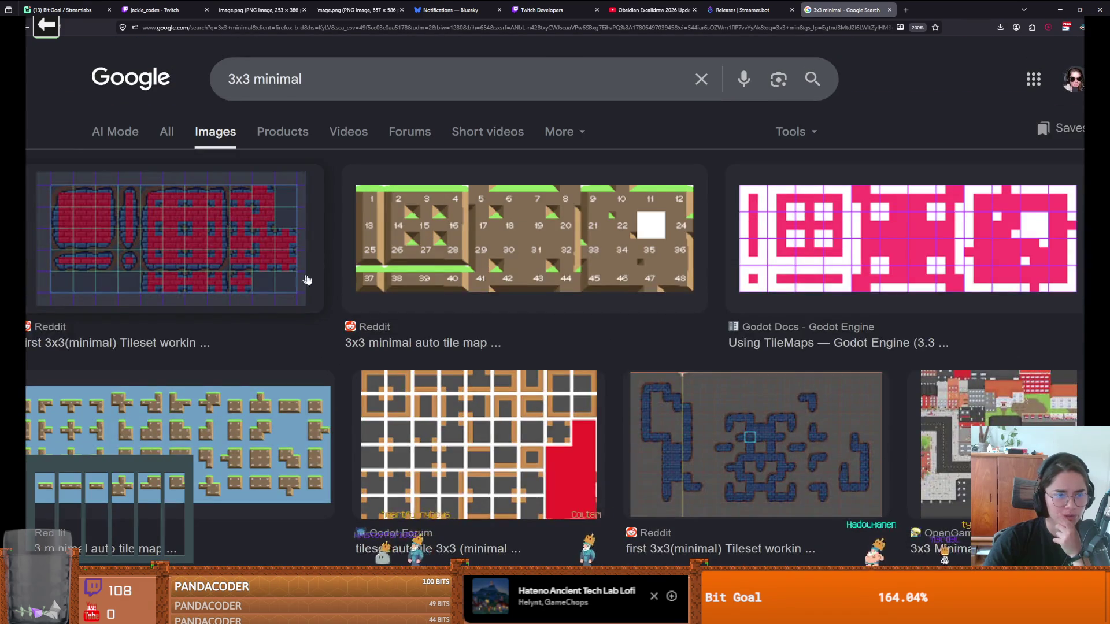
pyautogui.scroll(-5, 292, 275)
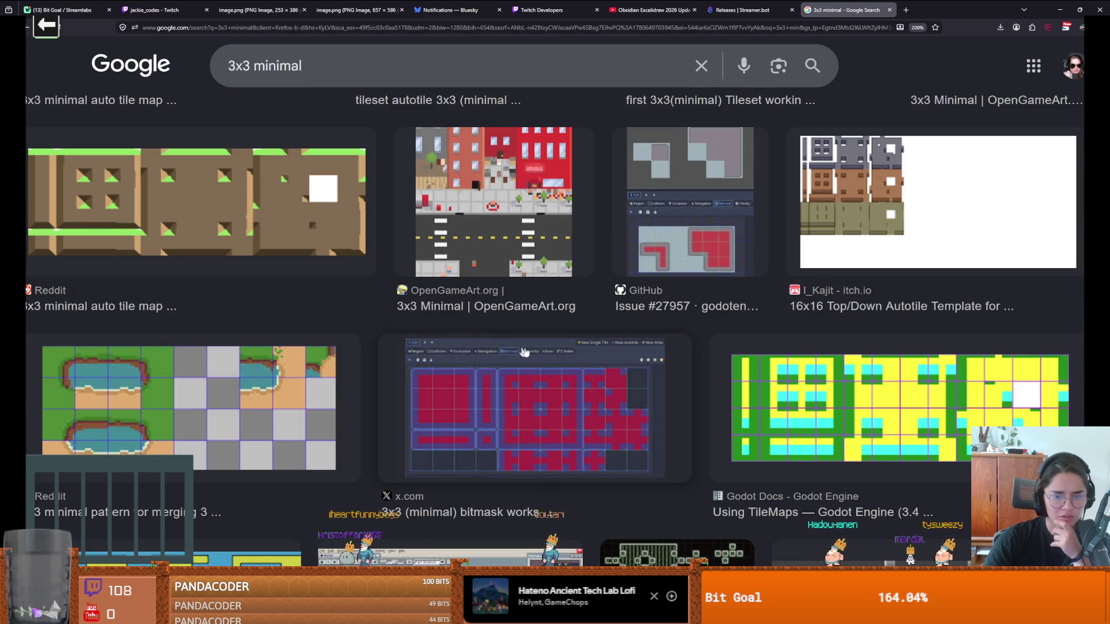